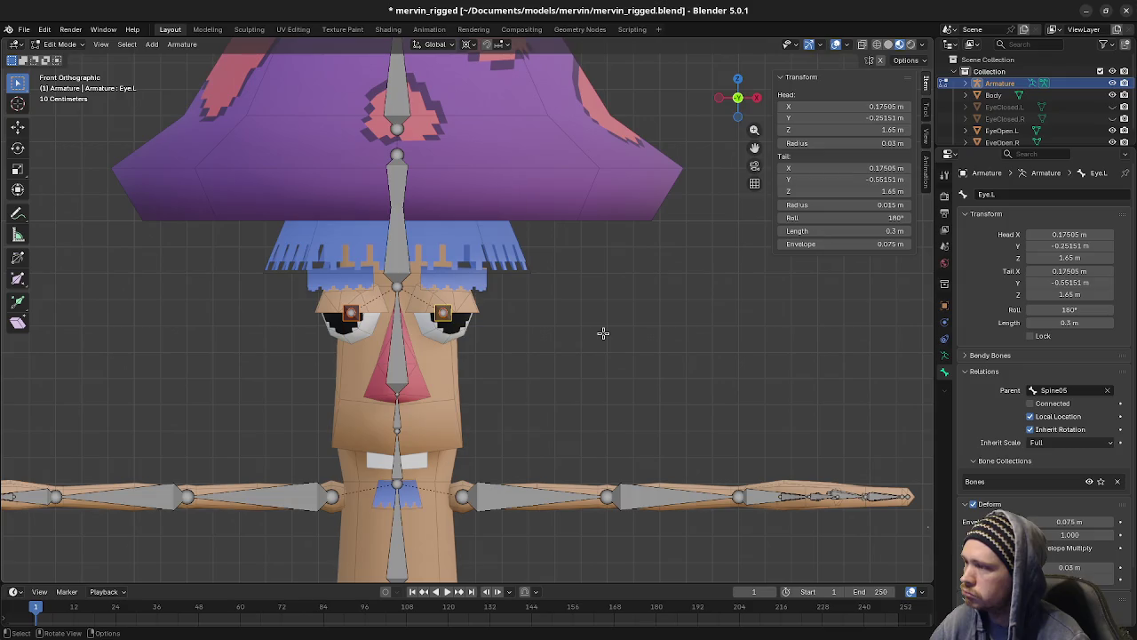
Step: Duplicate both eye bones and raise the copies 0.1 m along Z
{"action": "key", "text": "shift+d"}
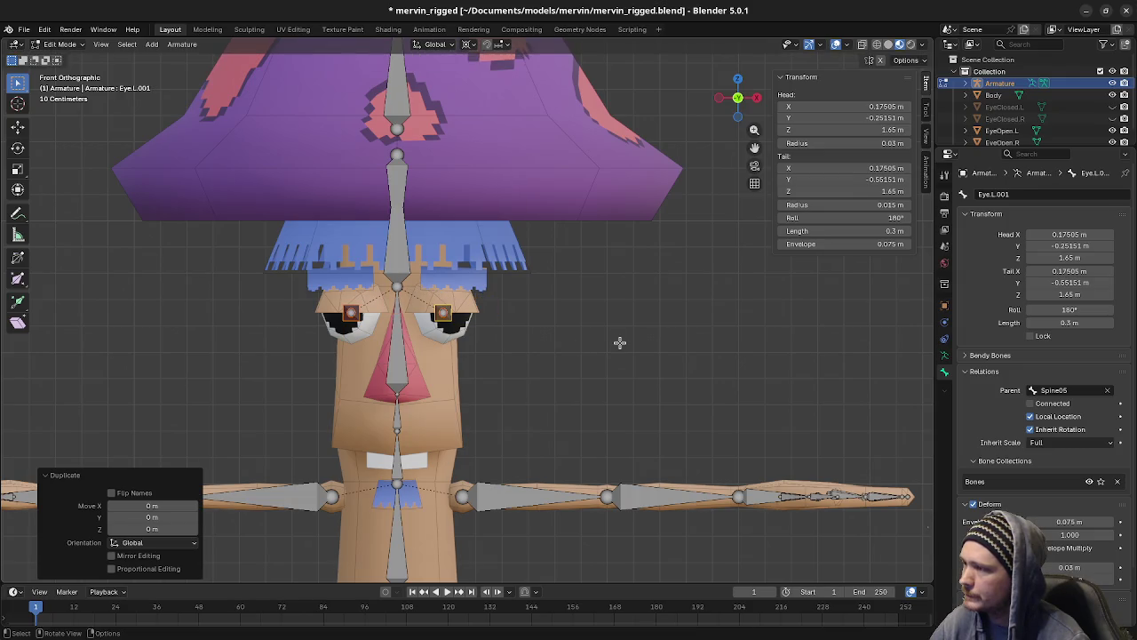
{"action": "key", "text": "z"}
{"action": "left_click", "coordinate": [622, 311]}
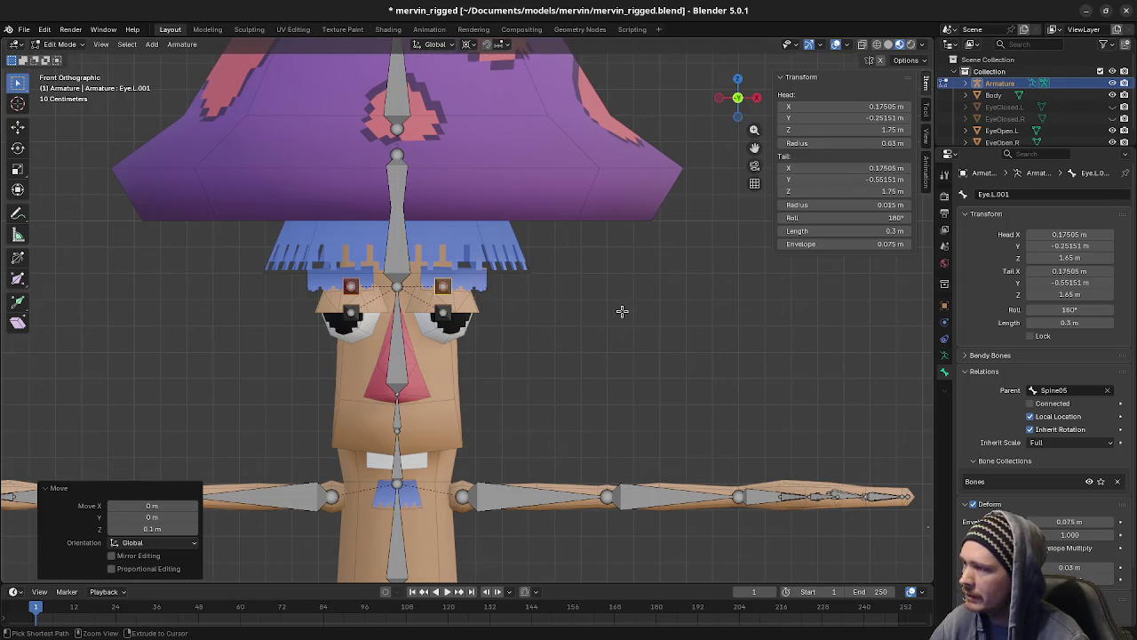
Step: In wireframe view, shift the Eye.L.001 copy outward along X above its eye
{"action": "scroll", "coordinate": [465, 311], "scroll_direction": "up", "scroll_amount": 3}
{"action": "left_click", "coordinate": [434, 254]}
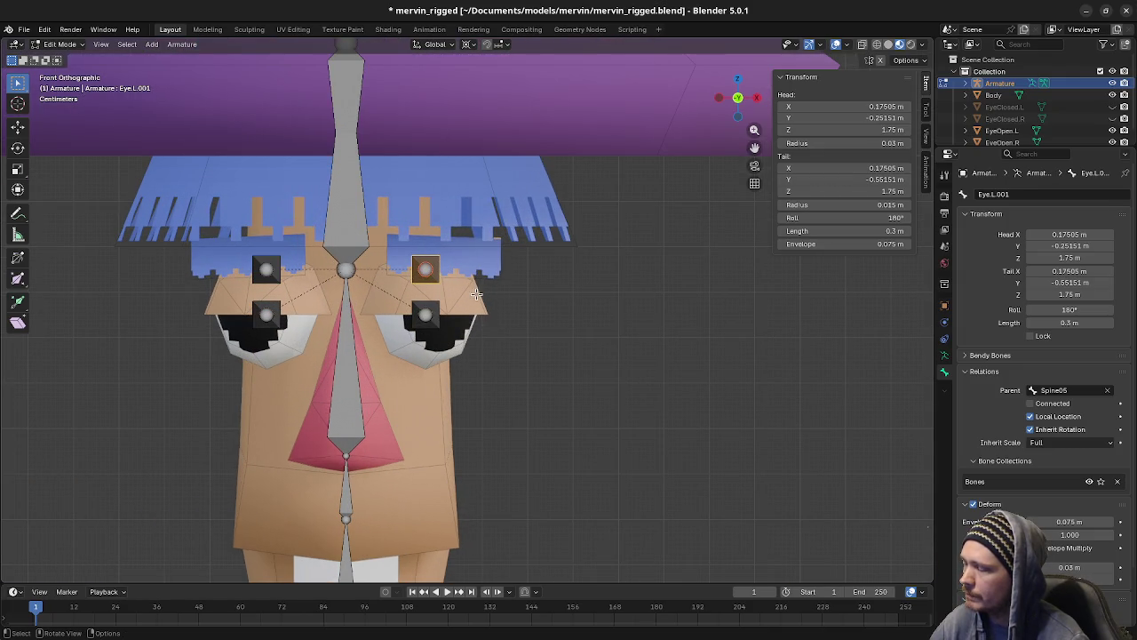
{"action": "key", "text": "shift+z"}
{"action": "scroll", "coordinate": [451, 295], "scroll_direction": "up", "scroll_amount": 2}
{"action": "middle_click_drag", "start_coordinate": [452, 295], "coordinate": [474, 317], "text": "shift"}
{"action": "key", "text": "g"}
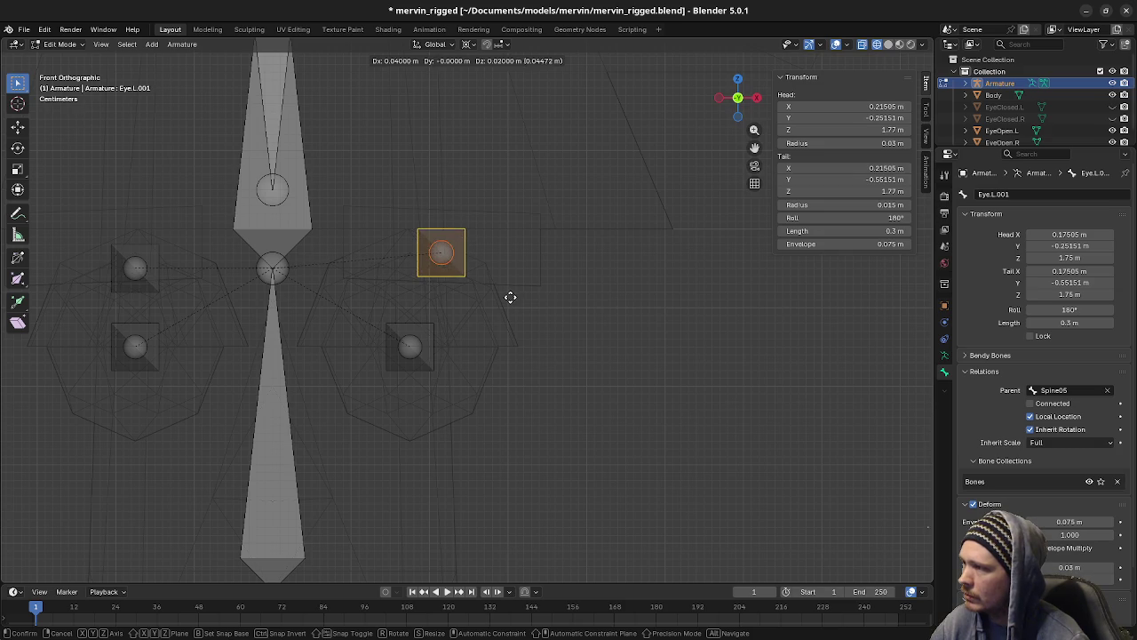
{"action": "key", "text": "Escape"}
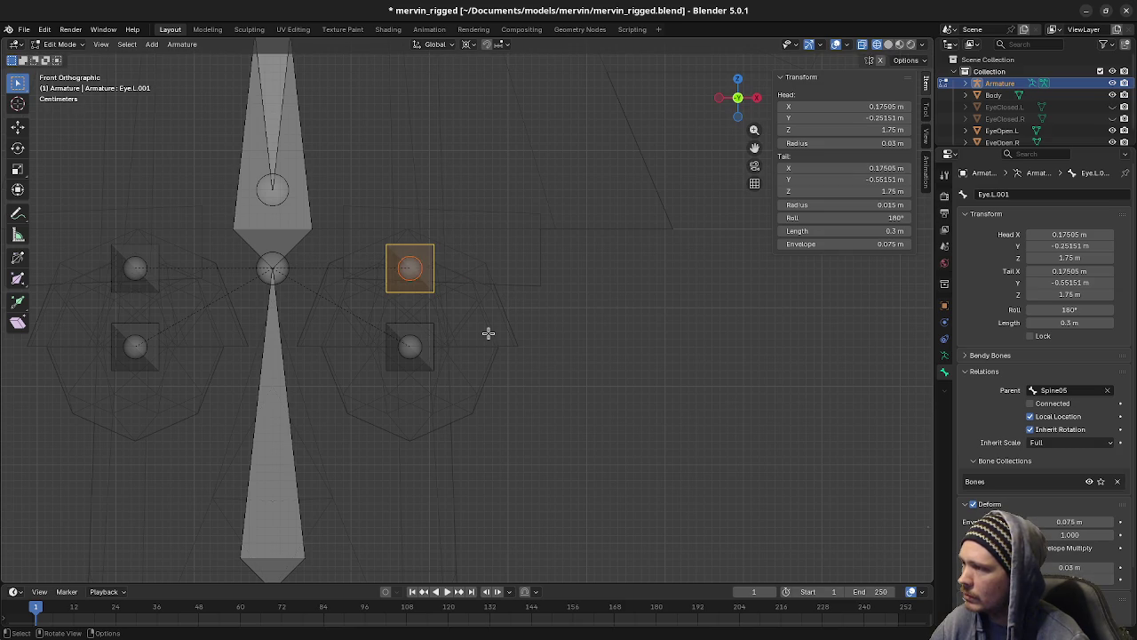
{"action": "key", "text": "g"}
{"action": "key", "text": "x"}
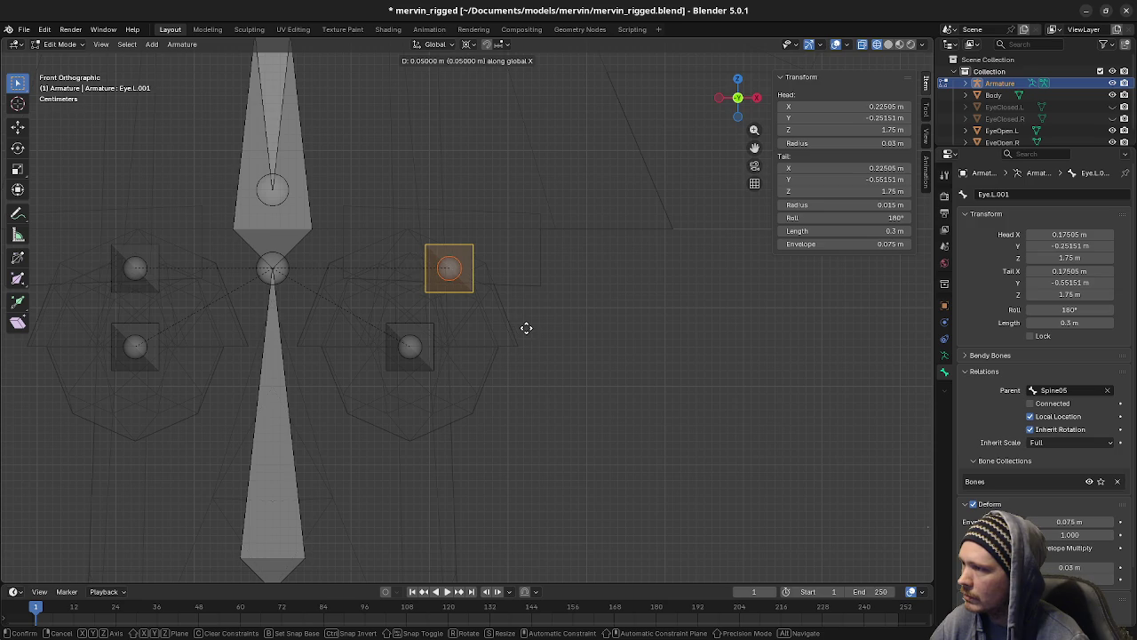
{"action": "left_click", "coordinate": [522, 329]}
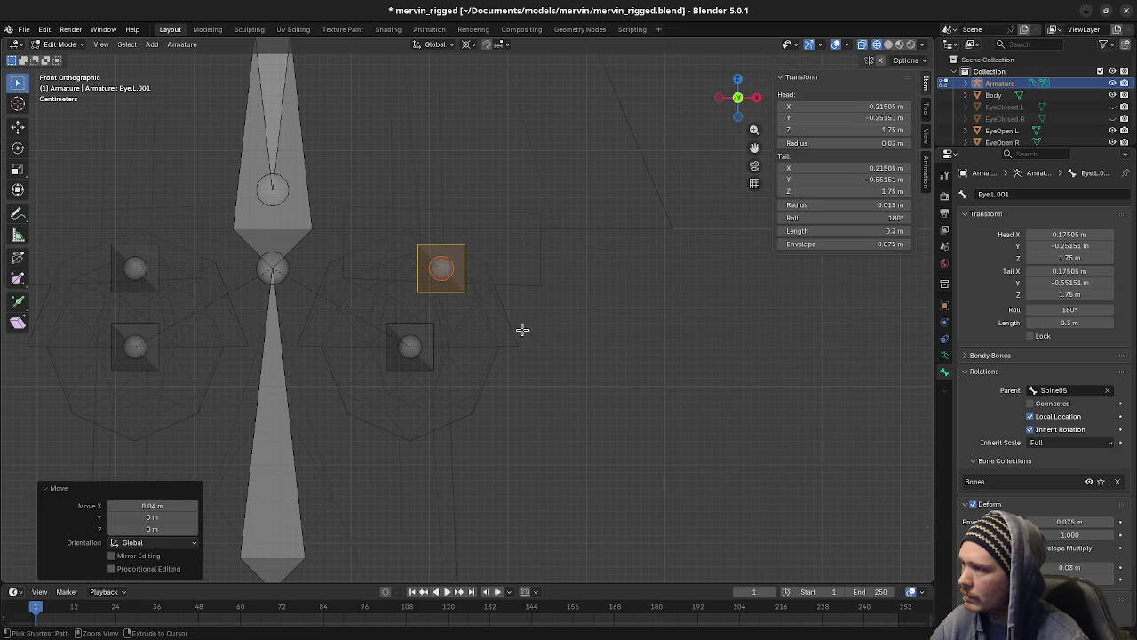
Step: Move Eye.R.001 0.05 m outward along X, then nudge it 0.01 m back
{"action": "left_click", "coordinate": [139, 255]}
{"action": "key", "text": "g"}
{"action": "key", "text": "x"}
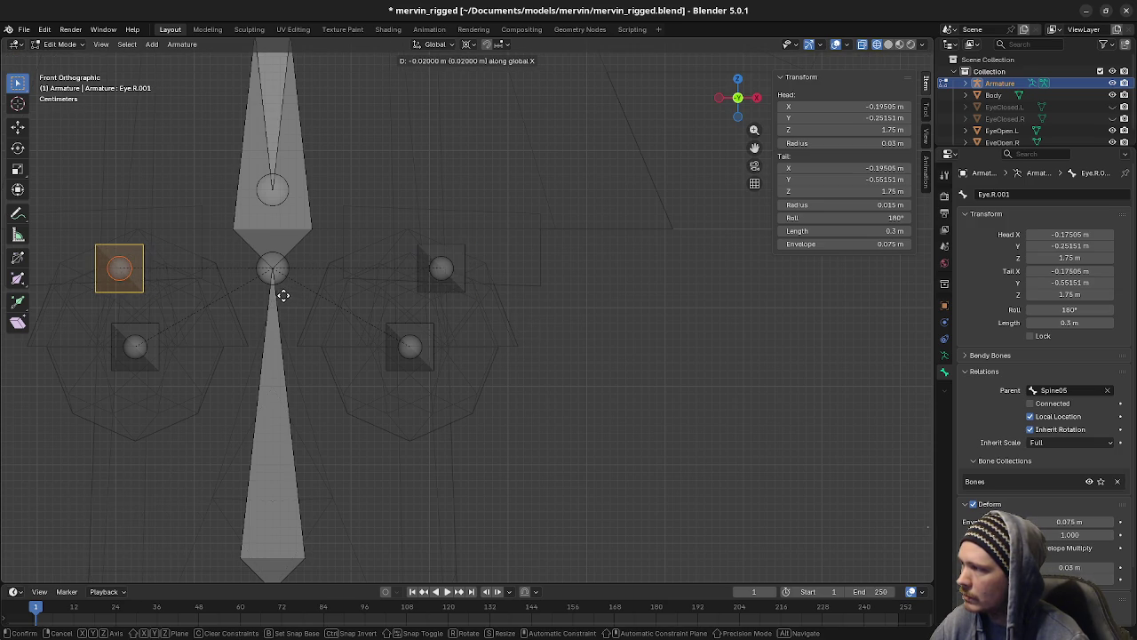
{"action": "left_click", "coordinate": [257, 296]}
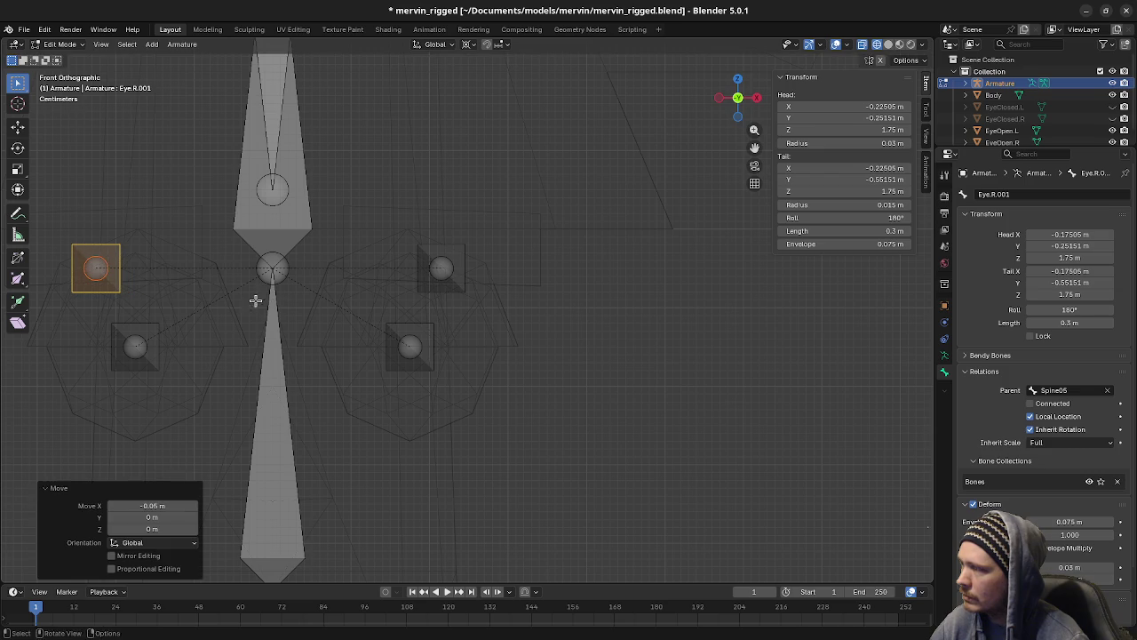
{"action": "middle_click_drag", "start_coordinate": [254, 300], "coordinate": [290, 318], "text": "shift"}
{"action": "key", "text": "g"}
{"action": "key", "text": "x"}
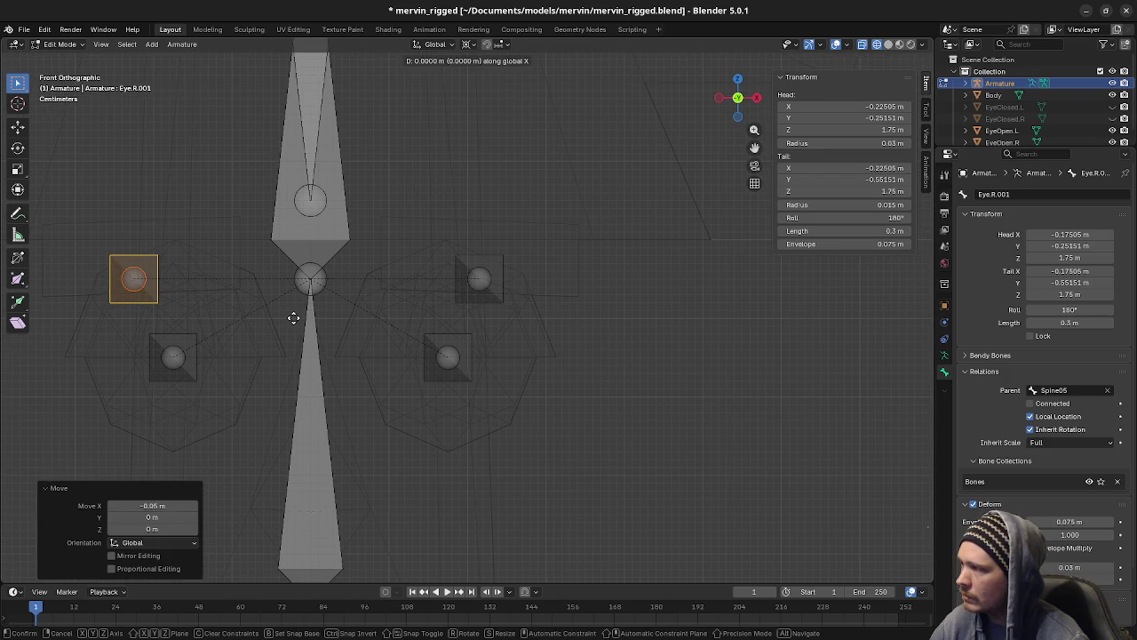
{"action": "left_click", "coordinate": [294, 318]}
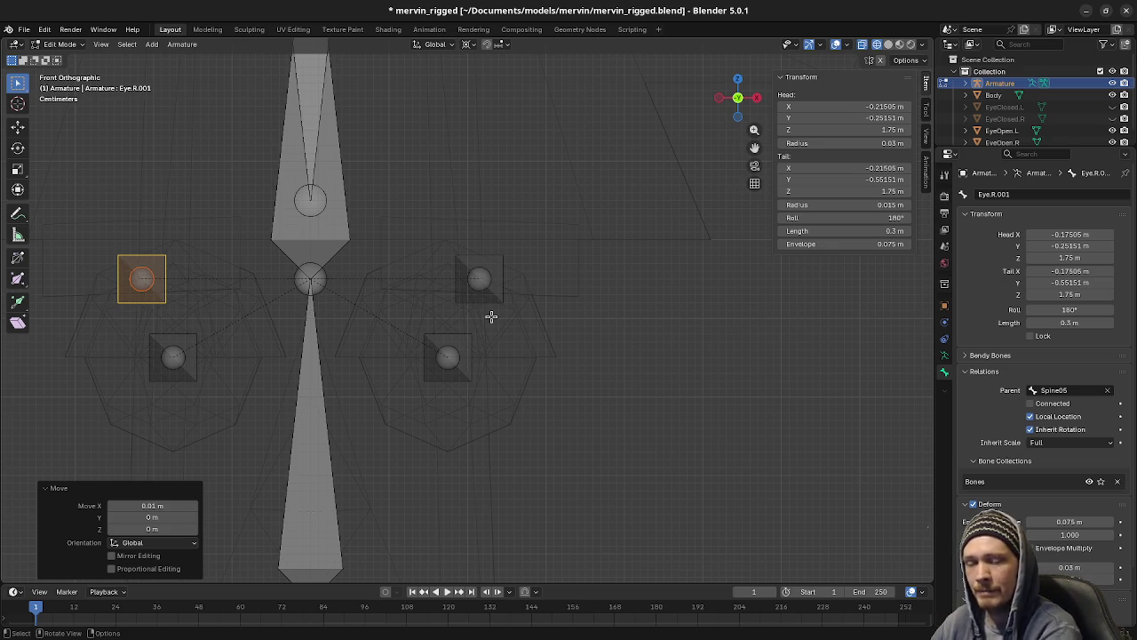
{"action": "left_click", "coordinate": [489, 263]}
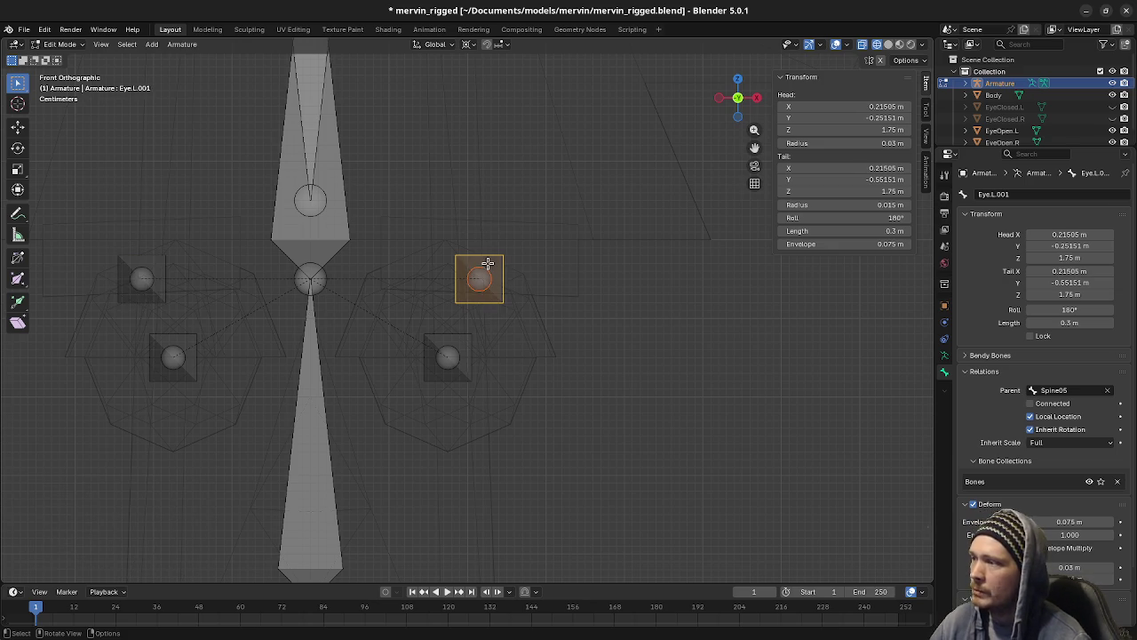
Step: Raise both eye-bone copies 0.03 m along Z
{"action": "left_click", "coordinate": [157, 261], "text": "shift"}
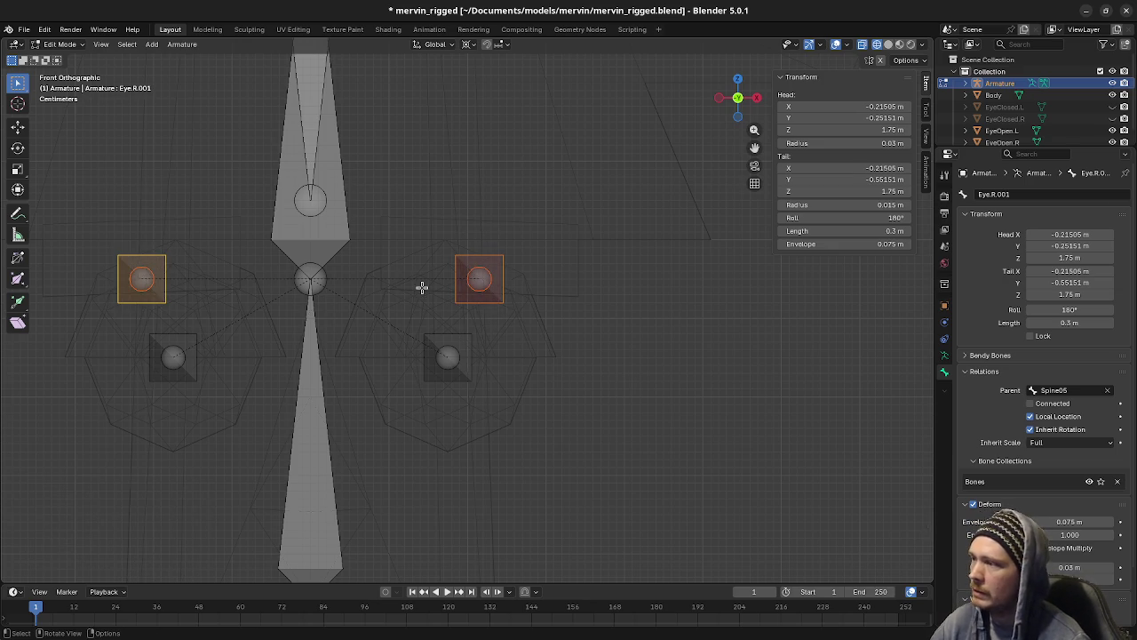
{"action": "key", "text": "g"}
{"action": "key", "text": "z"}
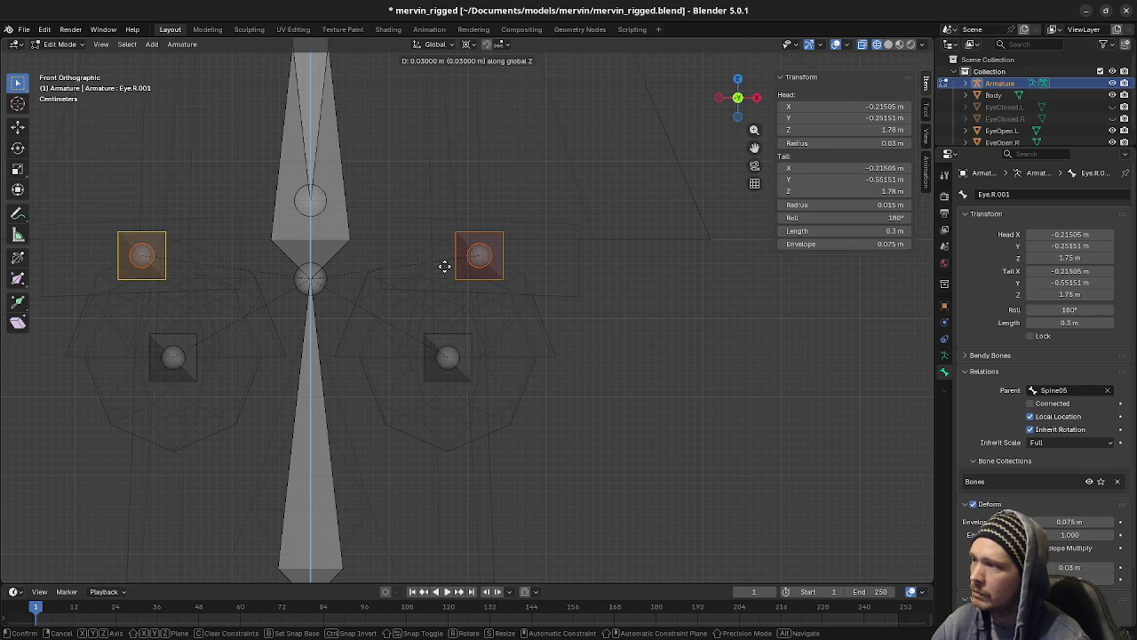
{"action": "left_click", "coordinate": [444, 266]}
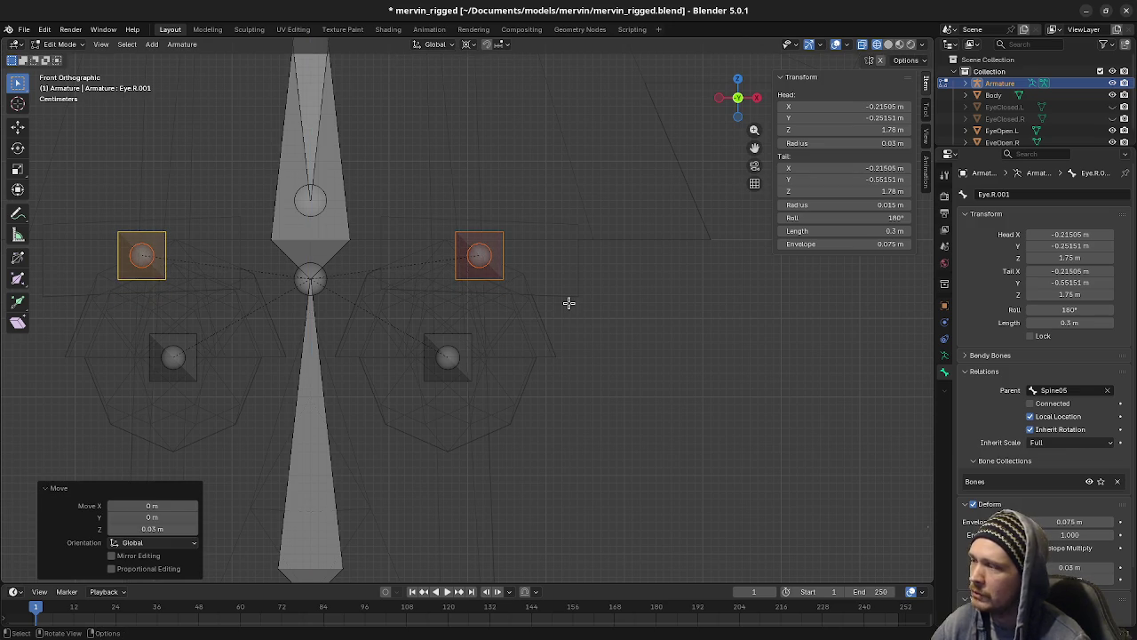
Step: Rename the Eye.L.001 bone to EyeBrow.L
{"action": "middle_click_drag", "start_coordinate": [350, 305], "coordinate": [477, 332], "text": "shift"}
{"action": "left_click", "coordinate": [704, 344]}
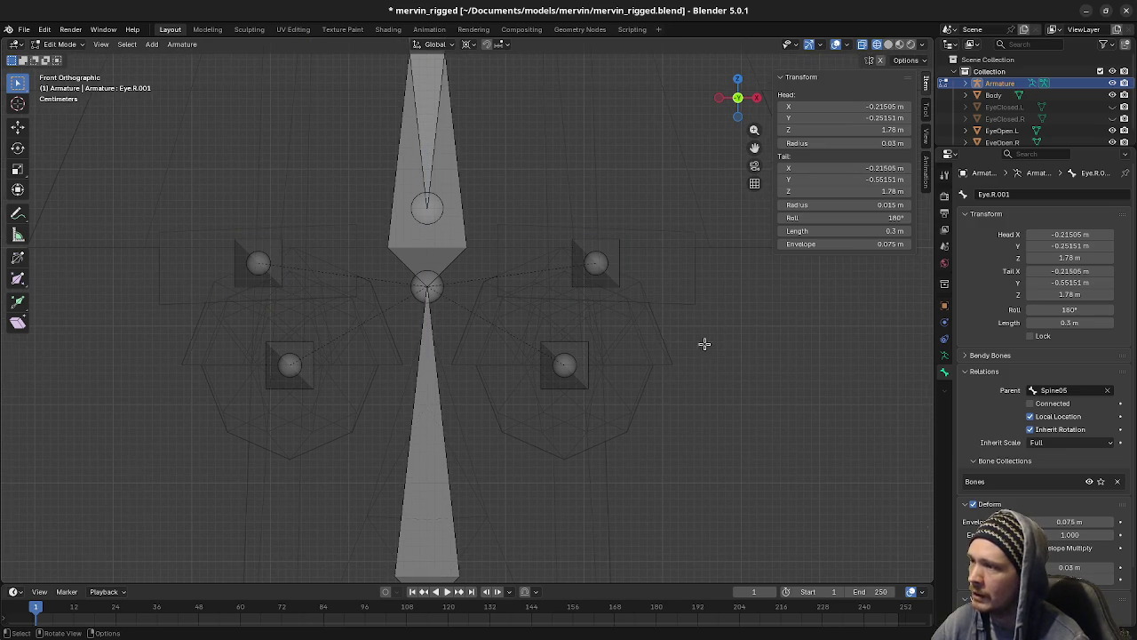
{"action": "left_click", "coordinate": [608, 278]}
{"action": "double_click", "coordinate": [1018, 193]}
{"action": "key", "text": "BackSpace"}
{"action": "key", "text": "BackSpace"}
{"action": "key", "text": "BackSpace"}
{"action": "key", "text": "BackSpace"}
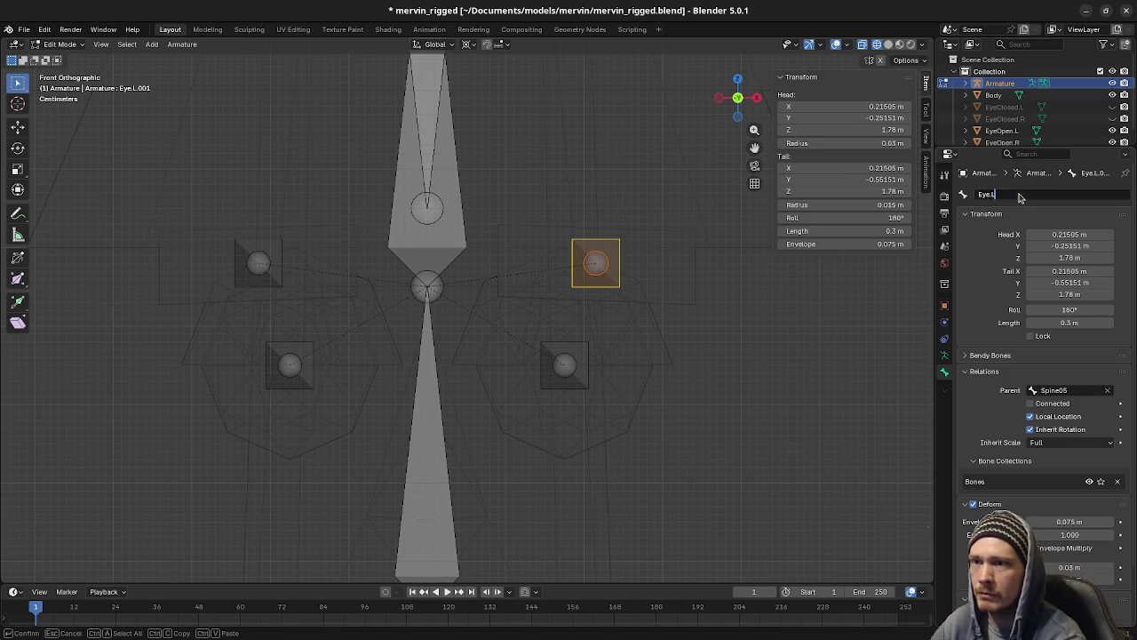
{"action": "key", "text": "Return"}
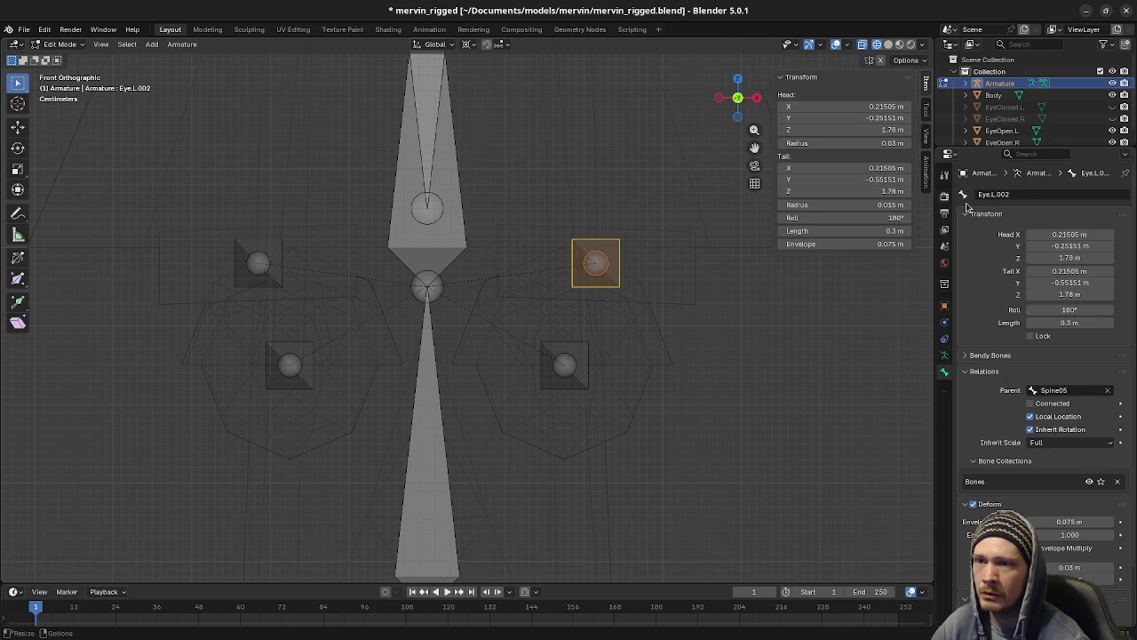
{"action": "double_click", "coordinate": [996, 193]}
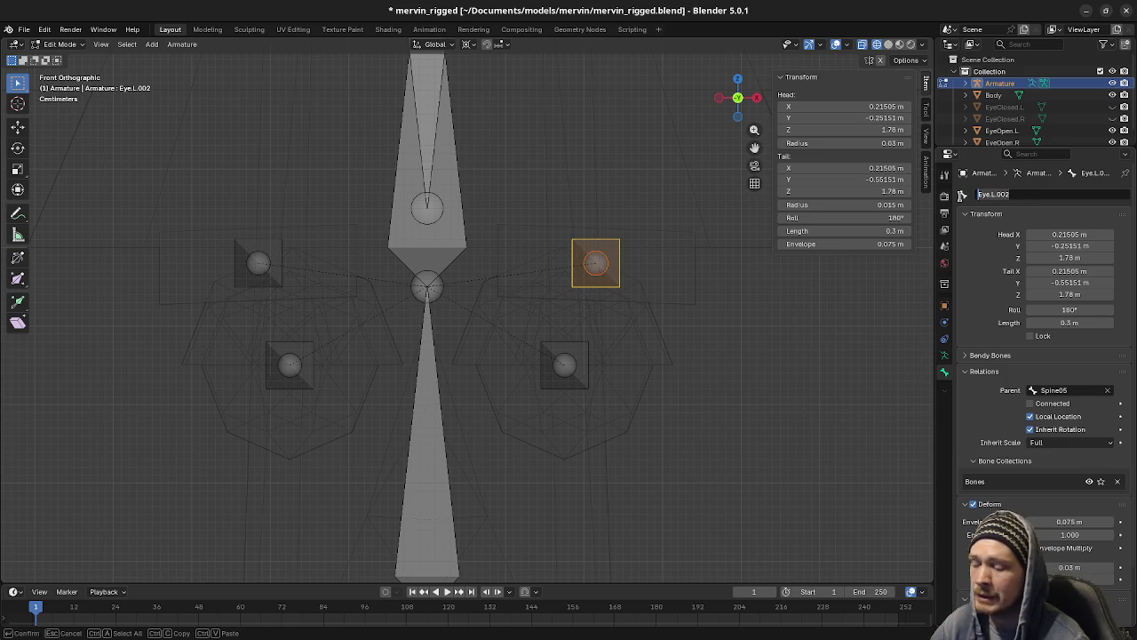
{"action": "type", "text": "EyeBrow"}
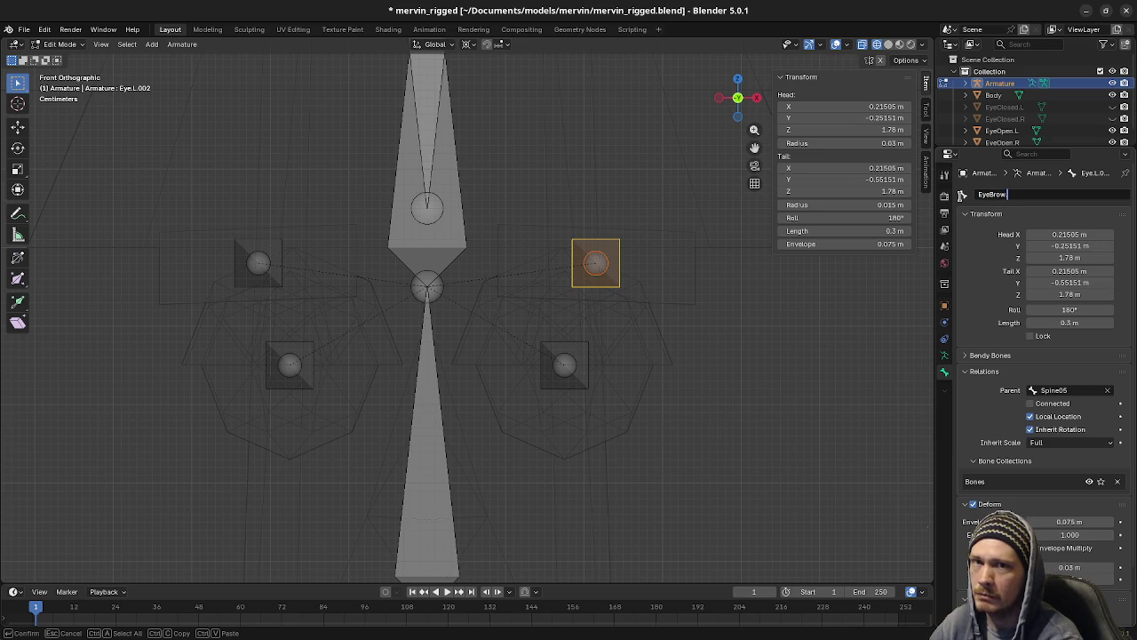
{"action": "type", "text": ".L"}
{"action": "key", "text": "Return"}
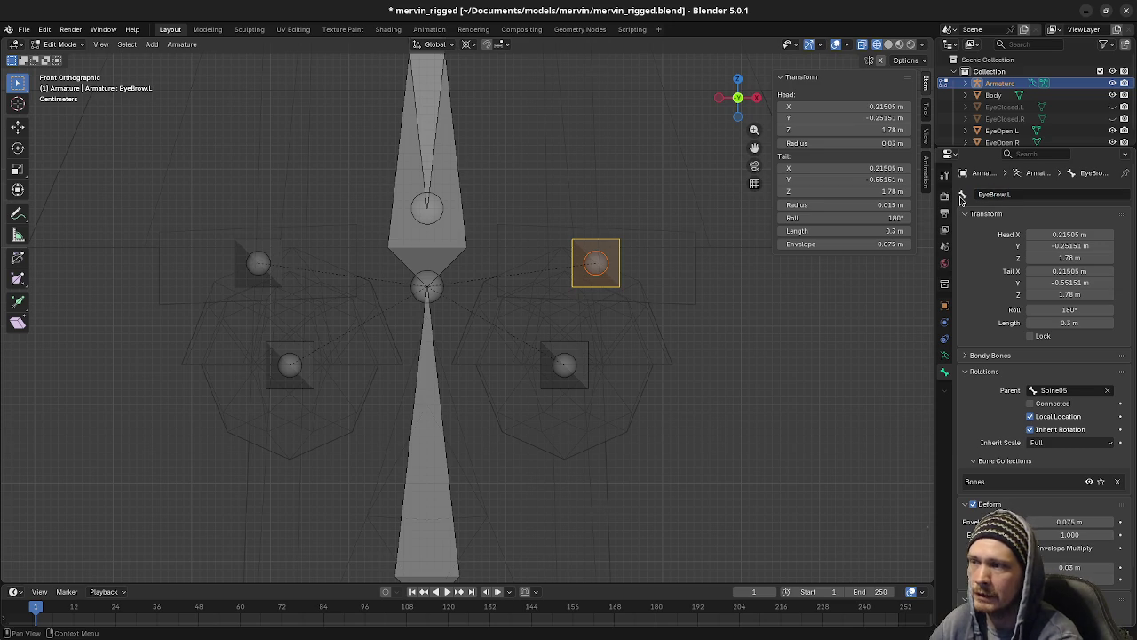
Step: Rename the Eye.R.001 bone to EyeBrow.R
{"action": "left_click", "coordinate": [267, 248]}
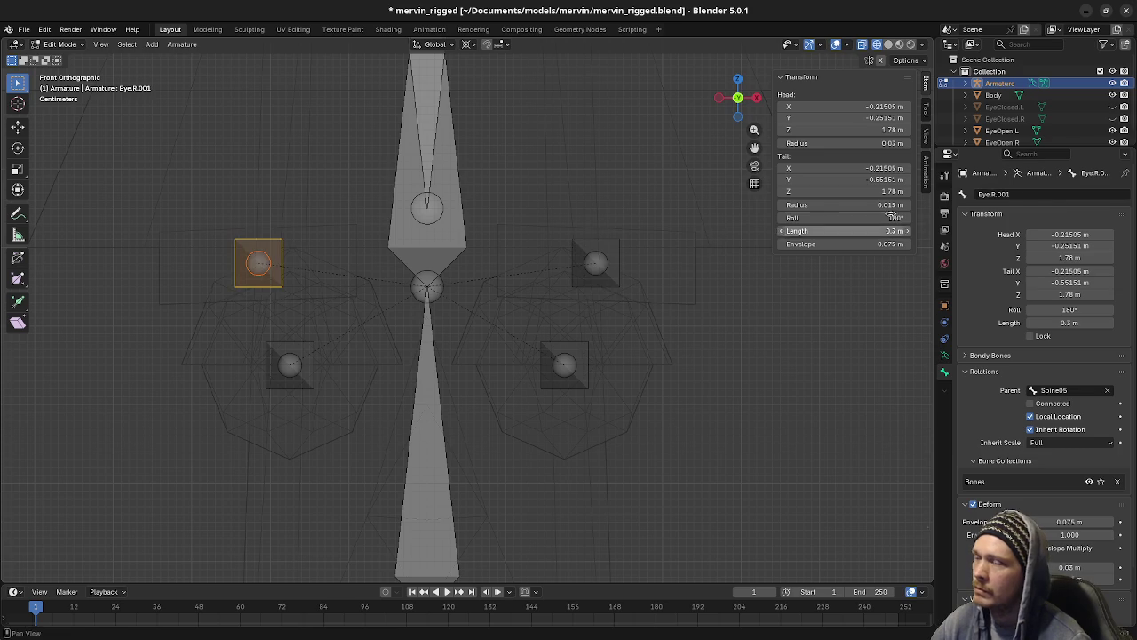
{"action": "double_click", "coordinate": [1015, 194]}
{"action": "type", "text": "Eye"}
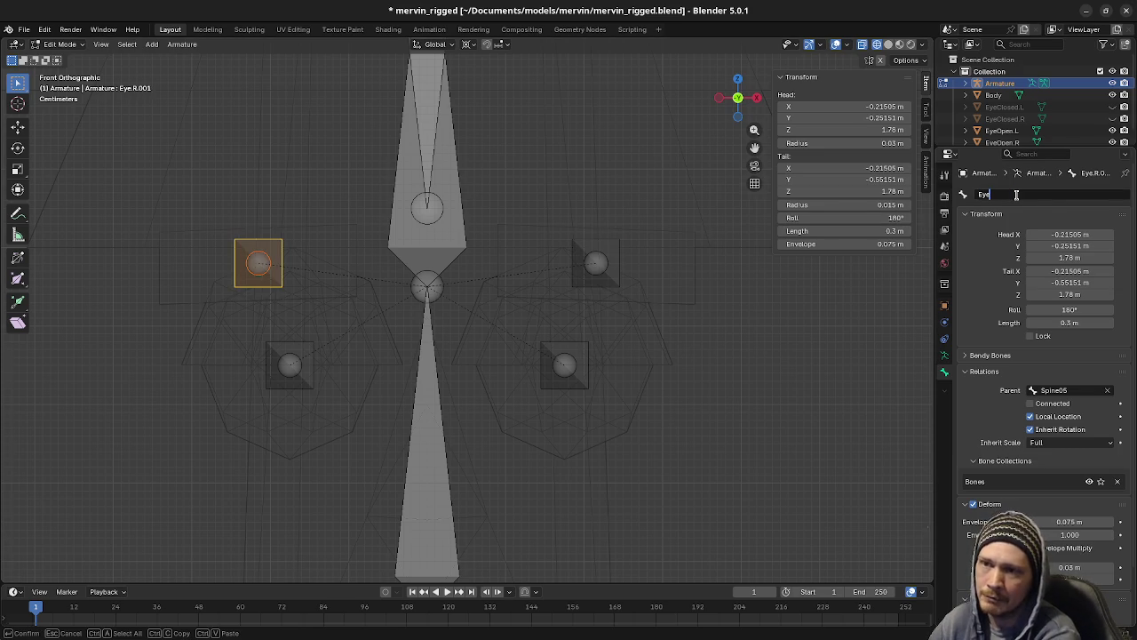
{"action": "type", "text": "Brow.R"}
{"action": "key", "text": "Return"}
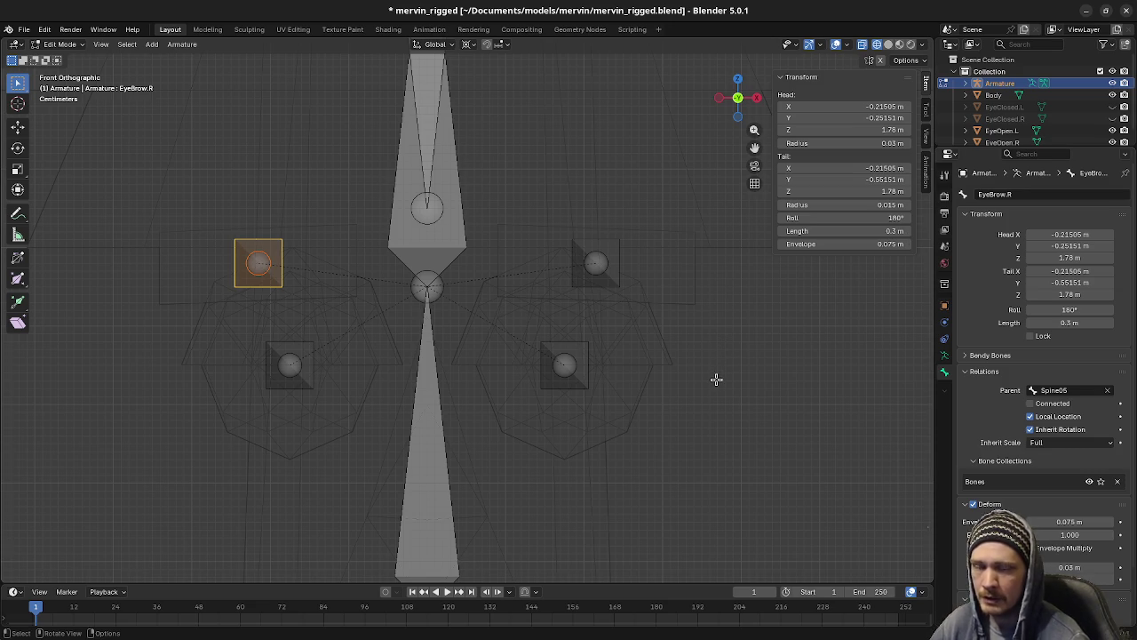
Step: Orbit to a frontal view of the head and click through the face bones, ending on Eye.L
{"action": "mouse_move", "coordinate": [718, 332]}
{"action": "middle_mouse_down"}
{"action": "mouse_move", "coordinate": [681, 351]}
{"action": "mouse_move", "coordinate": [565, 336]}
{"action": "middle_mouse_up"}
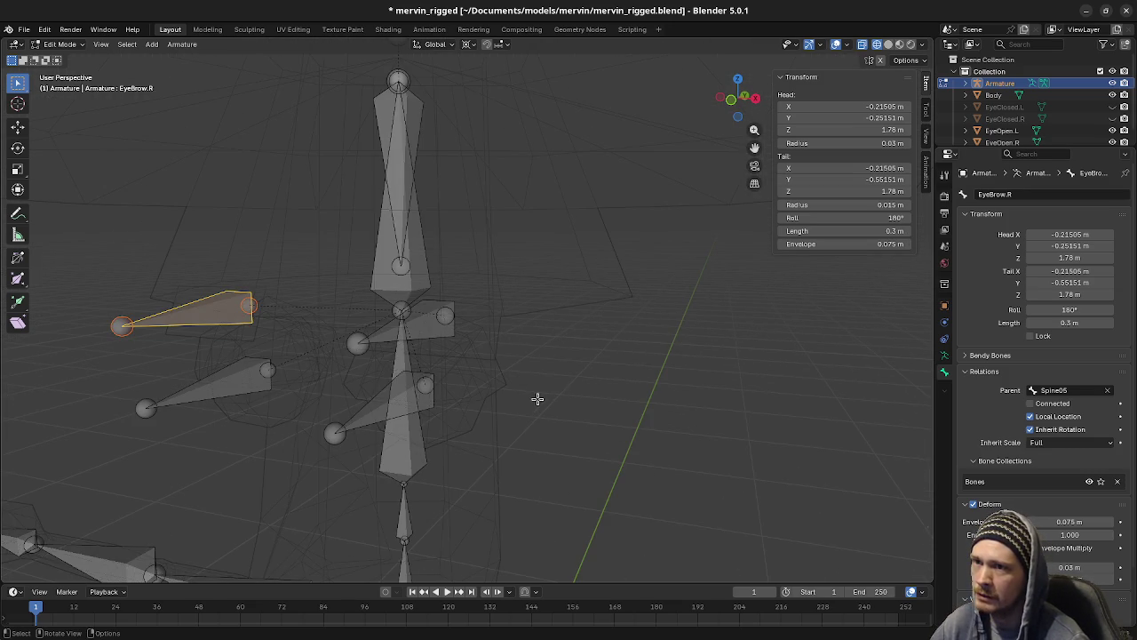
{"action": "middle_click_drag", "start_coordinate": [595, 395], "coordinate": [647, 380]}
{"action": "left_click", "coordinate": [523, 298]}
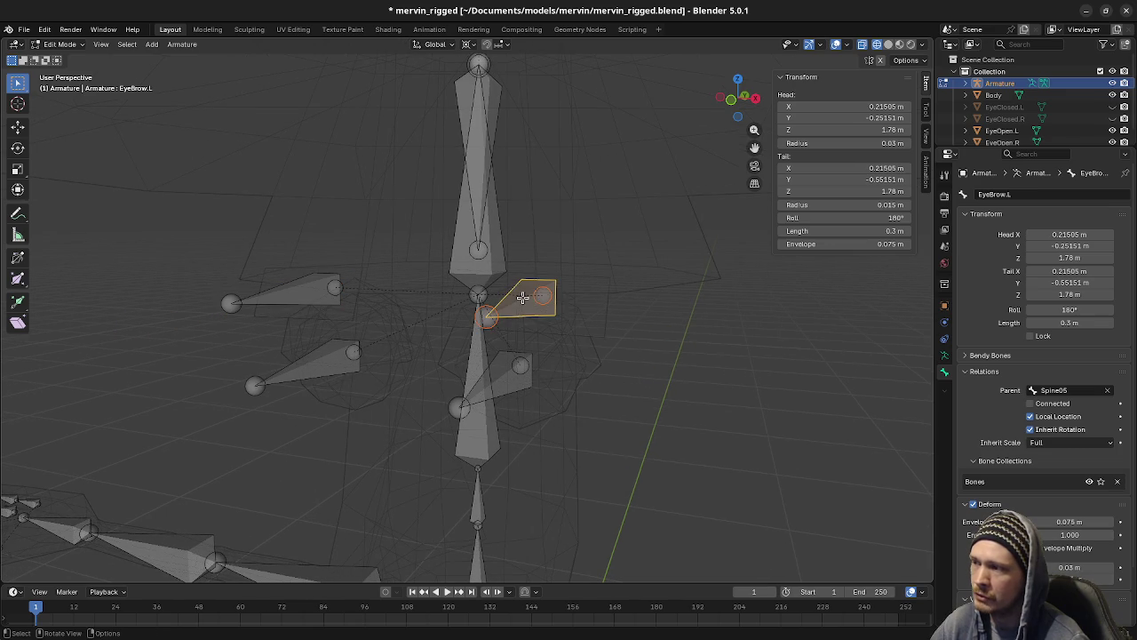
{"action": "left_click", "coordinate": [331, 286]}
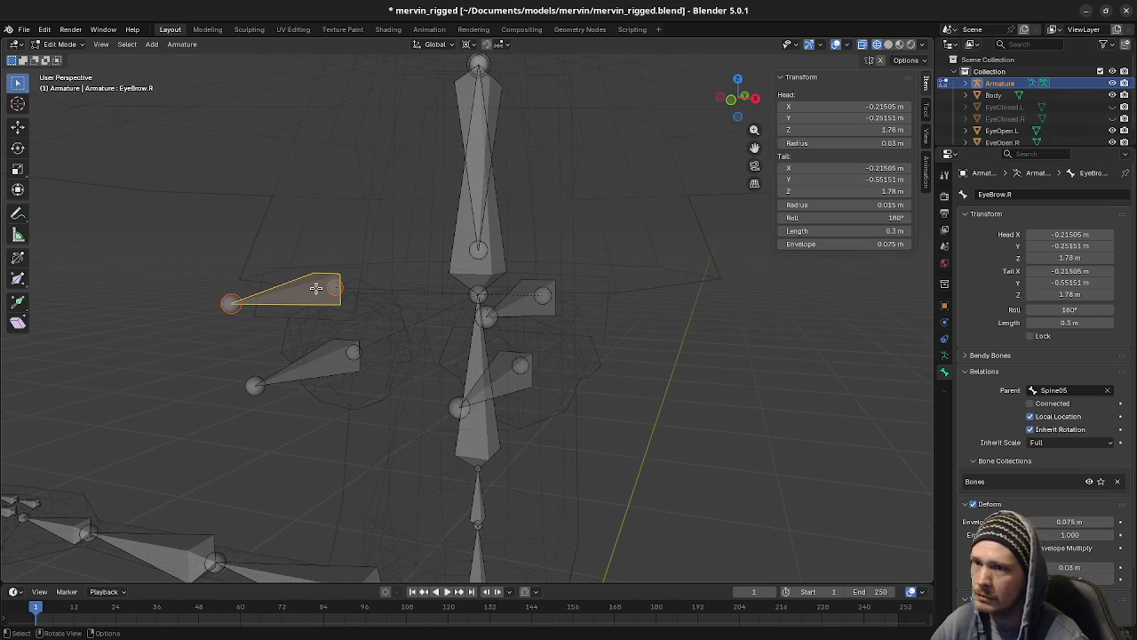
{"action": "left_click", "coordinate": [491, 391]}
{"action": "left_click", "coordinate": [332, 365]}
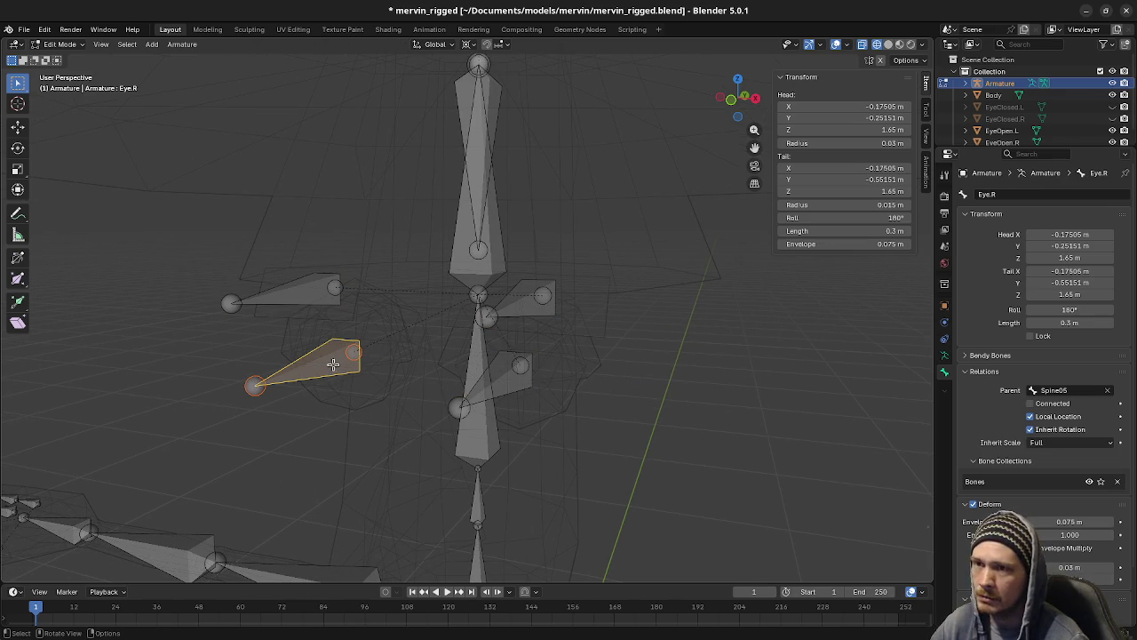
{"action": "left_click", "coordinate": [494, 381]}
{"action": "left_click", "coordinate": [508, 379]}
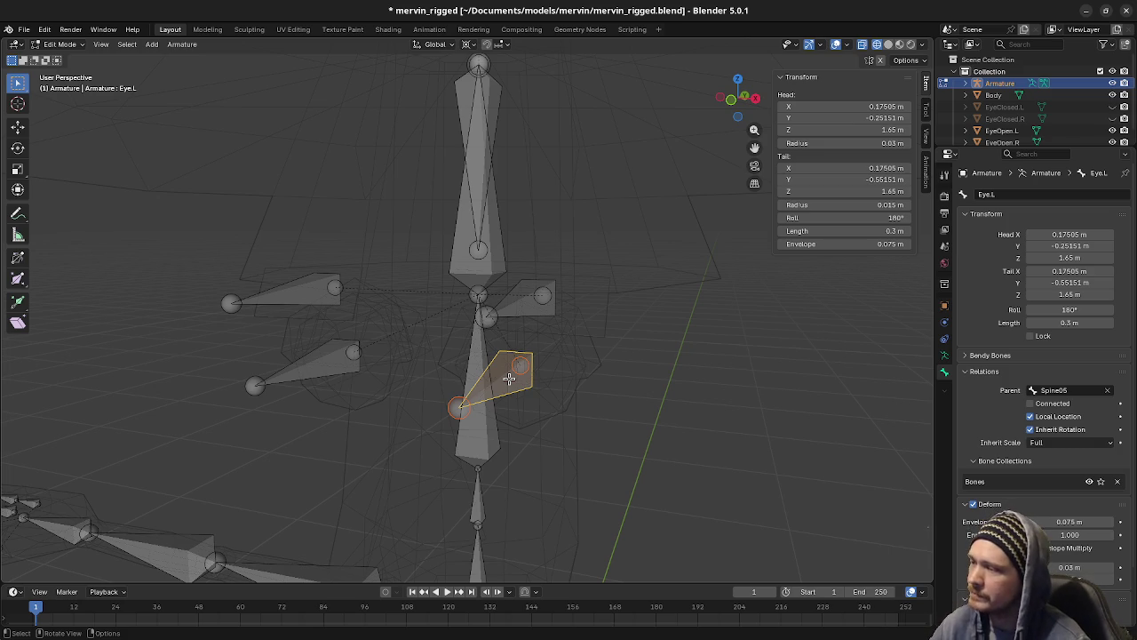
{"action": "middle_click_drag", "start_coordinate": [556, 371], "coordinate": [528, 371]}
{"action": "mouse_move", "coordinate": [444, 414]}
{"action": "middle_mouse_down"}
{"action": "mouse_move", "coordinate": [471, 394]}
{"action": "mouse_move", "coordinate": [584, 393]}
{"action": "mouse_move", "coordinate": [519, 362]}
{"action": "mouse_move", "coordinate": [549, 368]}
{"action": "mouse_move", "coordinate": [556, 264]}
{"action": "middle_mouse_up"}
{"action": "left_click", "coordinate": [570, 286]}
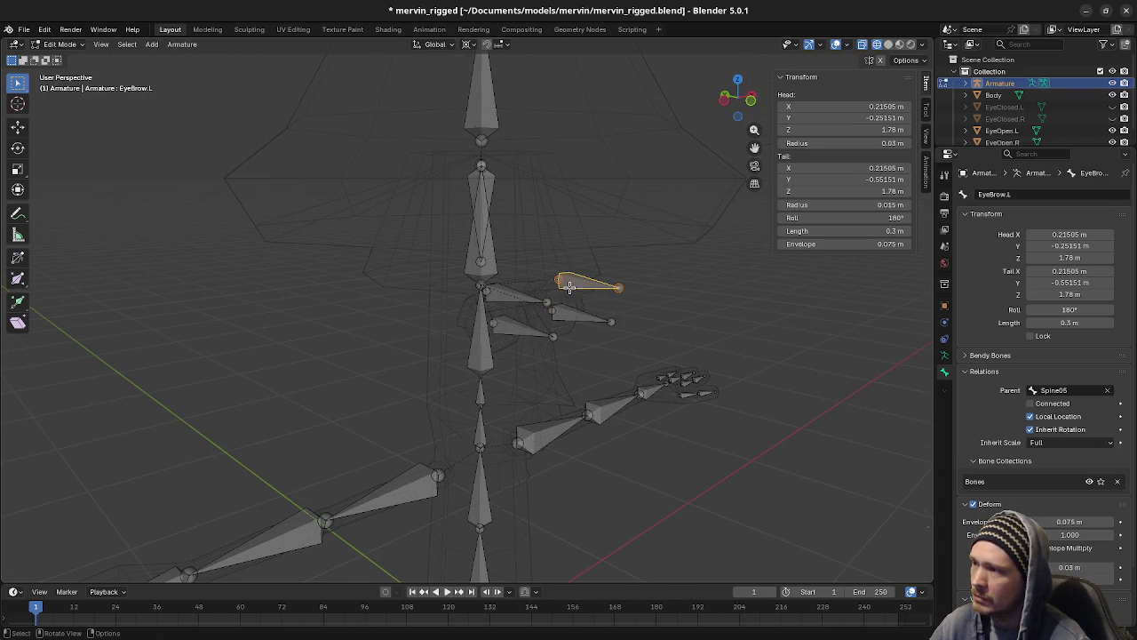
{"action": "left_click", "coordinate": [511, 294]}
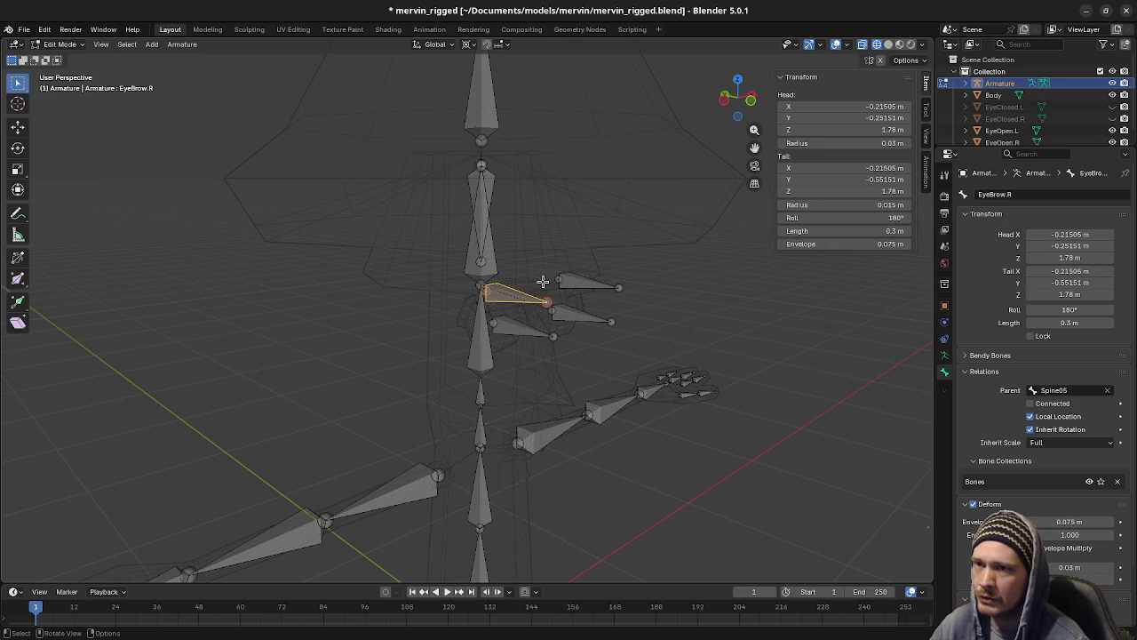
{"action": "left_click", "coordinate": [578, 280]}
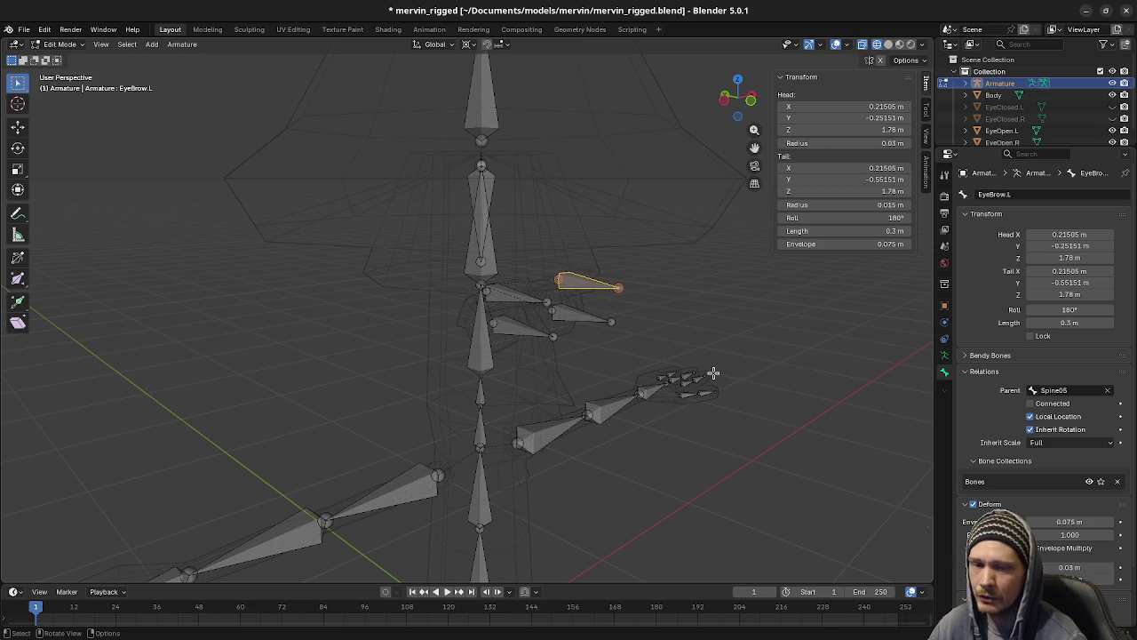
{"action": "middle_click_drag", "start_coordinate": [713, 374], "coordinate": [650, 471]}
{"action": "left_click", "coordinate": [653, 433]}
{"action": "middle_click_drag", "start_coordinate": [640, 399], "coordinate": [671, 383]}
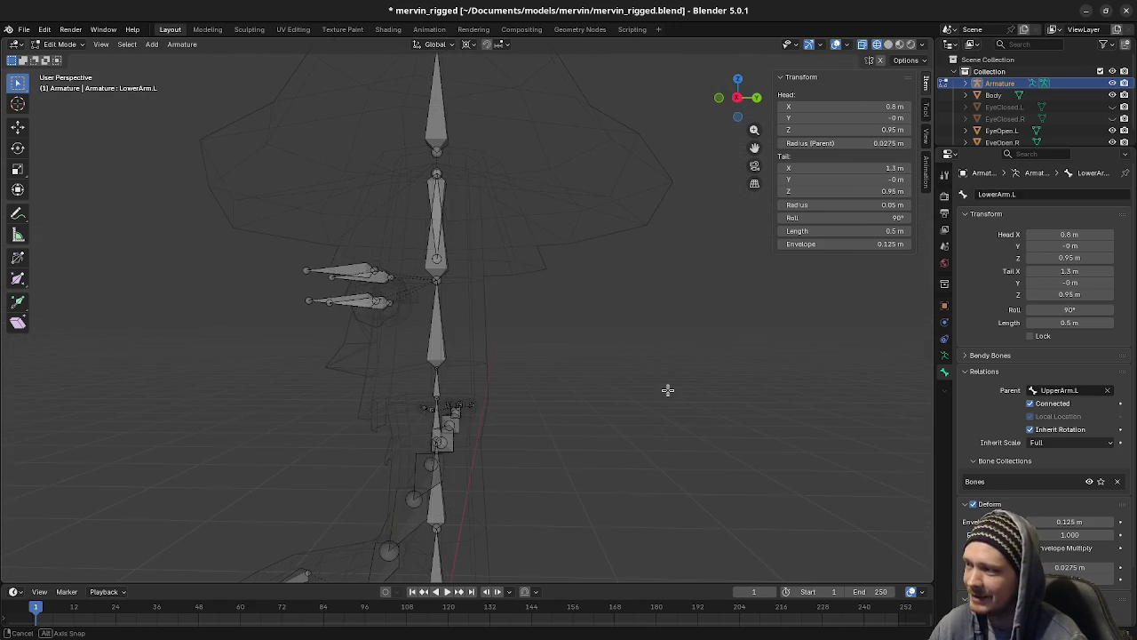
{"action": "middle_click_drag", "start_coordinate": [672, 383], "coordinate": [756, 388]}
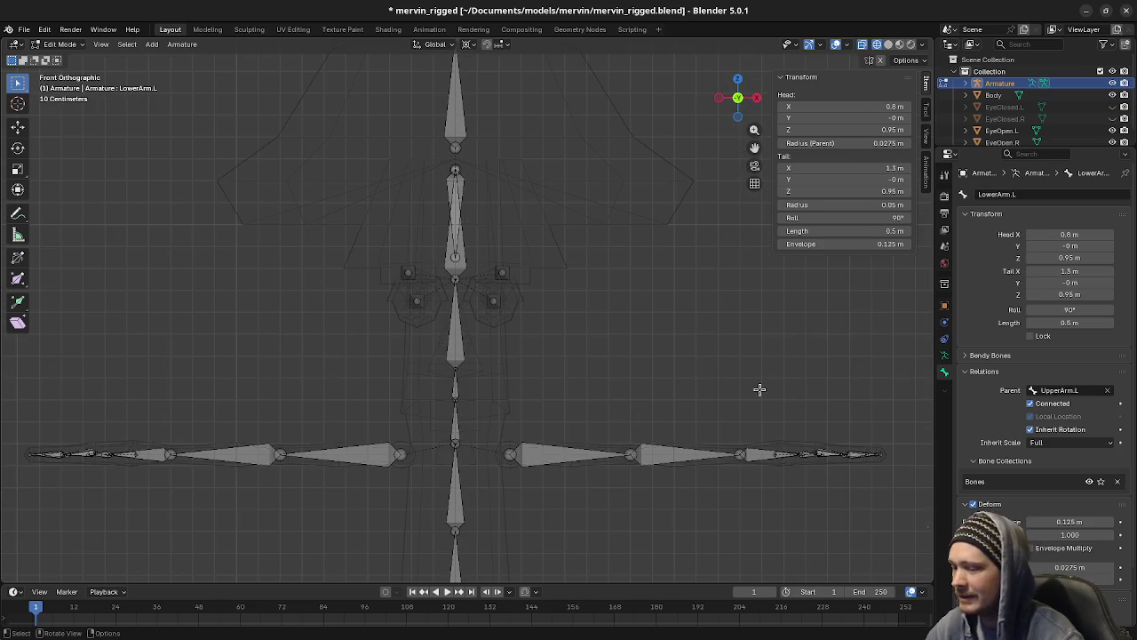
{"action": "key", "text": "KP_3"}
{"action": "mouse_move", "coordinate": [510, 307]}
{"action": "middle_mouse_down", "text": "shift"}
{"action": "mouse_move", "coordinate": [606, 317]}
{"action": "mouse_move", "coordinate": [516, 348]}
{"action": "middle_mouse_up", "text": "shift"}
{"action": "scroll", "coordinate": [549, 334], "scroll_direction": "up", "scroll_amount": 2}
Step: Box-select both eyebrow bones and move them -0.1 m along Y in right-side view
{"action": "left_click", "coordinate": [511, 302]}
{"action": "left_click_drag", "start_coordinate": [468, 246], "coordinate": [553, 327]}
{"action": "middle_click_drag", "start_coordinate": [553, 327], "coordinate": [627, 332]}
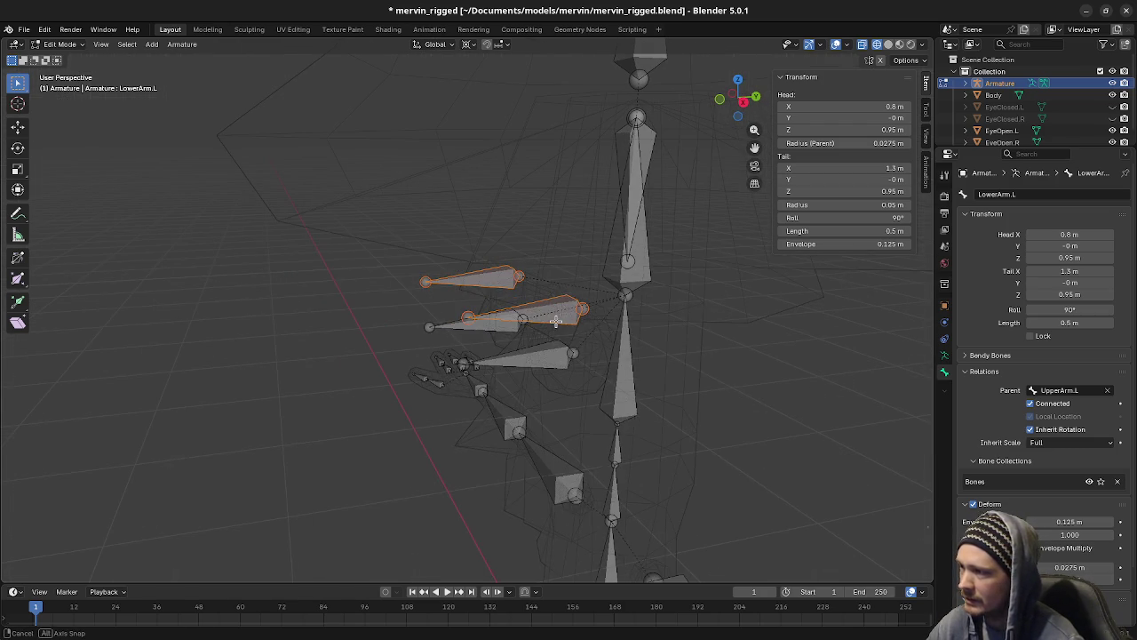
{"action": "key", "text": "KP_3"}
{"action": "scroll", "coordinate": [626, 332], "scroll_direction": "up", "scroll_amount": 4}
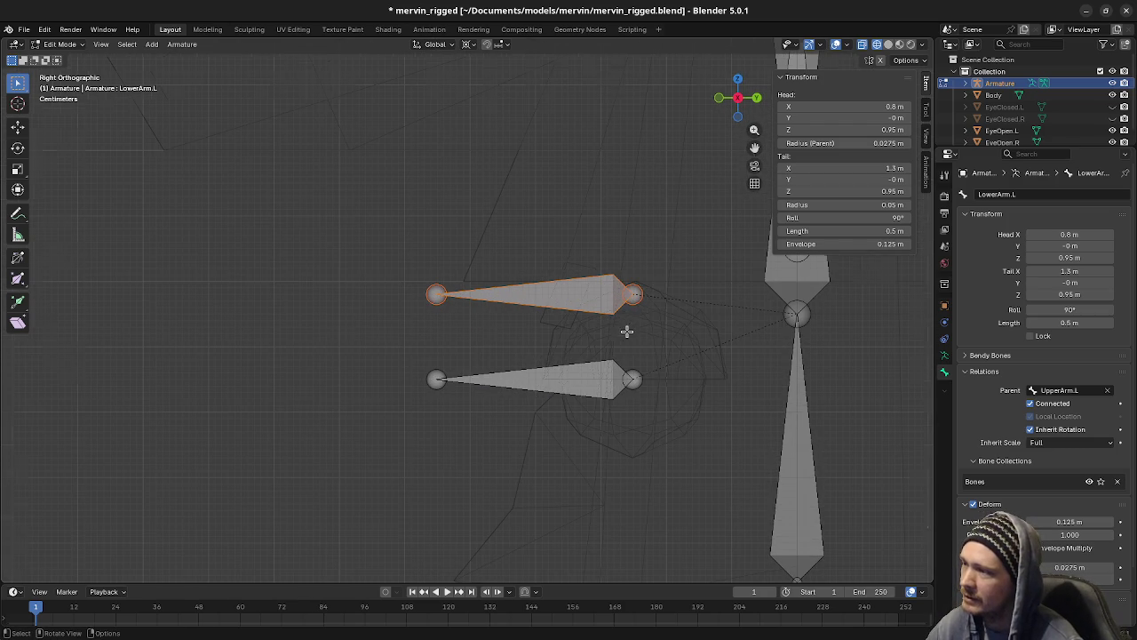
{"action": "key", "text": "g"}
{"action": "key", "text": "y"}
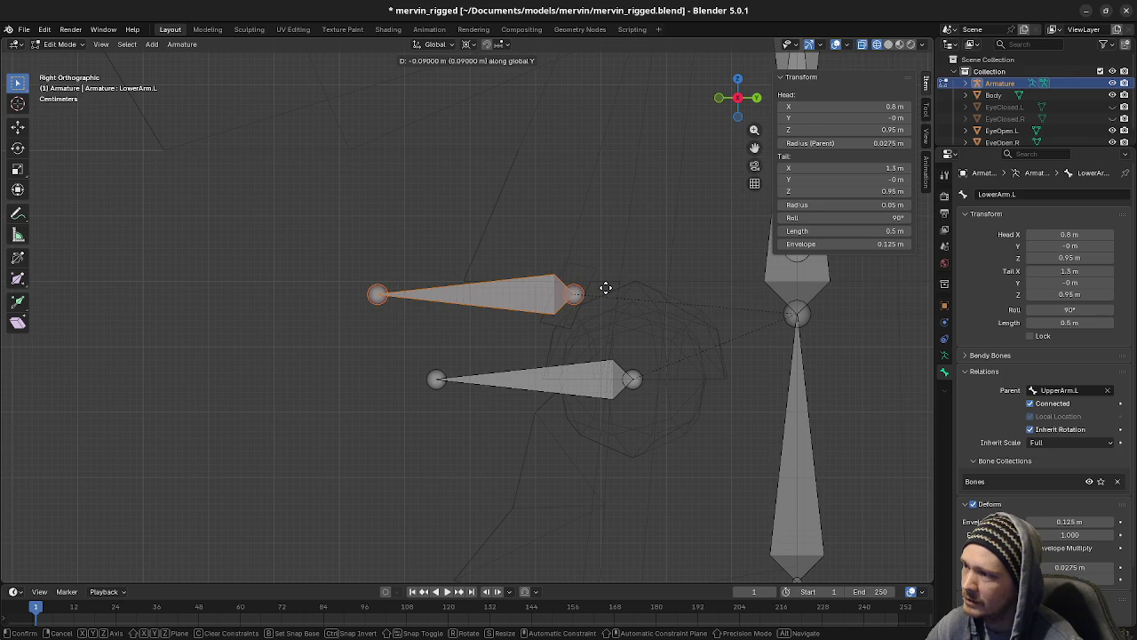
{"action": "left_click", "coordinate": [602, 288]}
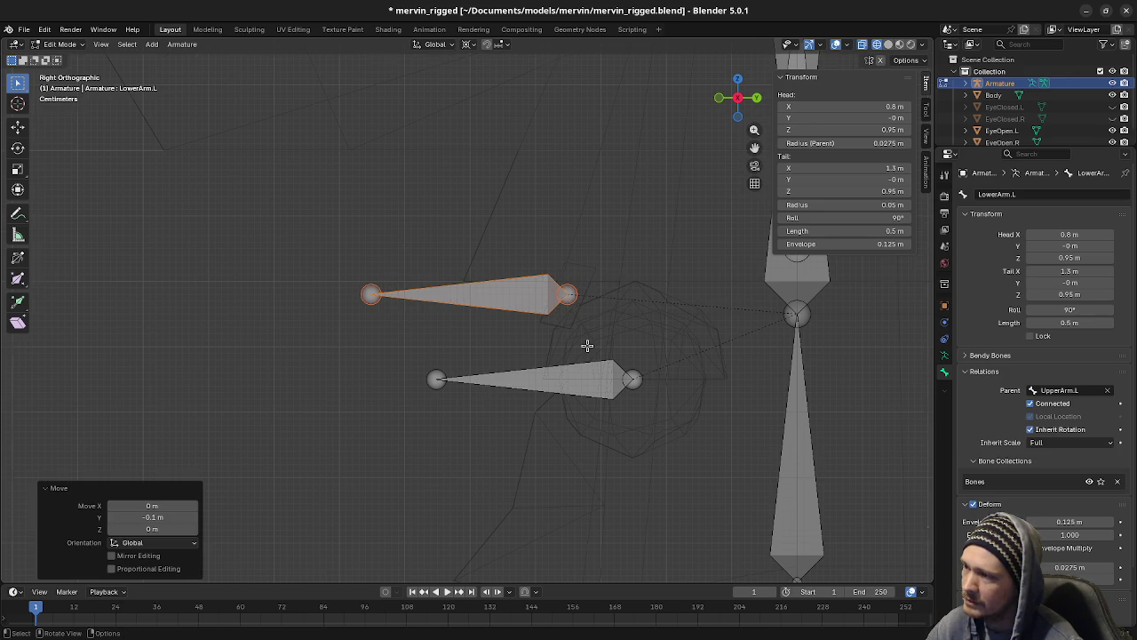
{"action": "scroll", "coordinate": [587, 344], "scroll_direction": "down", "scroll_amount": 4}
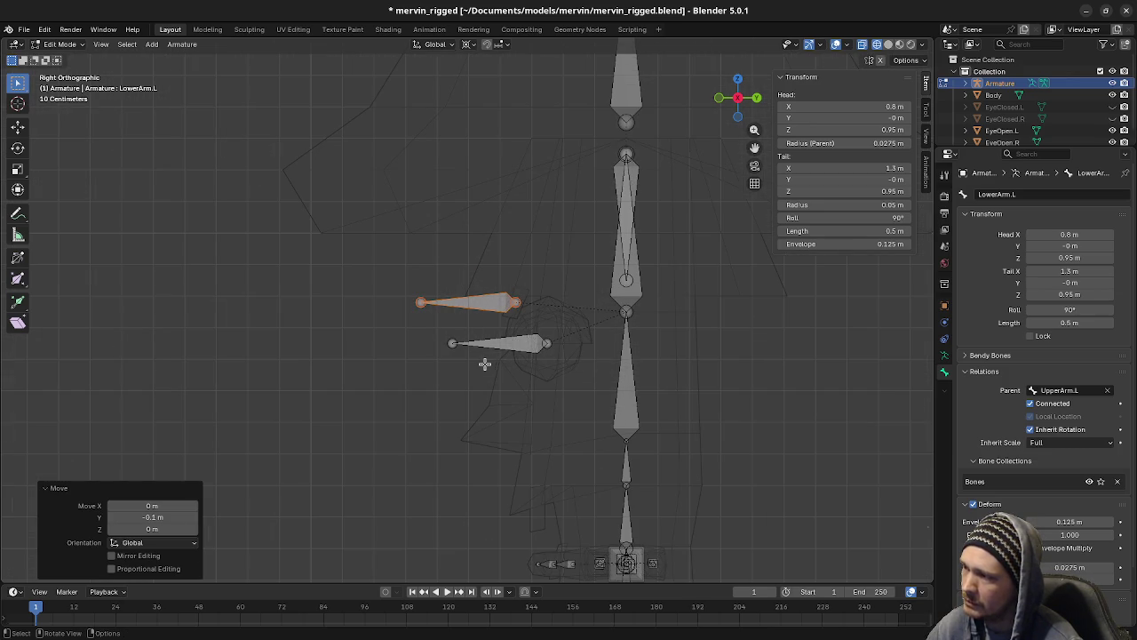
{"action": "middle_click_drag", "start_coordinate": [489, 373], "coordinate": [650, 396]}
Step: Switch to Material Preview, orbit around the textured Mervin, then bring Aseprite forward
{"action": "key", "text": "z"}
{"action": "left_click", "coordinate": [620, 523]}
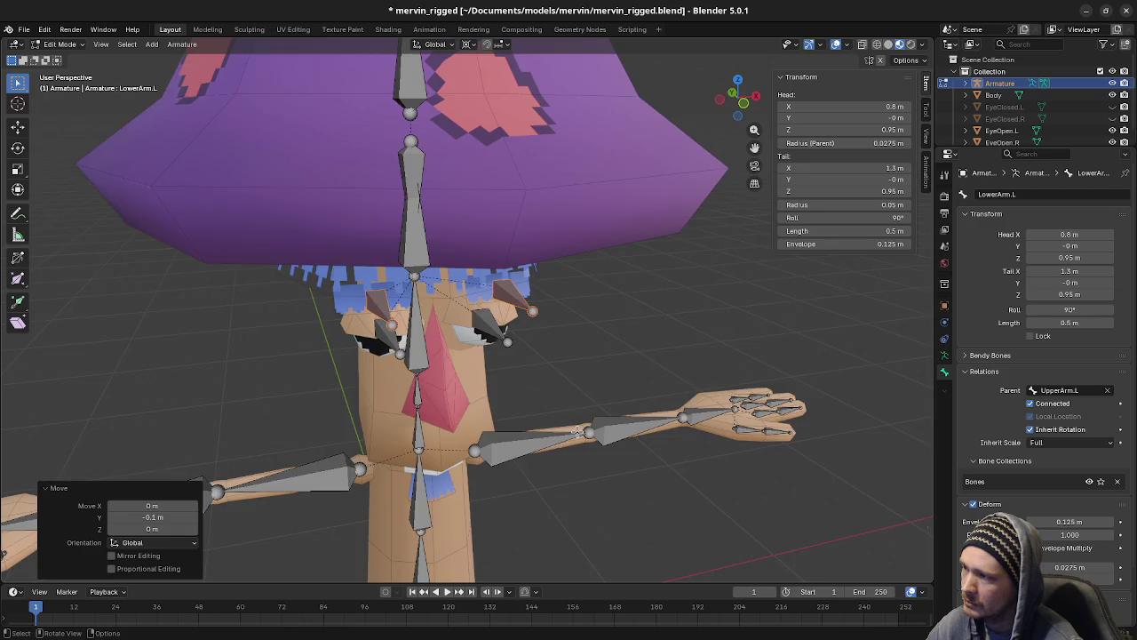
{"action": "middle_click_drag", "start_coordinate": [620, 524], "coordinate": [631, 407]}
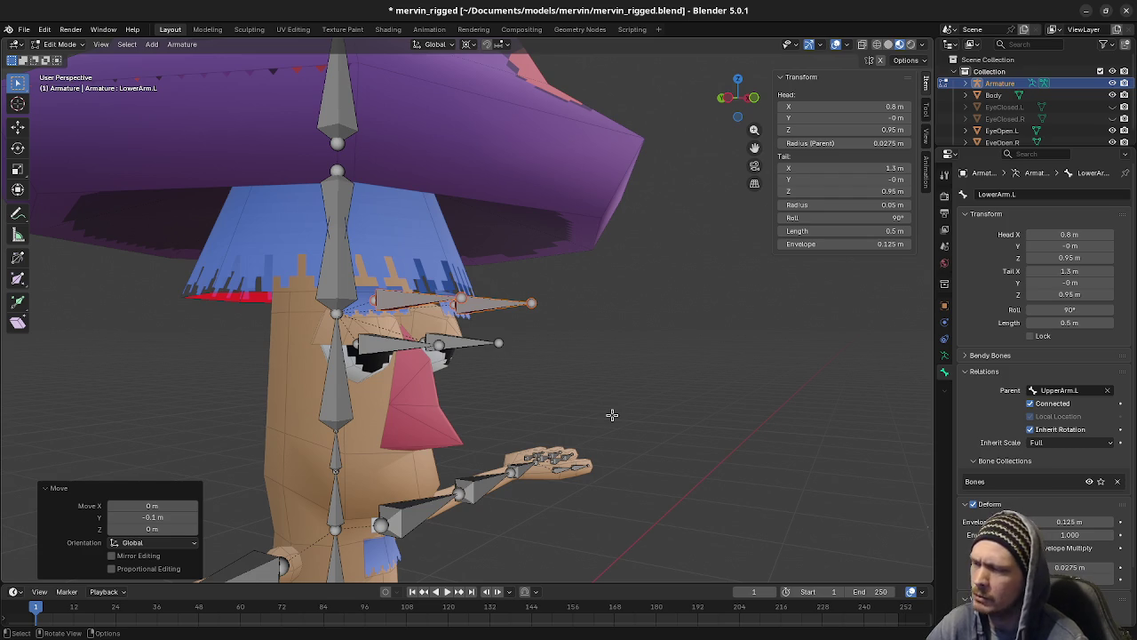
{"action": "mouse_move", "coordinate": [590, 455]}
{"action": "middle_mouse_down"}
{"action": "mouse_move", "coordinate": [556, 447]}
{"action": "mouse_move", "coordinate": [705, 455]}
{"action": "mouse_move", "coordinate": [672, 457]}
{"action": "mouse_move", "coordinate": [683, 442]}
{"action": "mouse_move", "coordinate": [708, 467]}
{"action": "mouse_move", "coordinate": [822, 472]}
{"action": "mouse_move", "coordinate": [811, 479]}
{"action": "middle_mouse_up"}
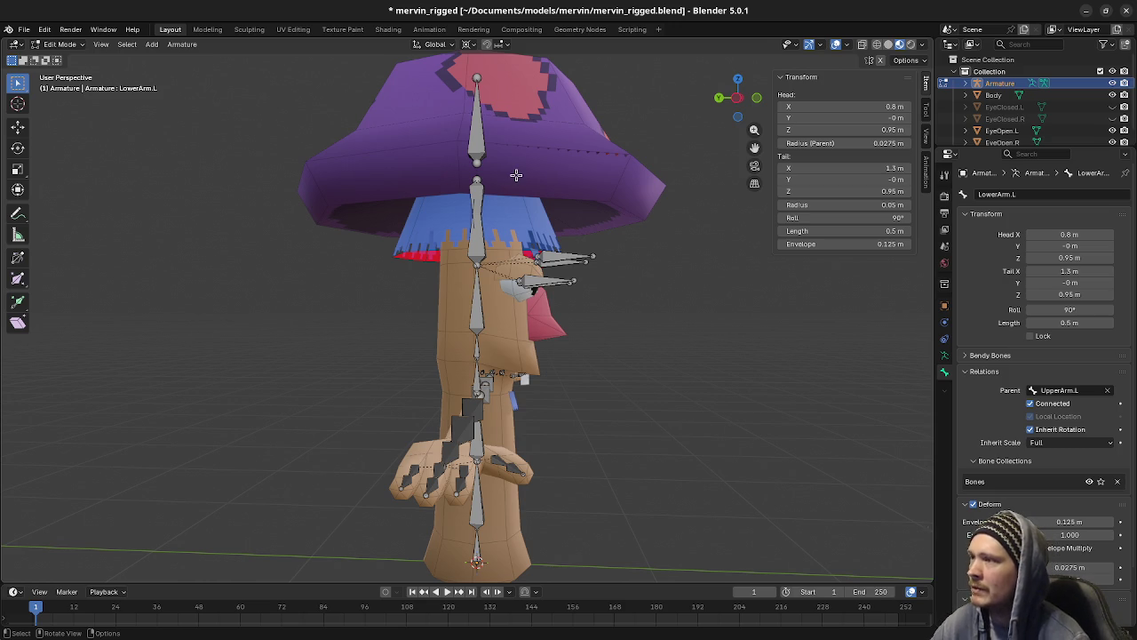
{"action": "middle_click_drag", "start_coordinate": [606, 197], "coordinate": [572, 197]}
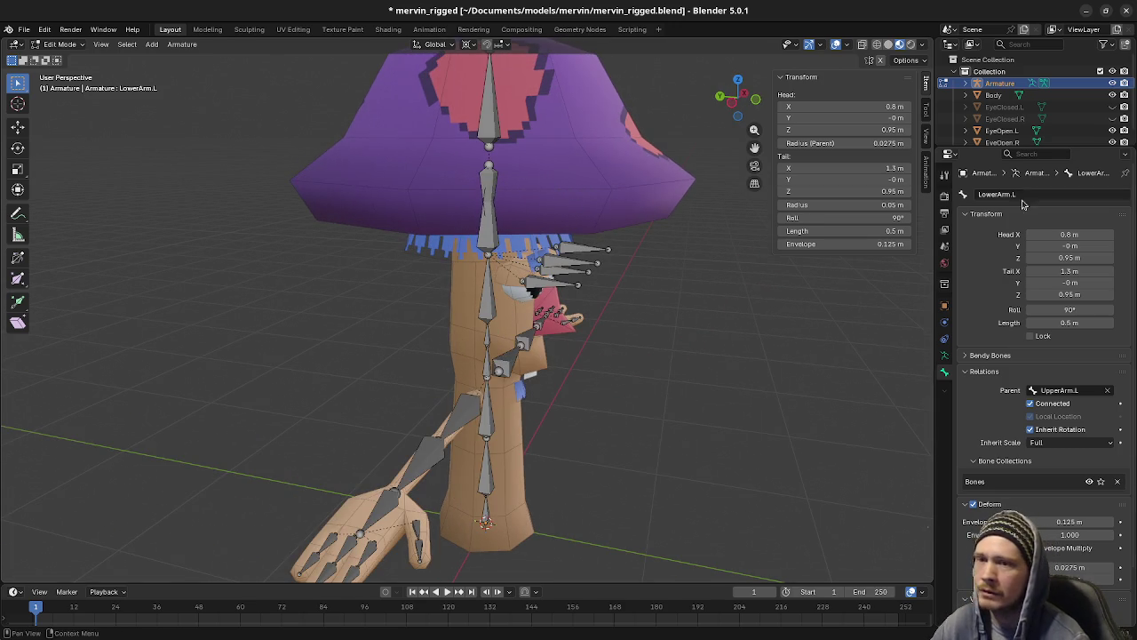
{"action": "key", "text": "alt+Tab"}
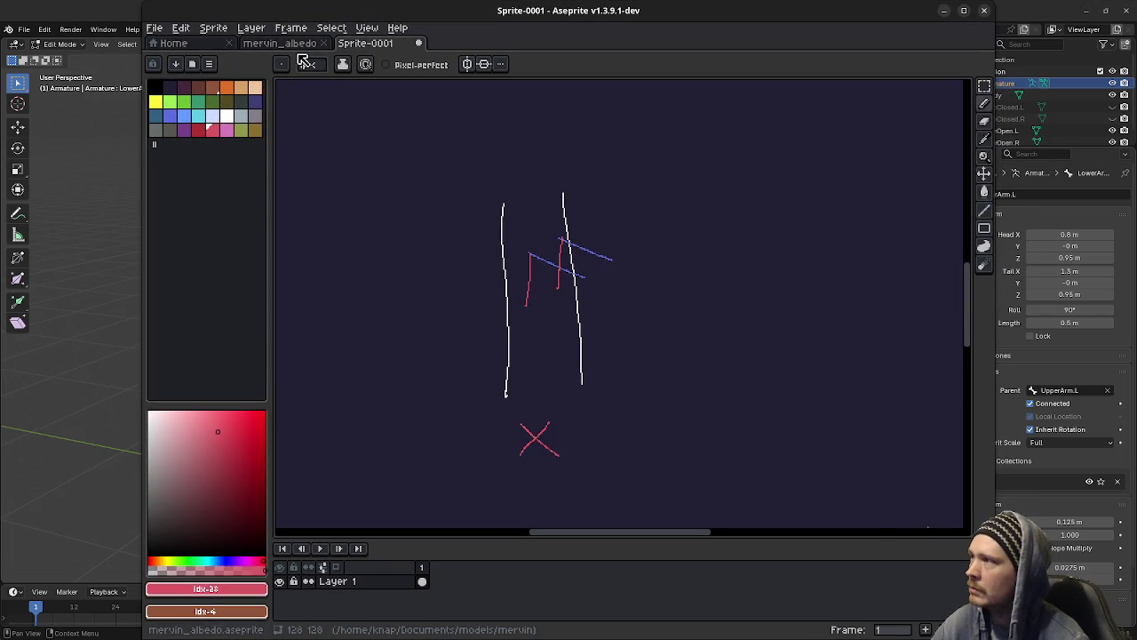
Step: Switch to the mervin_albedo texture and pan to the hat area
{"action": "left_click", "coordinate": [280, 43]}
{"action": "scroll", "coordinate": [613, 186], "scroll_direction": "down", "scroll_amount": 2}
{"action": "scroll", "coordinate": [622, 188], "scroll_direction": "down", "scroll_amount": 1}
{"action": "scroll", "coordinate": [566, 192], "scroll_direction": "up", "scroll_amount": 2}
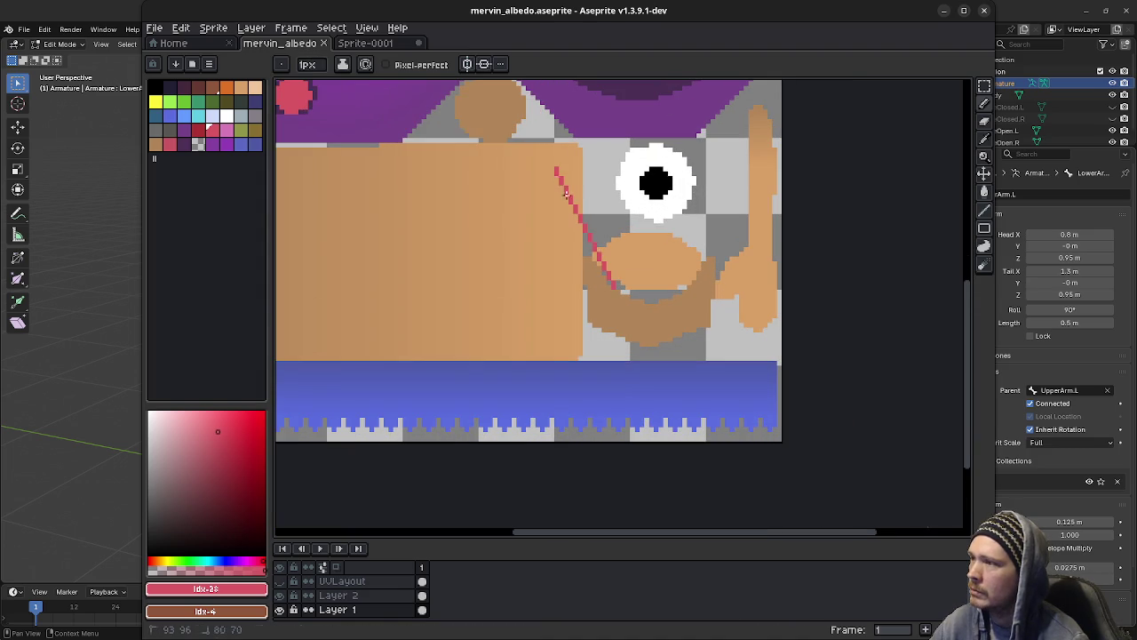
{"action": "middle_click_drag", "start_coordinate": [553, 161], "coordinate": [656, 367]}
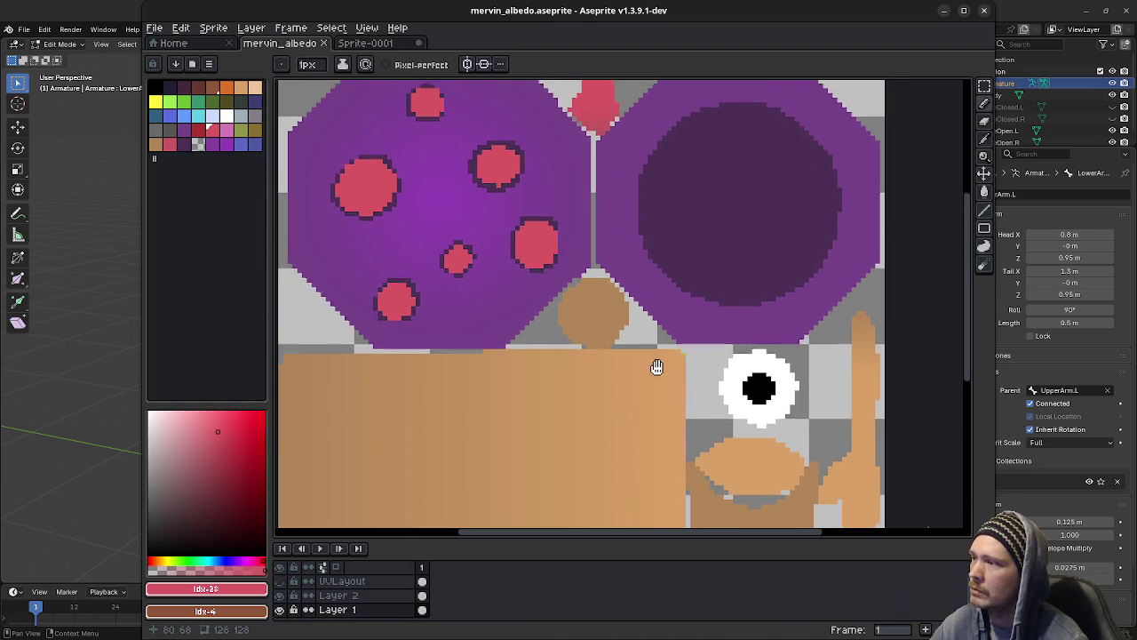
{"action": "scroll", "coordinate": [656, 367], "scroll_direction": "down", "scroll_amount": 1}
{"action": "scroll", "coordinate": [631, 294], "scroll_direction": "up", "scroll_amount": 1}
{"action": "scroll", "coordinate": [632, 294], "scroll_direction": "down", "scroll_amount": 1}
{"action": "scroll", "coordinate": [642, 320], "scroll_direction": "up", "scroll_amount": 1}
{"action": "scroll", "coordinate": [642, 319], "scroll_direction": "down", "scroll_amount": 1}
{"action": "scroll", "coordinate": [621, 309], "scroll_direction": "up", "scroll_amount": 1}
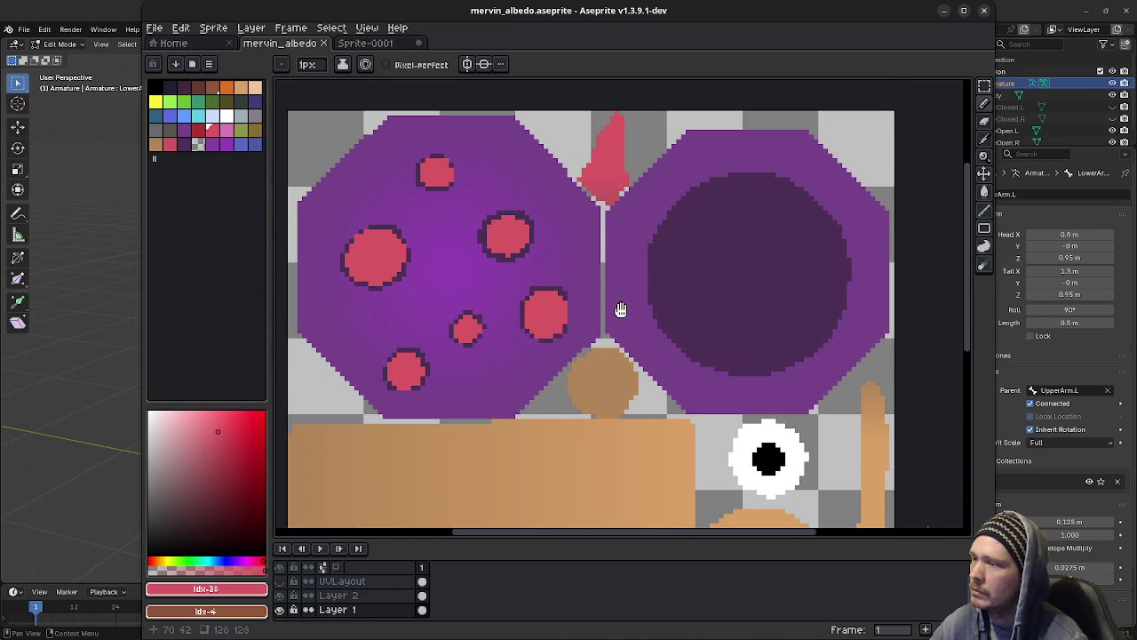
{"action": "middle_click_drag", "start_coordinate": [622, 310], "coordinate": [628, 311]}
Step: Leave the UVLayout layer hidden and pick the skin tan #C79460 from the texture
{"action": "left_click", "coordinate": [281, 582]}
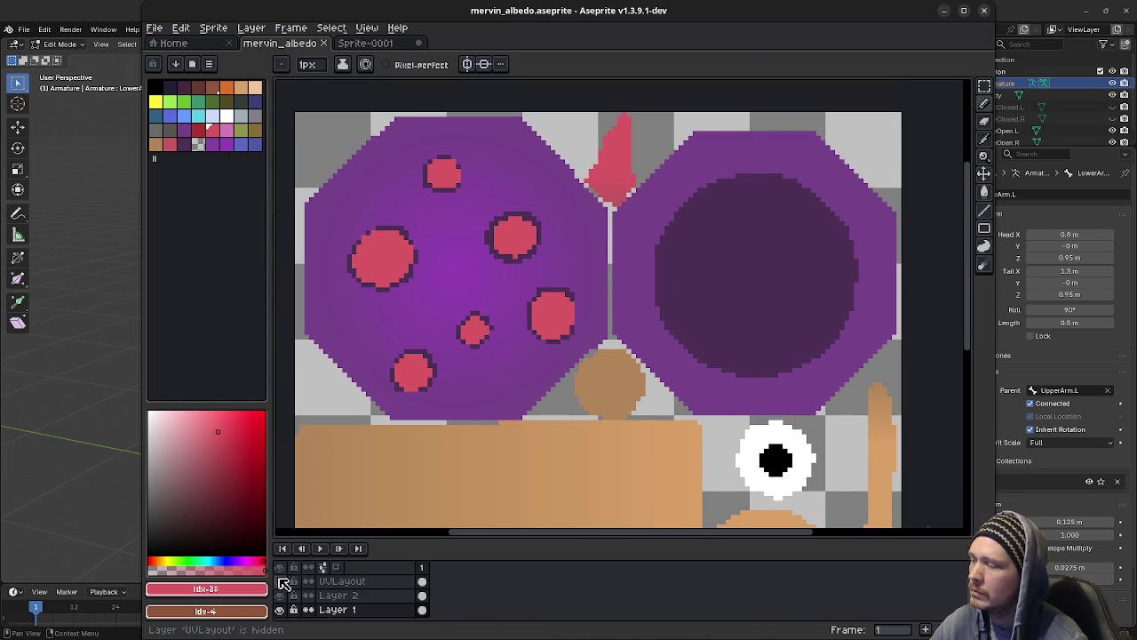
{"action": "left_click", "coordinate": [281, 581]}
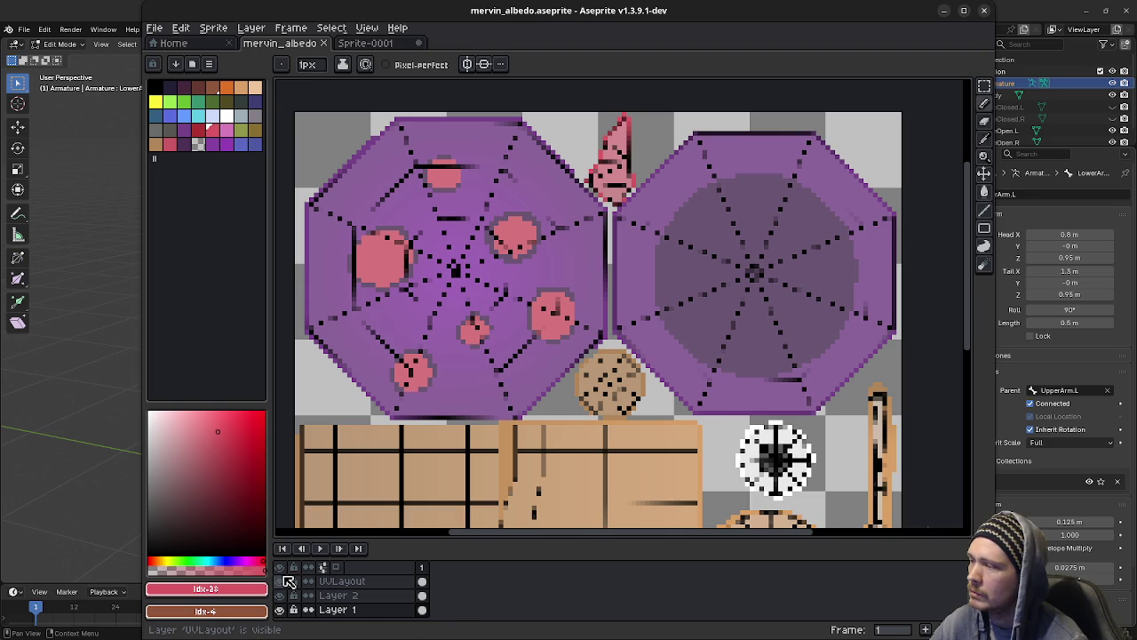
{"action": "middle_click_drag", "start_coordinate": [520, 436], "coordinate": [571, 368]}
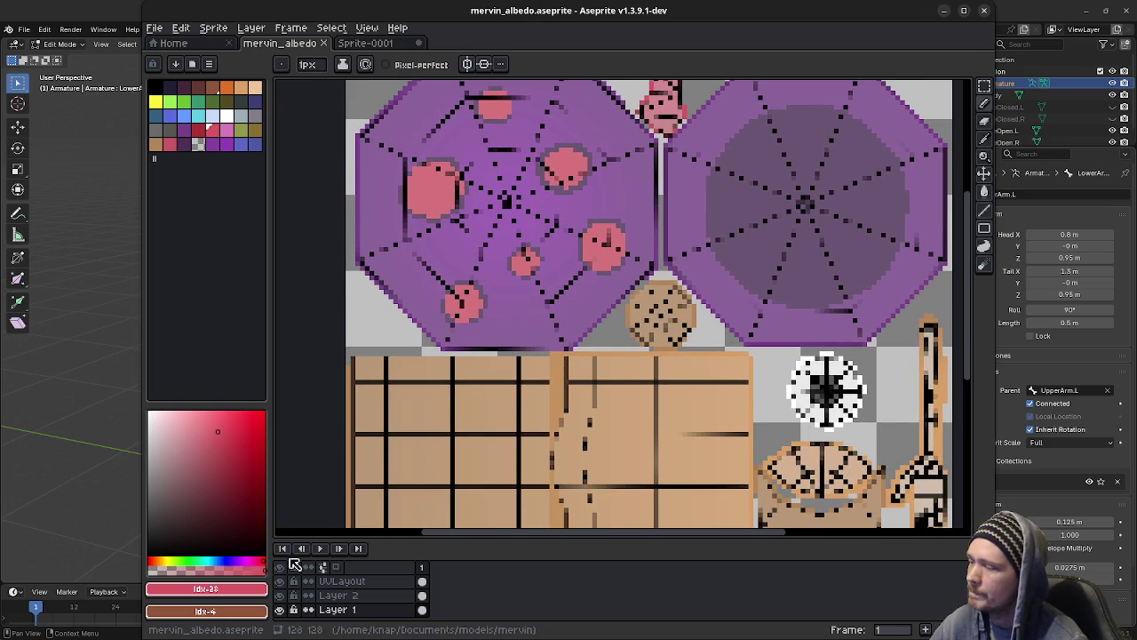
{"action": "left_click", "coordinate": [280, 581]}
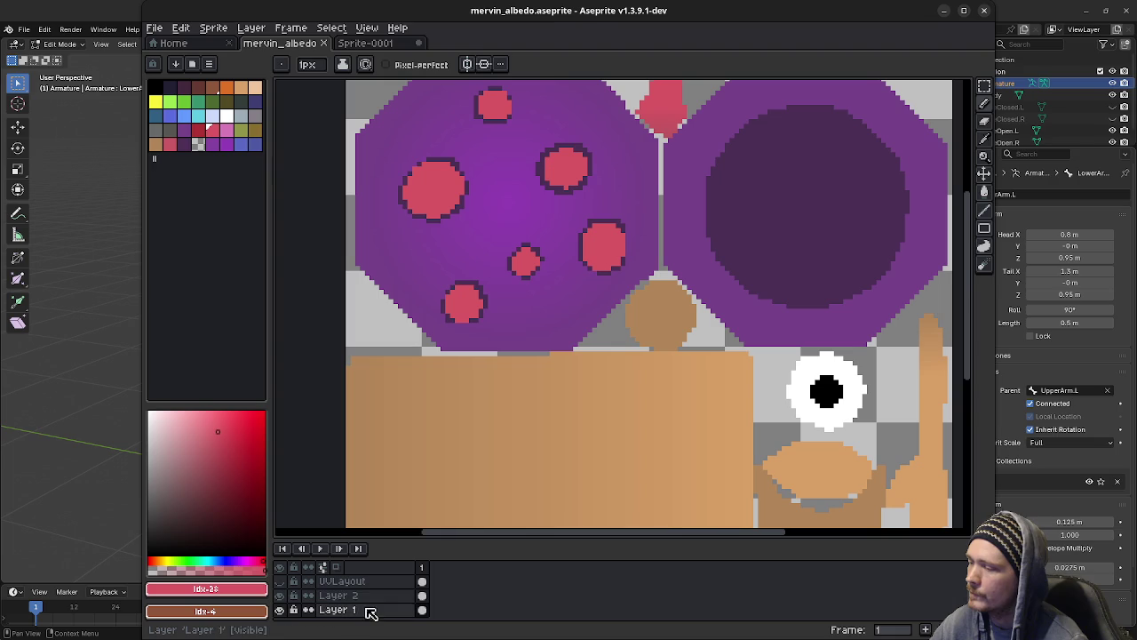
{"action": "left_click", "coordinate": [572, 363], "text": "alt"}
Step: Paint a tan line and fill a thin strip along the skin's top edge with tan
{"action": "left_click_drag", "start_coordinate": [545, 352], "coordinate": [345, 354], "text": "shift"}
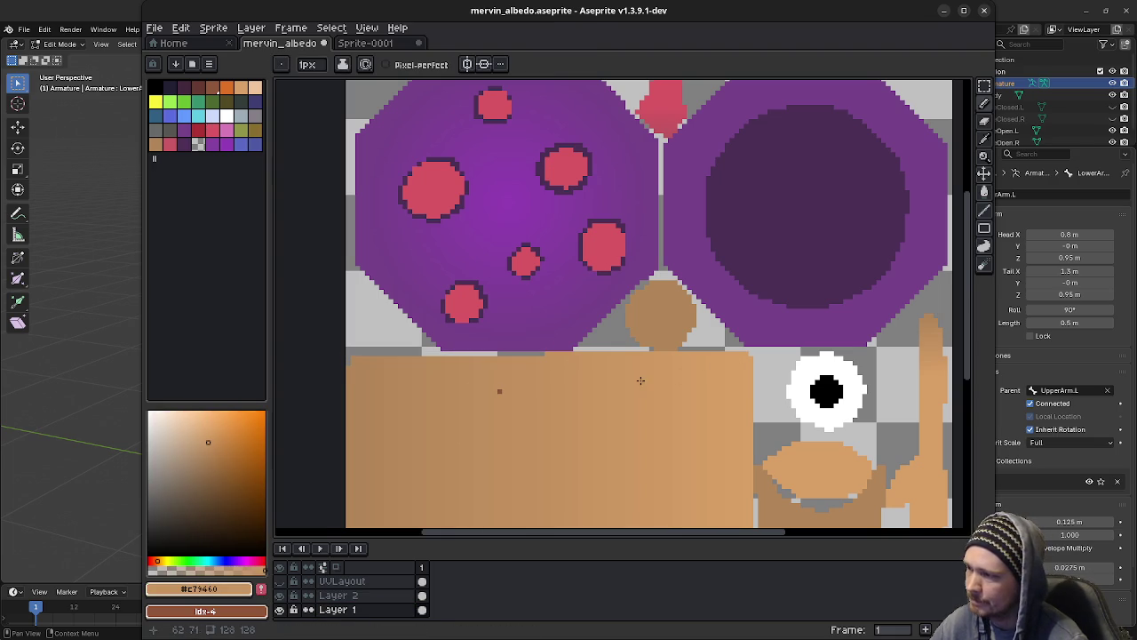
{"action": "key", "text": "m"}
{"action": "left_click_drag", "start_coordinate": [747, 356], "coordinate": [356, 362]}
{"action": "key", "text": "f"}
{"action": "key", "text": "ctrl+d"}
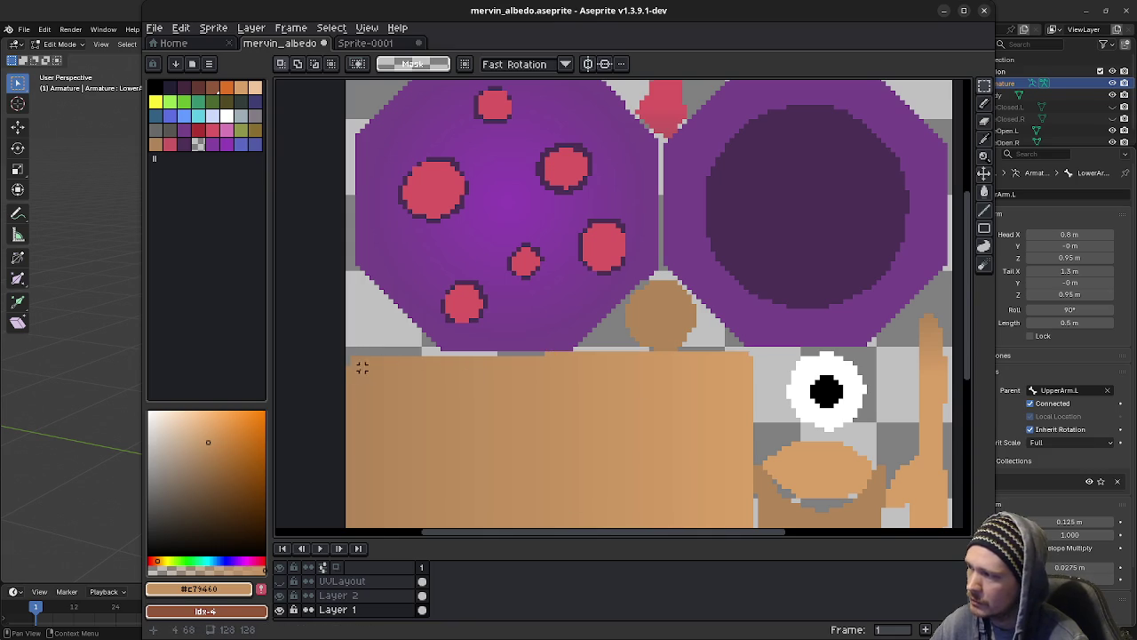
Step: Move the thin strip just below the skin's top edge up three pixels
{"action": "left_click_drag", "start_coordinate": [348, 367], "coordinate": [750, 374]}
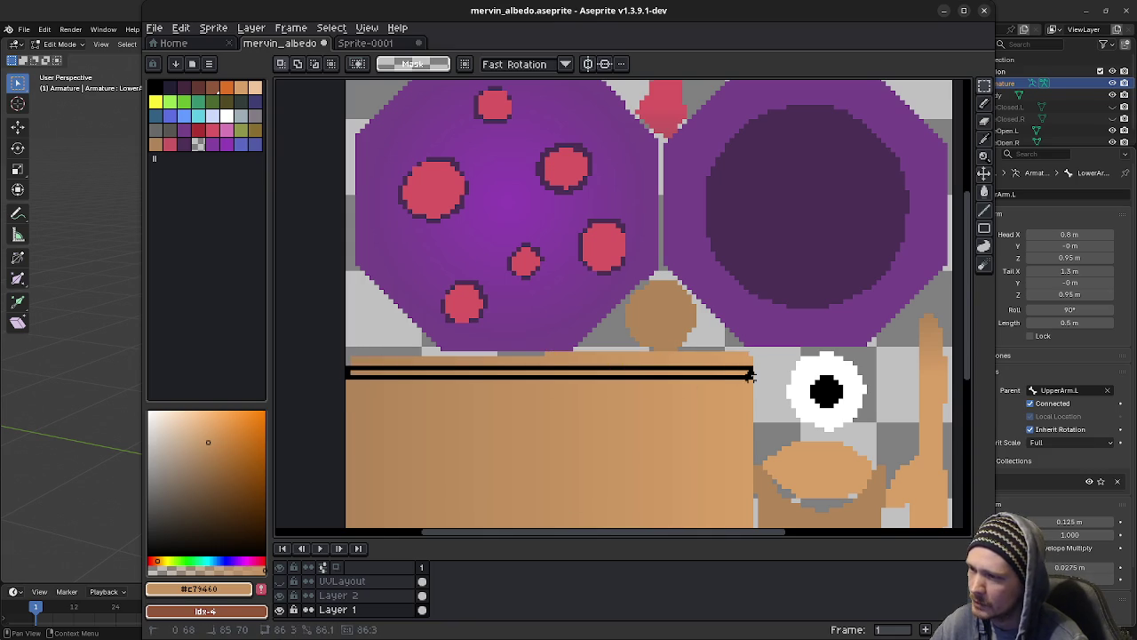
{"action": "left_click", "coordinate": [750, 381]}
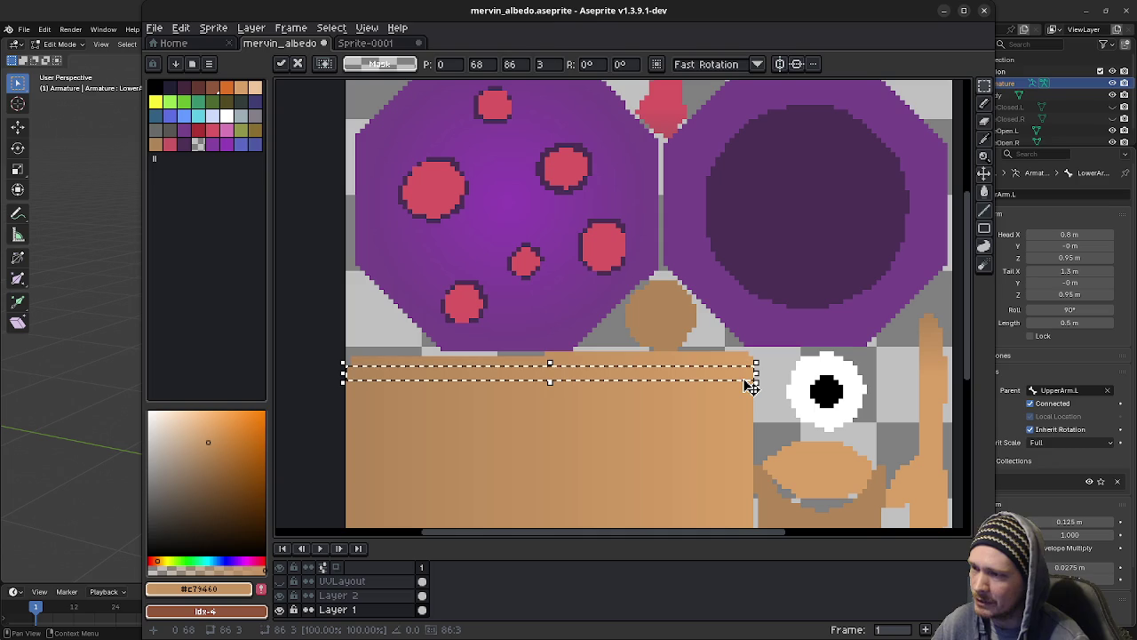
{"action": "key", "text": "Up"}
{"action": "key", "text": "Up"}
{"action": "key", "text": "Up"}
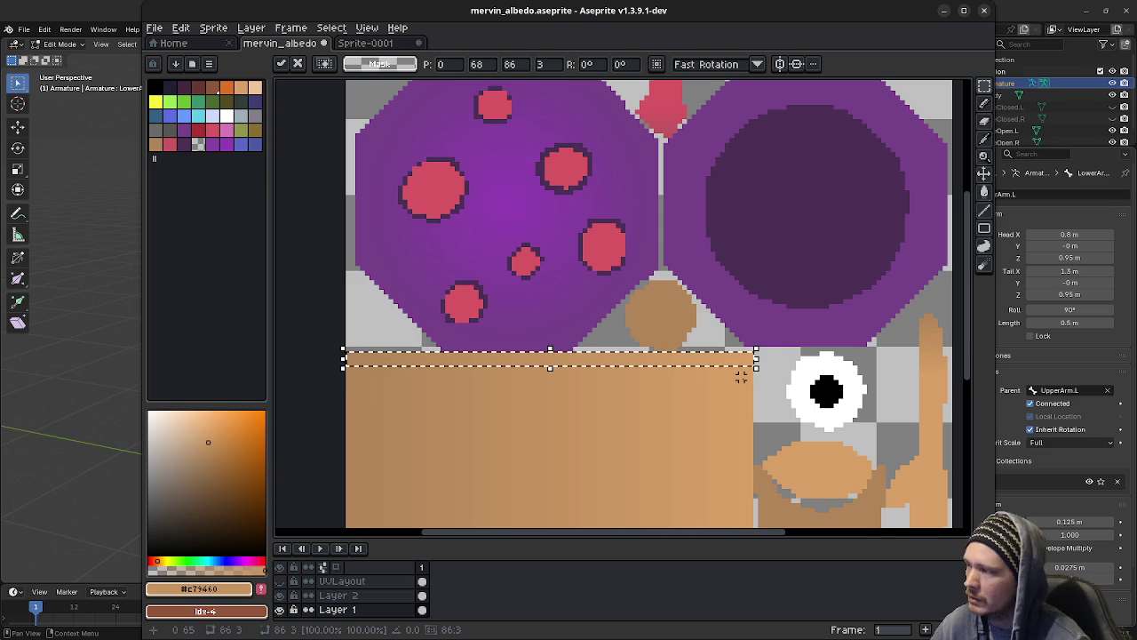
{"action": "key", "text": "ctrl+d"}
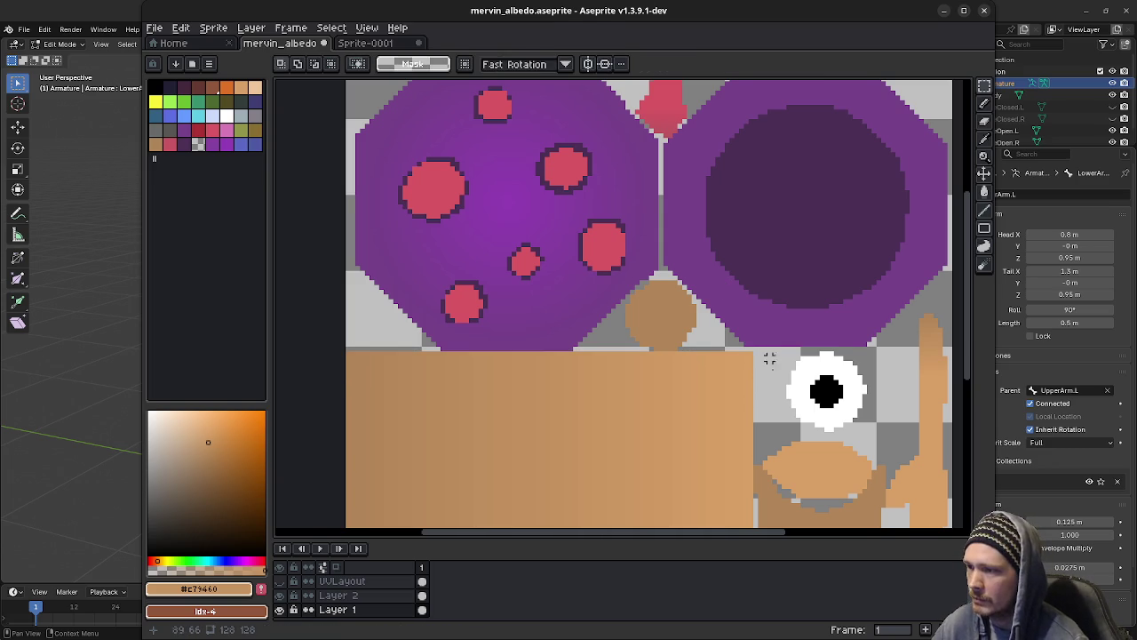
Step: Mark a strip above the blue band, drop it unchanged, and return to Blender
{"action": "scroll", "coordinate": [738, 367], "scroll_direction": "right", "scroll_amount": 2}
{"action": "scroll", "coordinate": [738, 368], "scroll_direction": "down", "scroll_amount": 1}
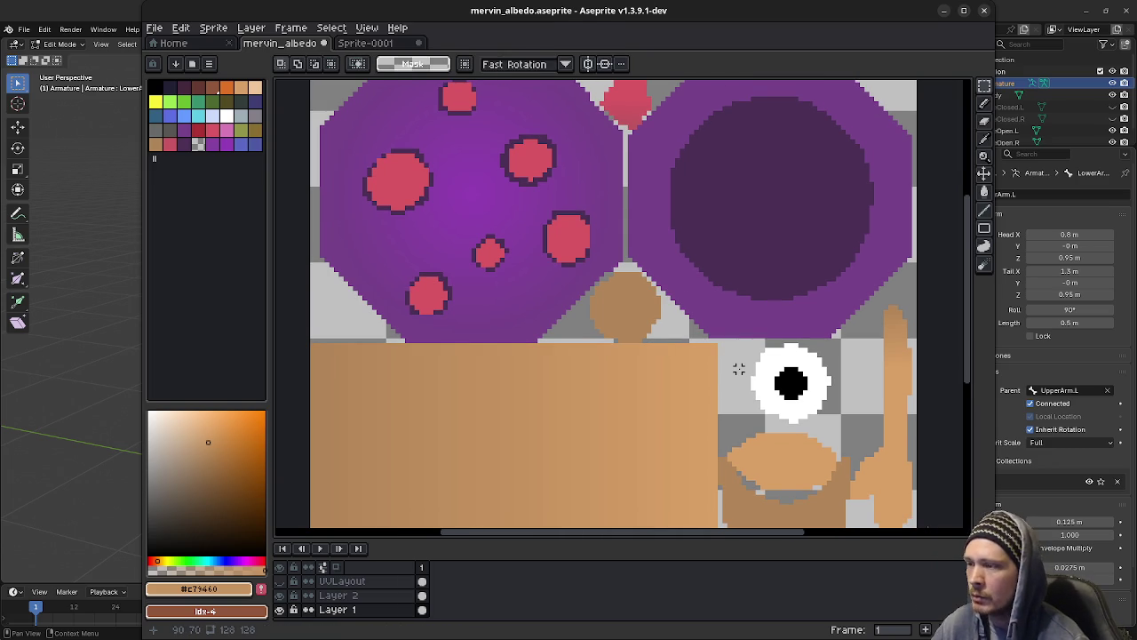
{"action": "middle_click_drag", "start_coordinate": [767, 426], "coordinate": [744, 406]}
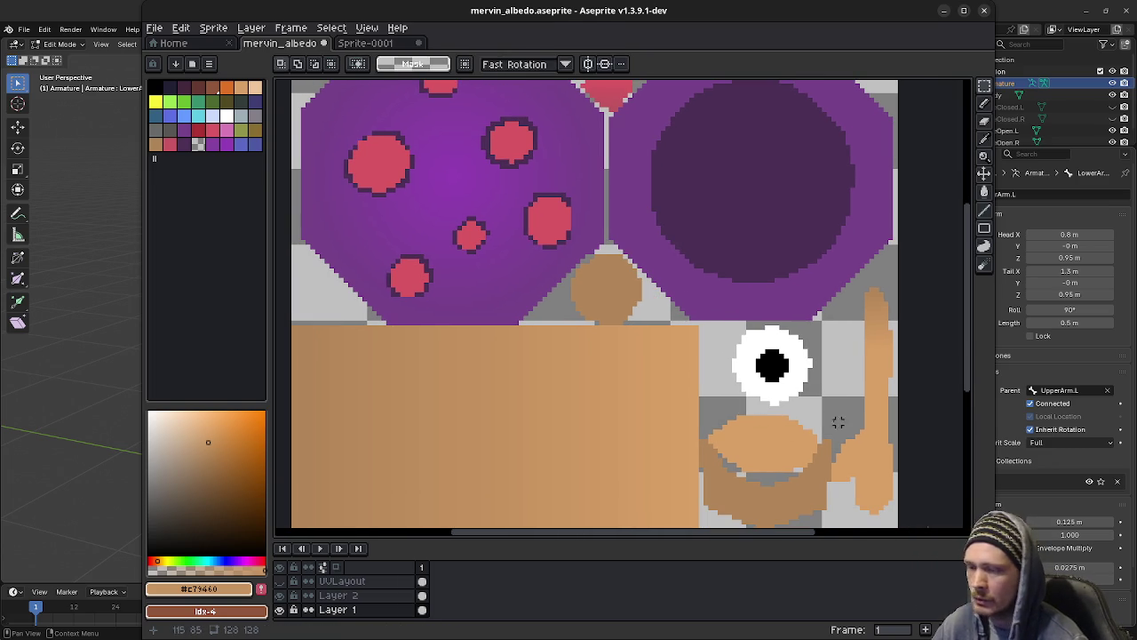
{"action": "middle_click_drag", "start_coordinate": [681, 424], "coordinate": [739, 388]}
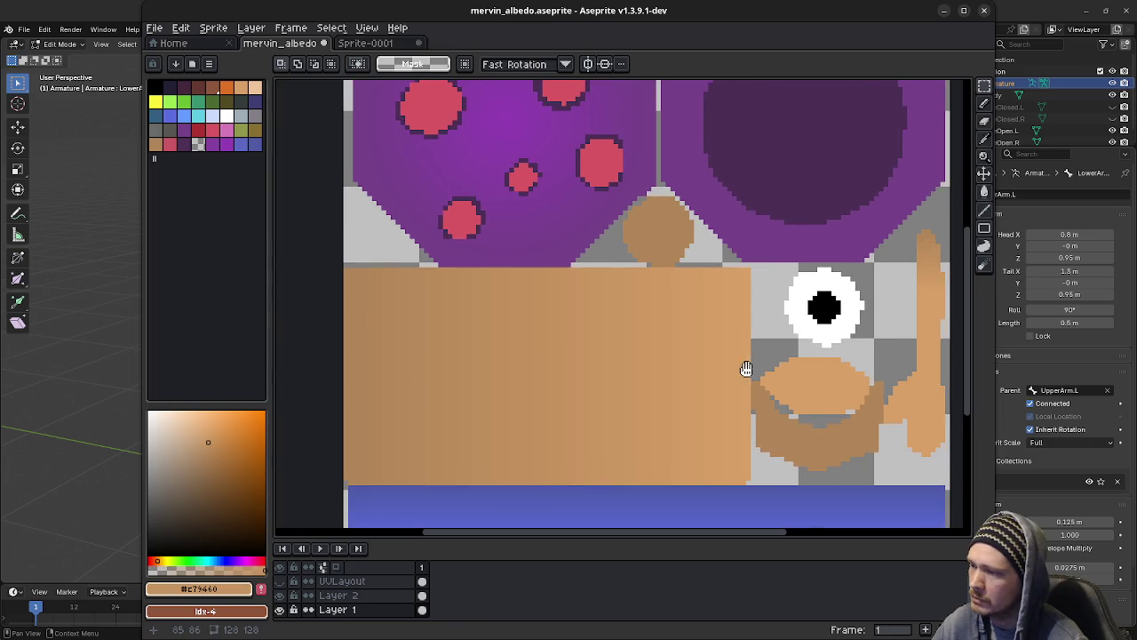
{"action": "mouse_move", "coordinate": [736, 482]}
{"action": "left_mouse_down"}
{"action": "mouse_move", "coordinate": [330, 468]}
{"action": "mouse_move", "coordinate": [328, 487]}
{"action": "left_mouse_up"}
{"action": "left_click", "coordinate": [339, 484]}
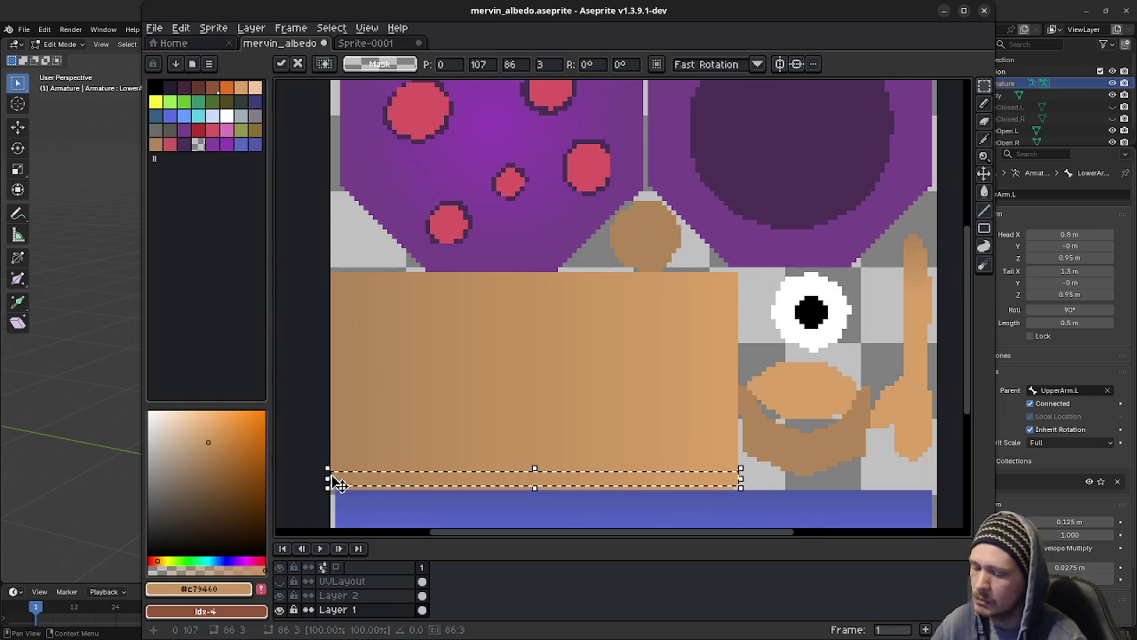
{"action": "left_click", "coordinate": [521, 391]}
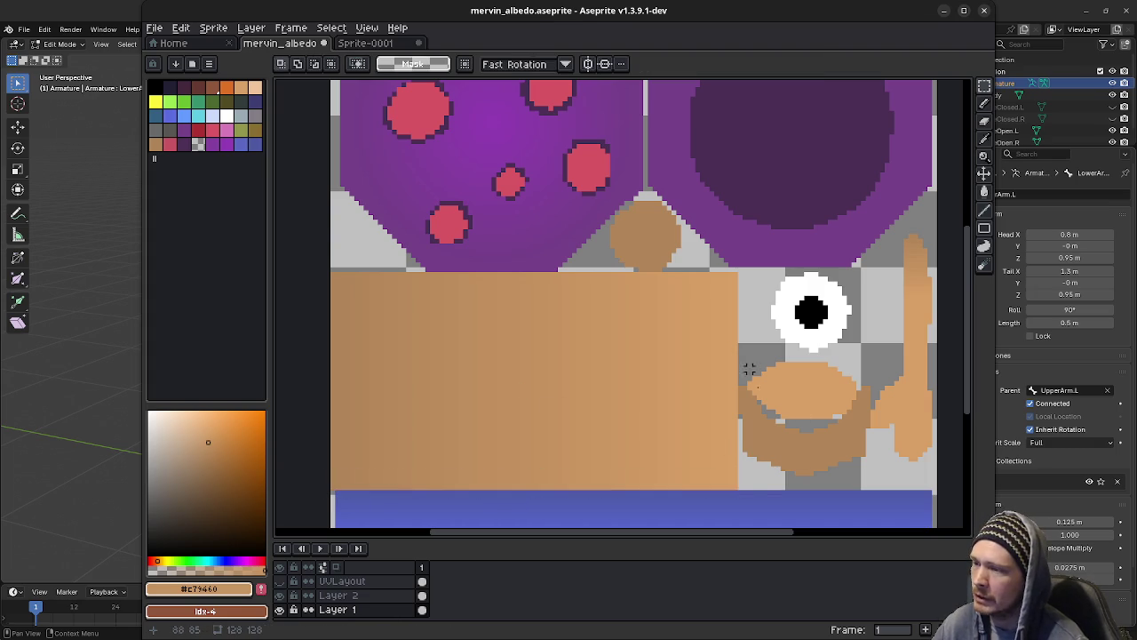
{"action": "scroll", "coordinate": [744, 399], "scroll_direction": "up", "scroll_amount": 1}
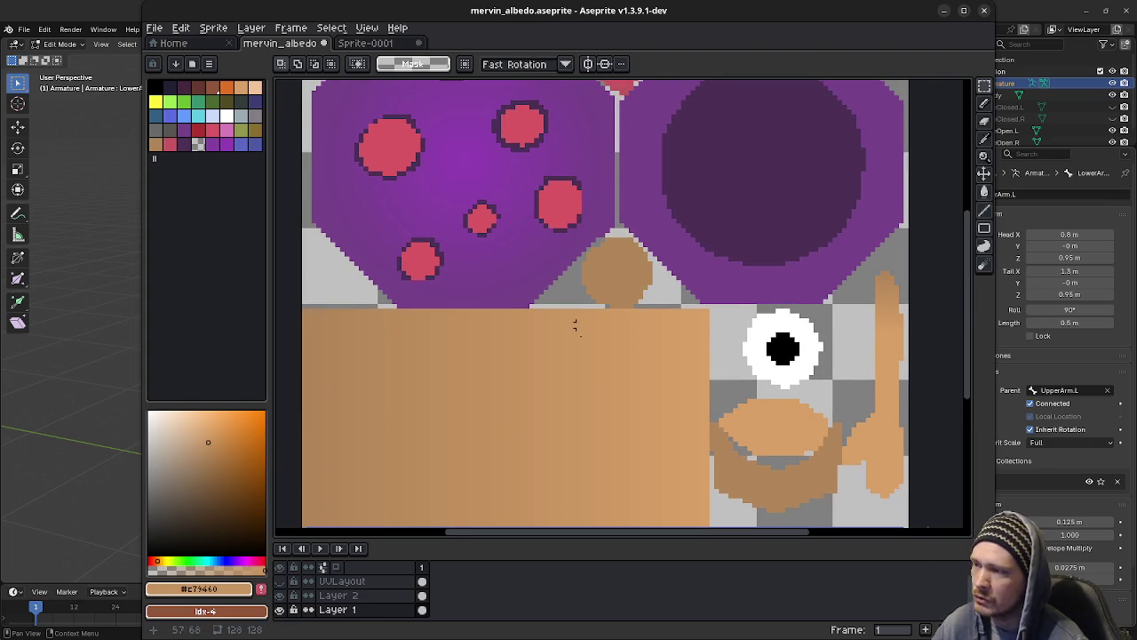
{"action": "scroll", "coordinate": [574, 322], "scroll_direction": "up", "scroll_amount": 2}
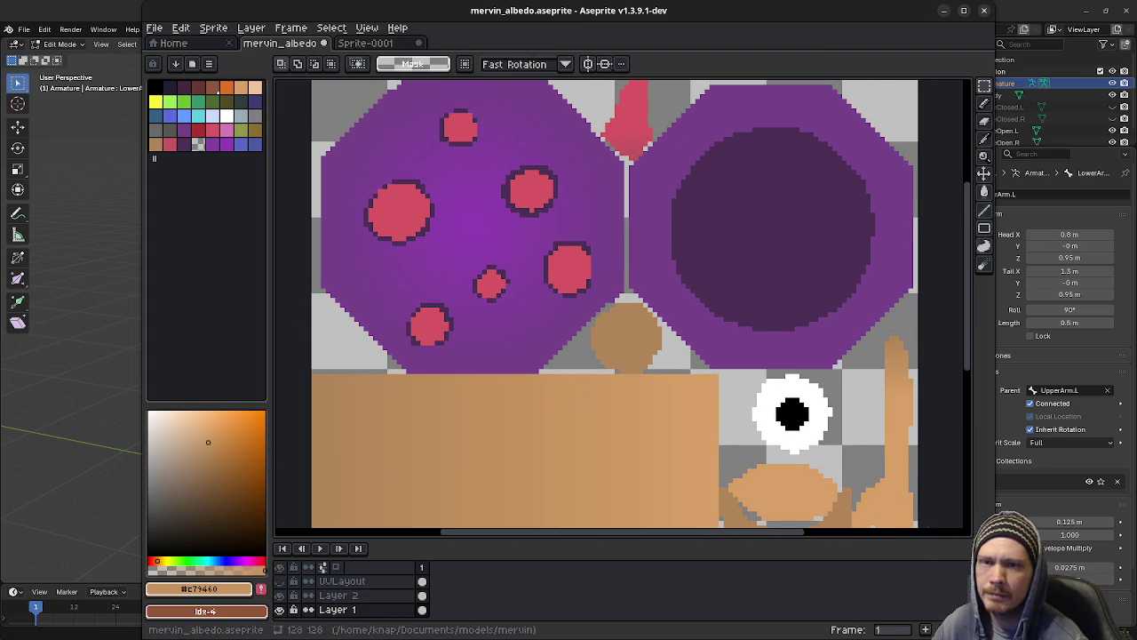
{"action": "scroll", "coordinate": [601, 317], "scroll_direction": "left", "scroll_amount": 1}
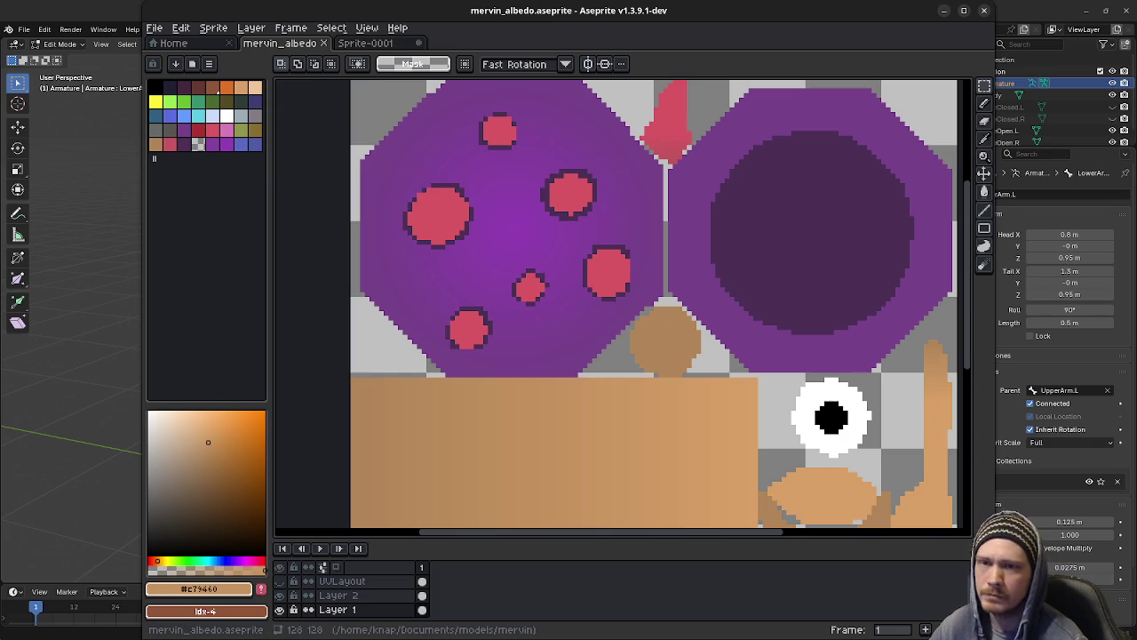
{"action": "key", "text": "alt+Tab"}
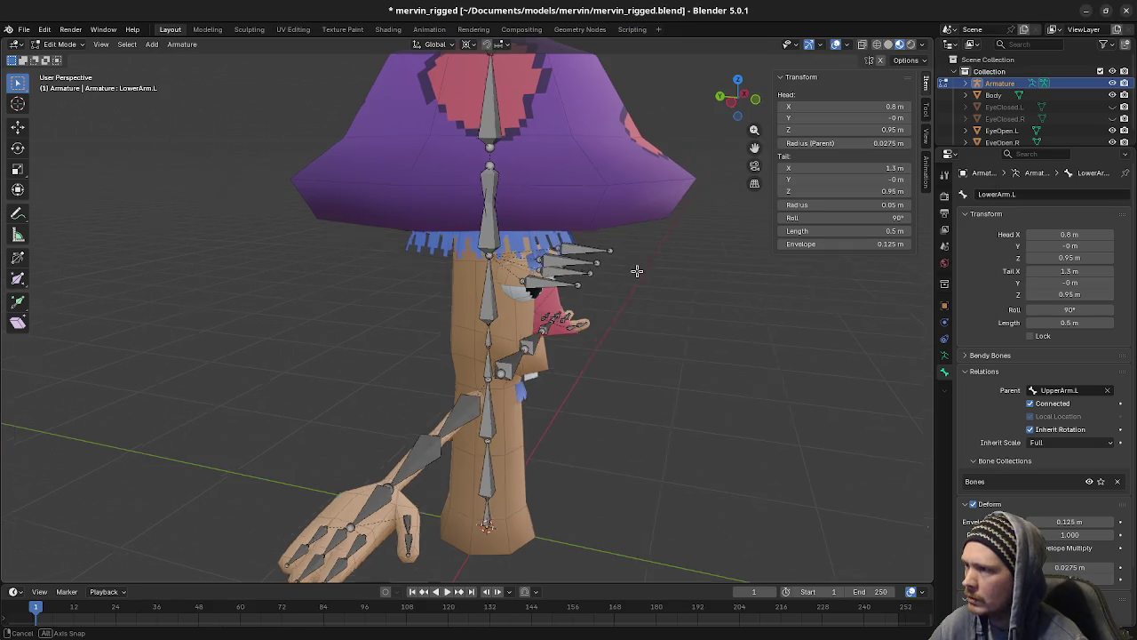
Step: Orbit the textured rig to view the hat from above and raised angles, then return to Aseprite
{"action": "middle_click_drag", "start_coordinate": [631, 269], "coordinate": [557, 170]}
{"action": "middle_click_drag", "start_coordinate": [622, 251], "coordinate": [466, 128]}
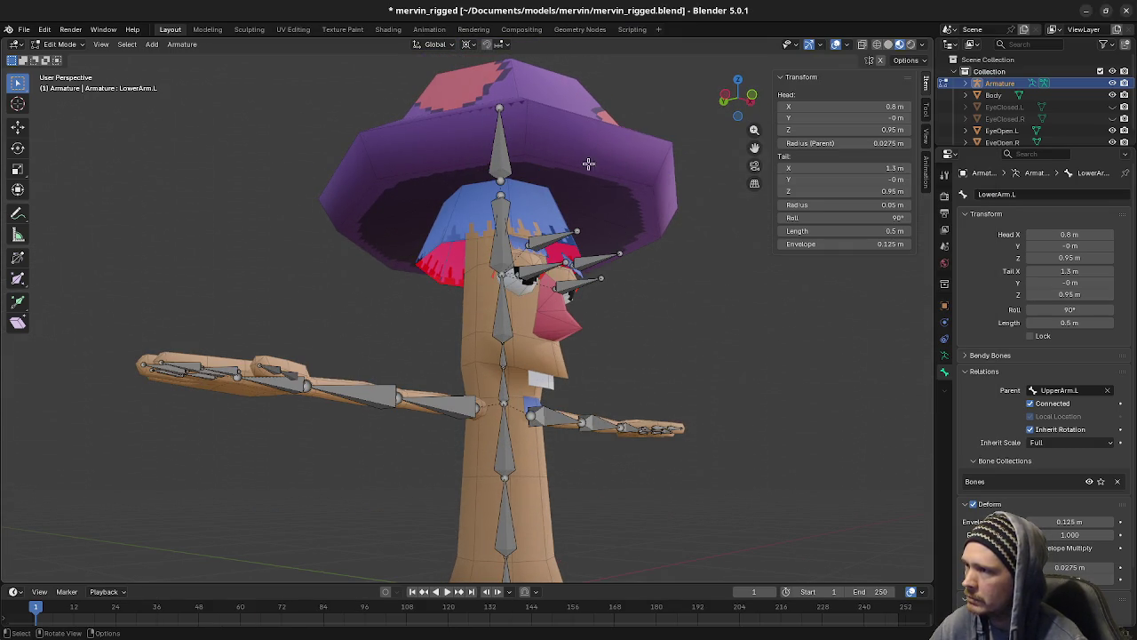
{"action": "middle_click_drag", "start_coordinate": [490, 182], "coordinate": [573, 235]}
{"action": "mouse_move", "coordinate": [410, 228]}
{"action": "middle_mouse_down"}
{"action": "mouse_move", "coordinate": [453, 268]}
{"action": "mouse_move", "coordinate": [555, 242]}
{"action": "mouse_move", "coordinate": [605, 304]}
{"action": "middle_mouse_up"}
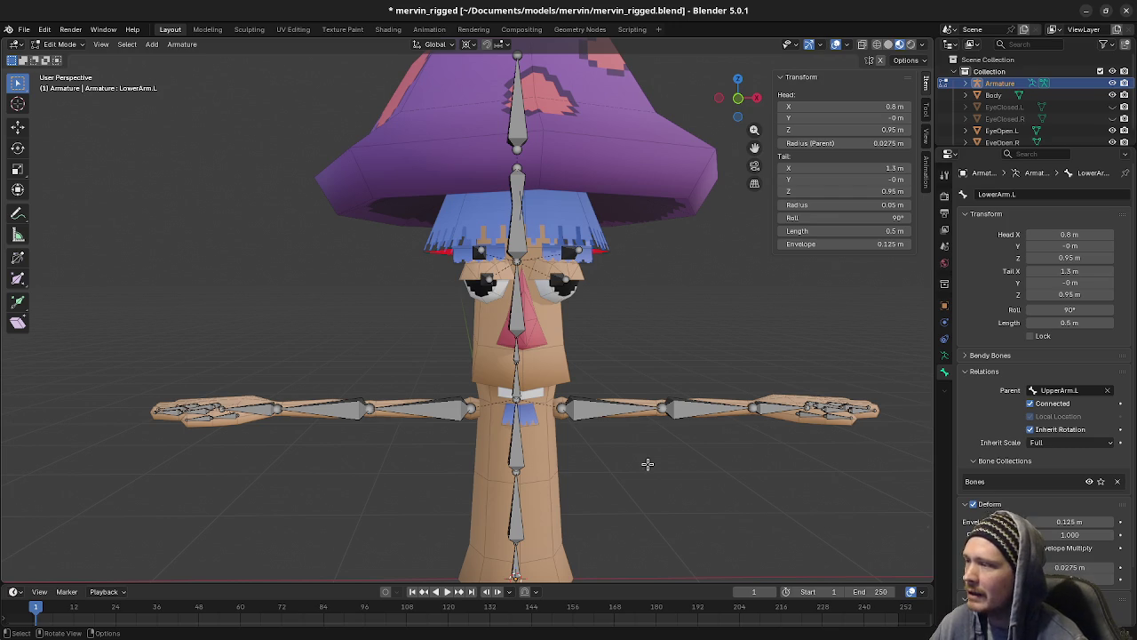
{"action": "middle_click_drag", "start_coordinate": [598, 477], "coordinate": [614, 488]}
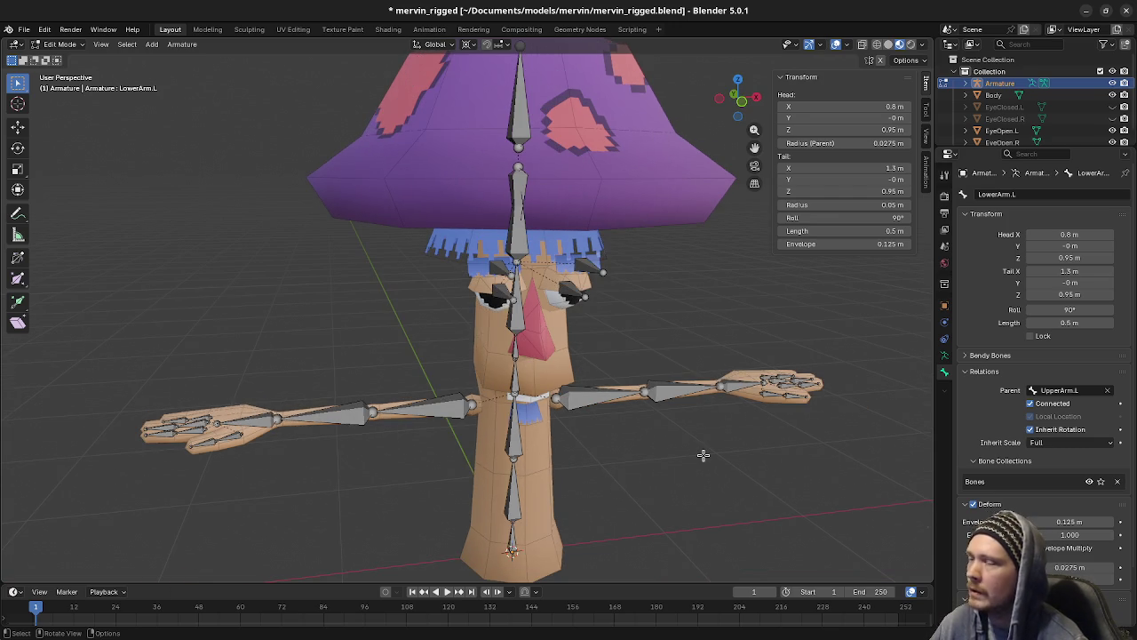
{"action": "mouse_move", "coordinate": [688, 472]}
{"action": "middle_mouse_down"}
{"action": "mouse_move", "coordinate": [699, 446]}
{"action": "mouse_move", "coordinate": [664, 364]}
{"action": "mouse_move", "coordinate": [680, 379]}
{"action": "mouse_move", "coordinate": [729, 350]}
{"action": "middle_mouse_up"}
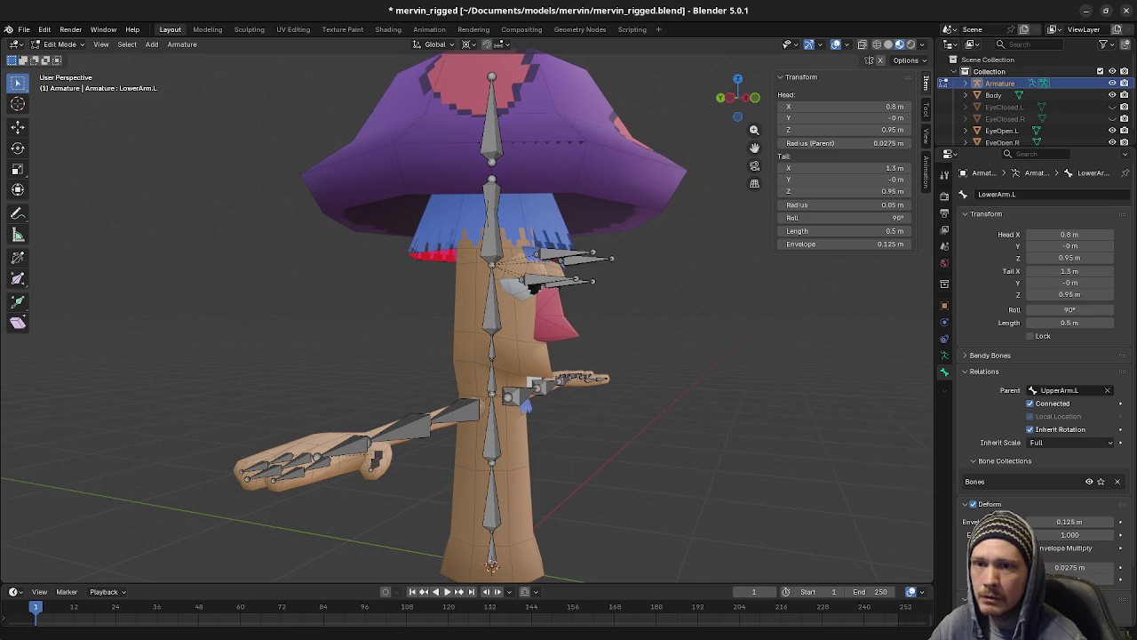
{"action": "key", "text": "alt+Tab"}
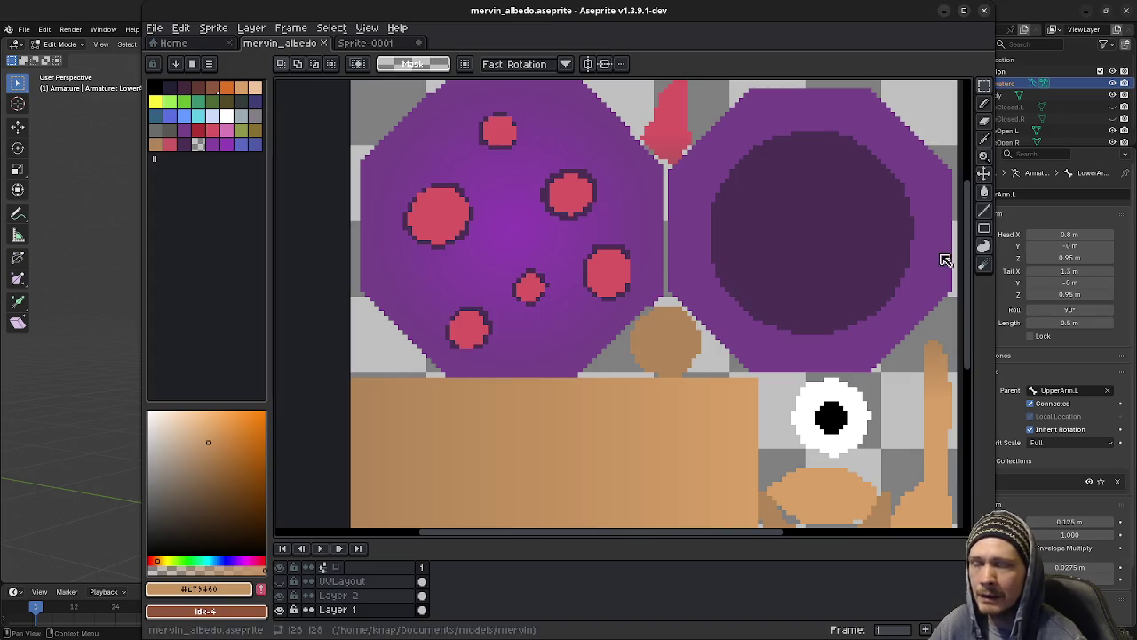
Step: Show then hide the UVLayout layer, switch to the pencil, and sample the cap's purple
{"action": "scroll", "coordinate": [639, 305], "scroll_direction": "right", "scroll_amount": 2}
{"action": "scroll", "coordinate": [618, 295], "scroll_direction": "right", "scroll_amount": 3}
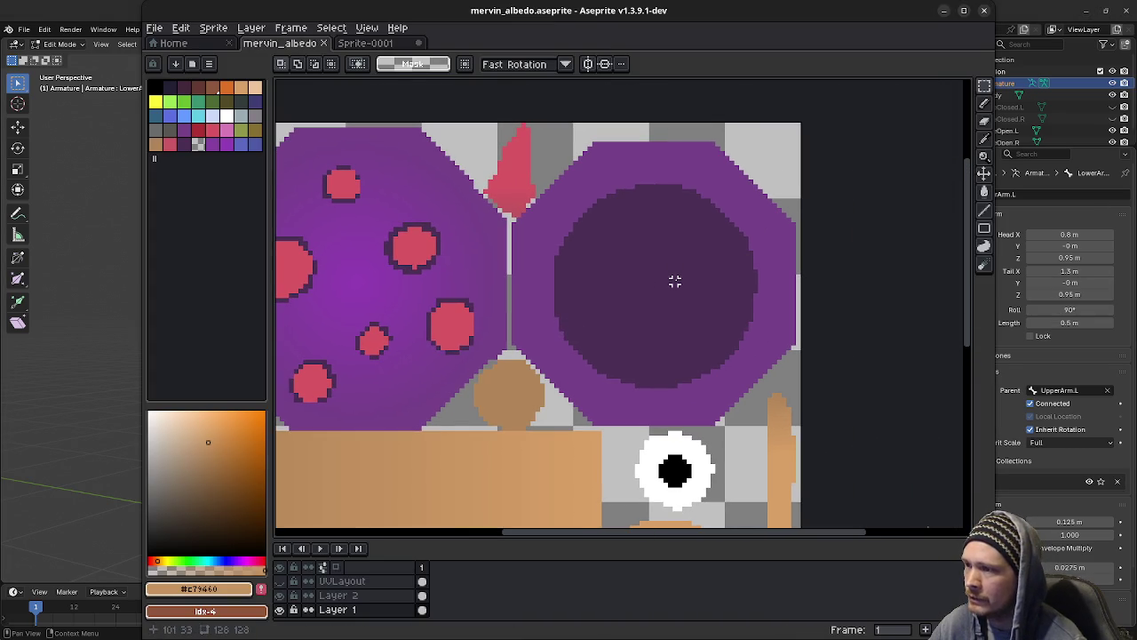
{"action": "left_click", "coordinate": [280, 580]}
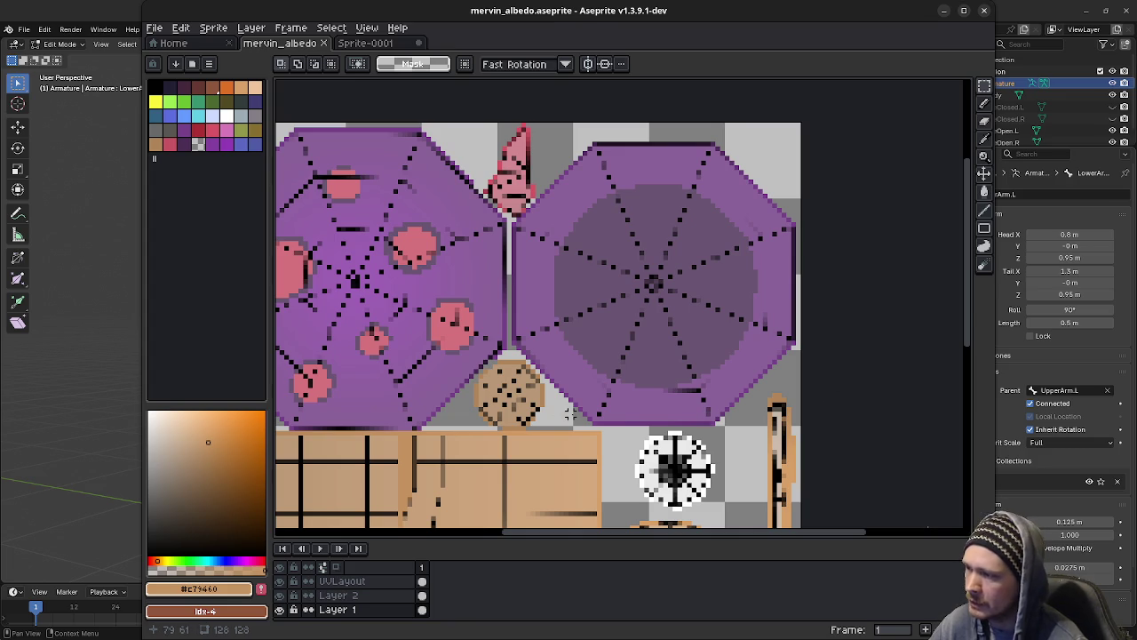
{"action": "left_click", "coordinate": [280, 581]}
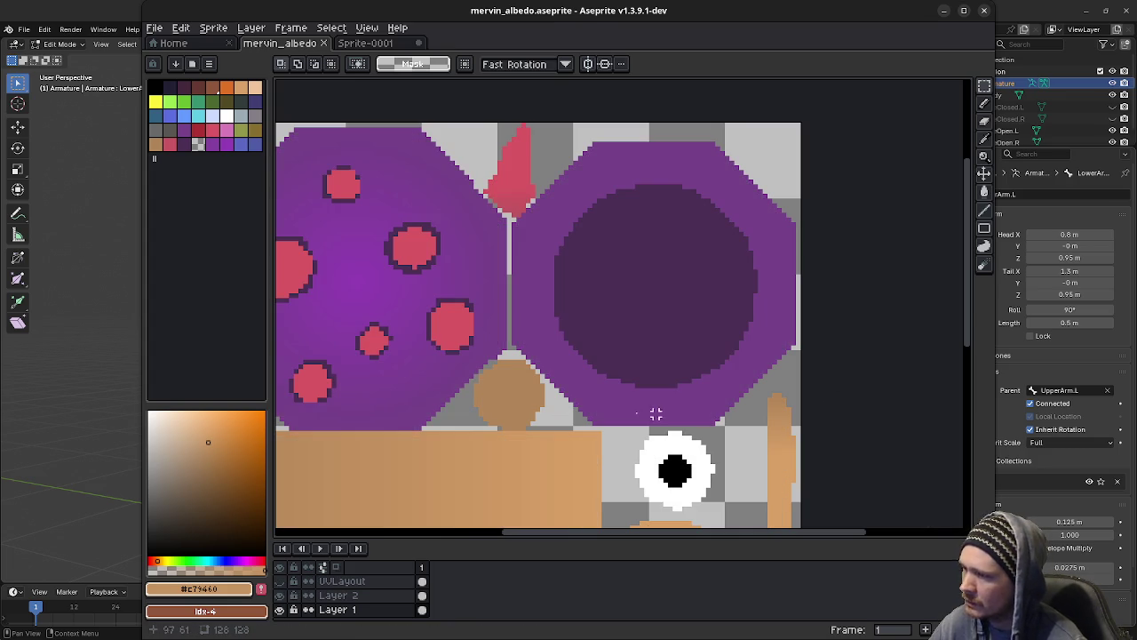
{"action": "key", "text": "b"}
{"action": "left_click", "coordinate": [590, 387], "text": "alt"}
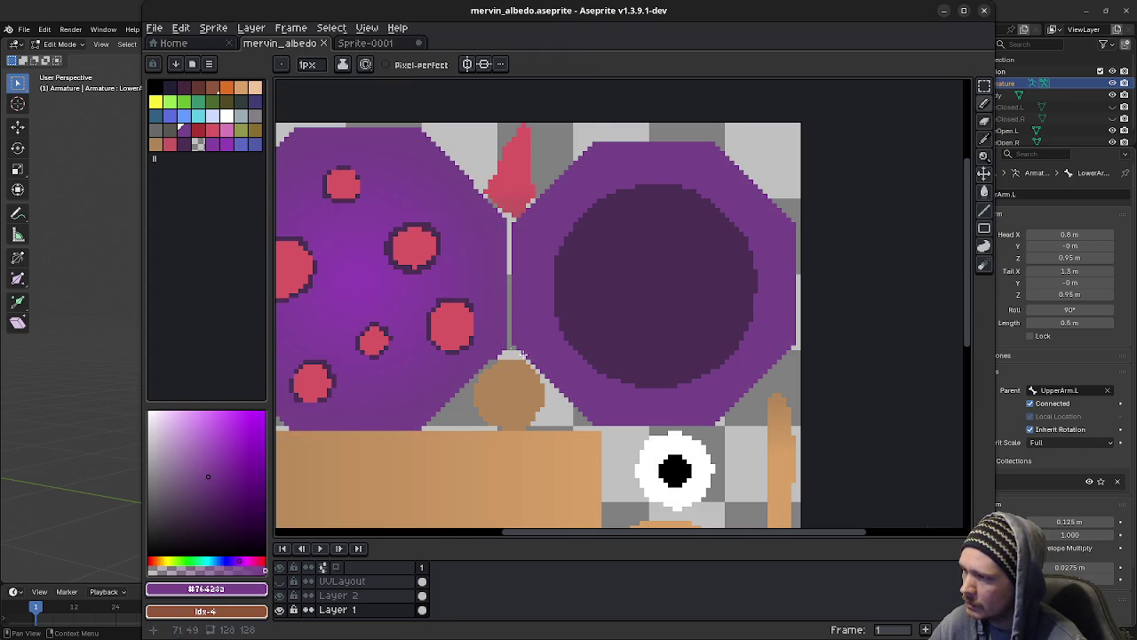
Step: Paint purple along the right octagon's lower-left, right, upper-right, top and upper-left edges
{"action": "left_click_drag", "start_coordinate": [516, 351], "coordinate": [594, 426]}
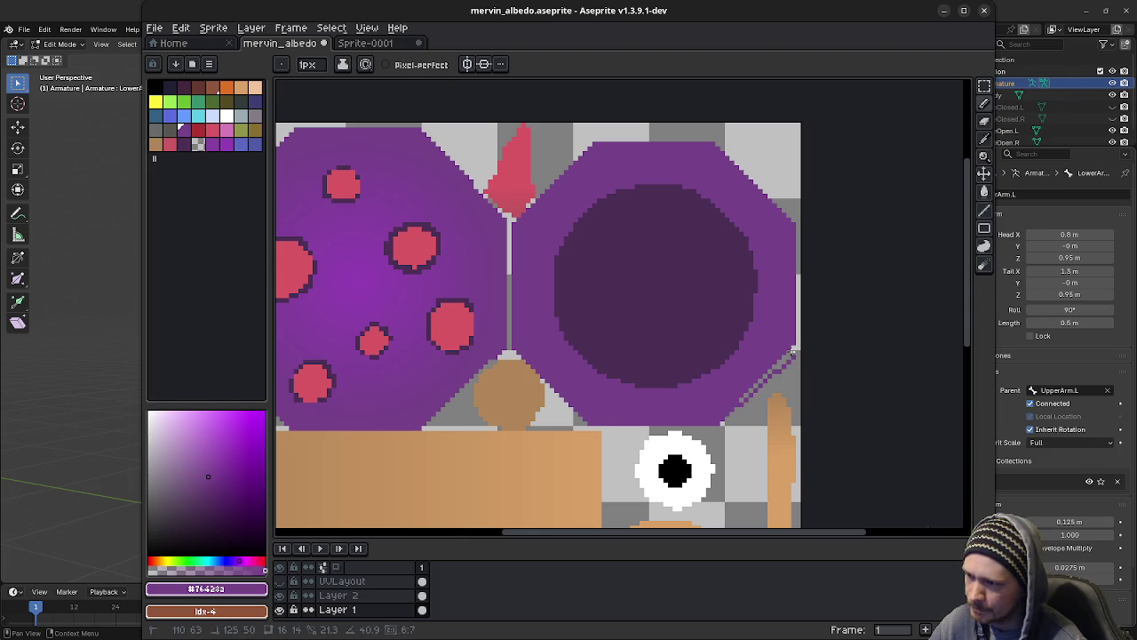
{"action": "left_click_drag", "start_coordinate": [797, 340], "coordinate": [797, 228]}
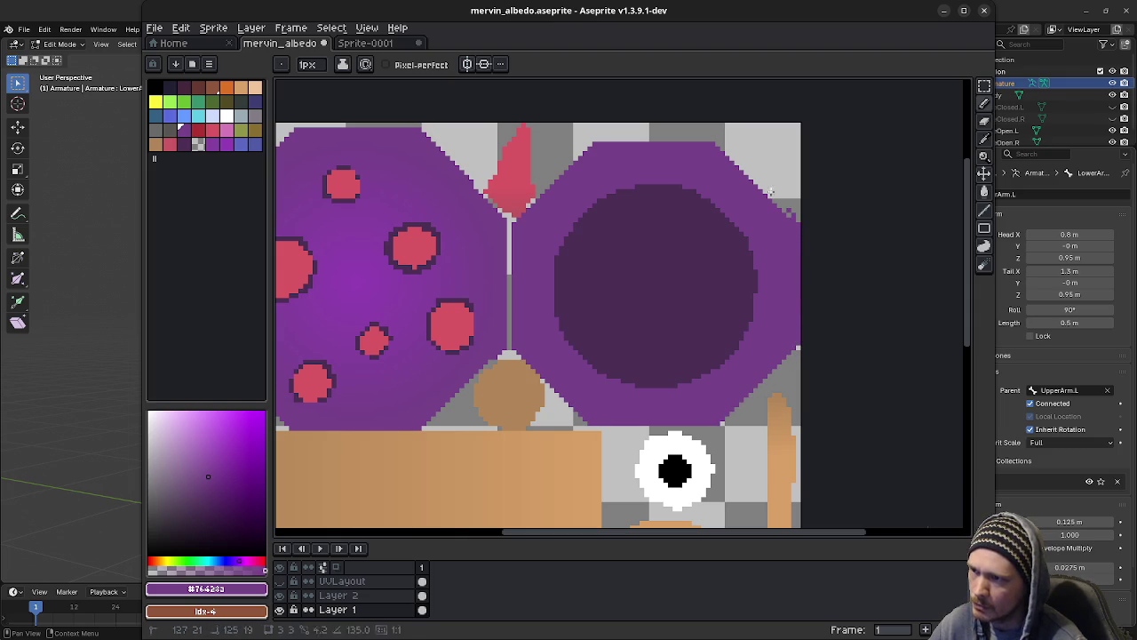
{"action": "left_click", "coordinate": [711, 142], "text": "shift"}
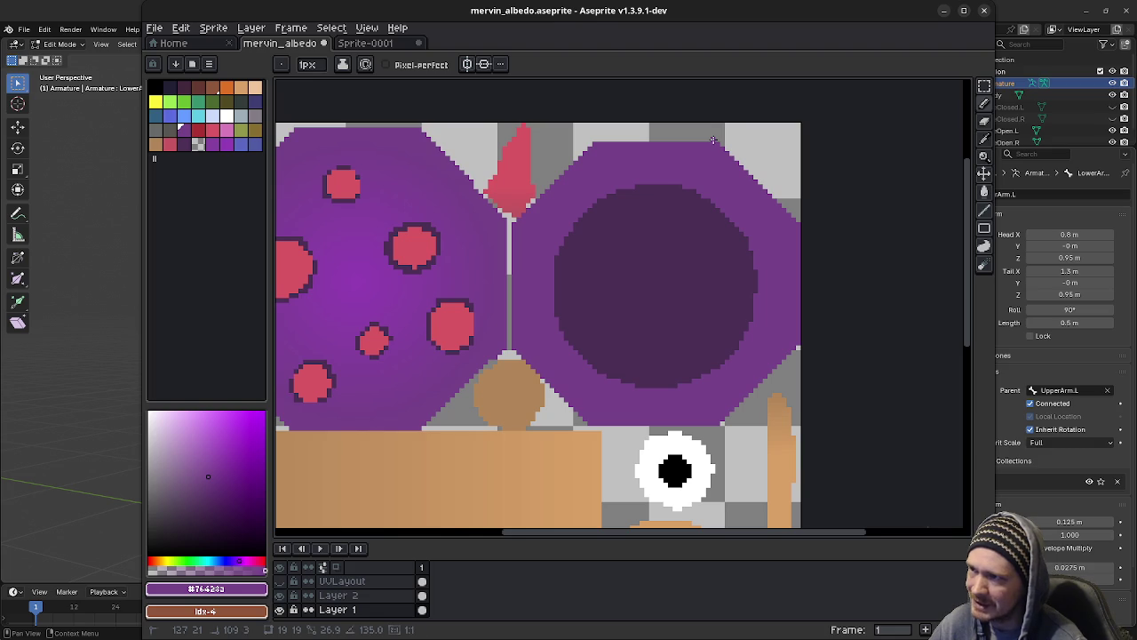
{"action": "left_click", "coordinate": [595, 140], "text": "shift"}
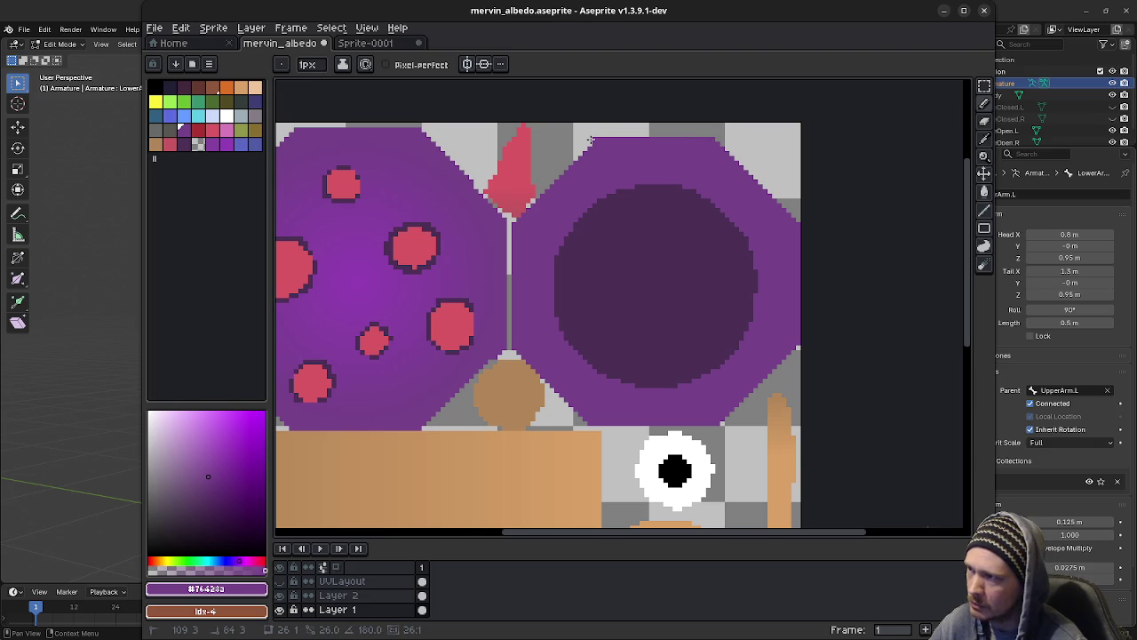
{"action": "left_click", "coordinate": [513, 215], "text": "shift"}
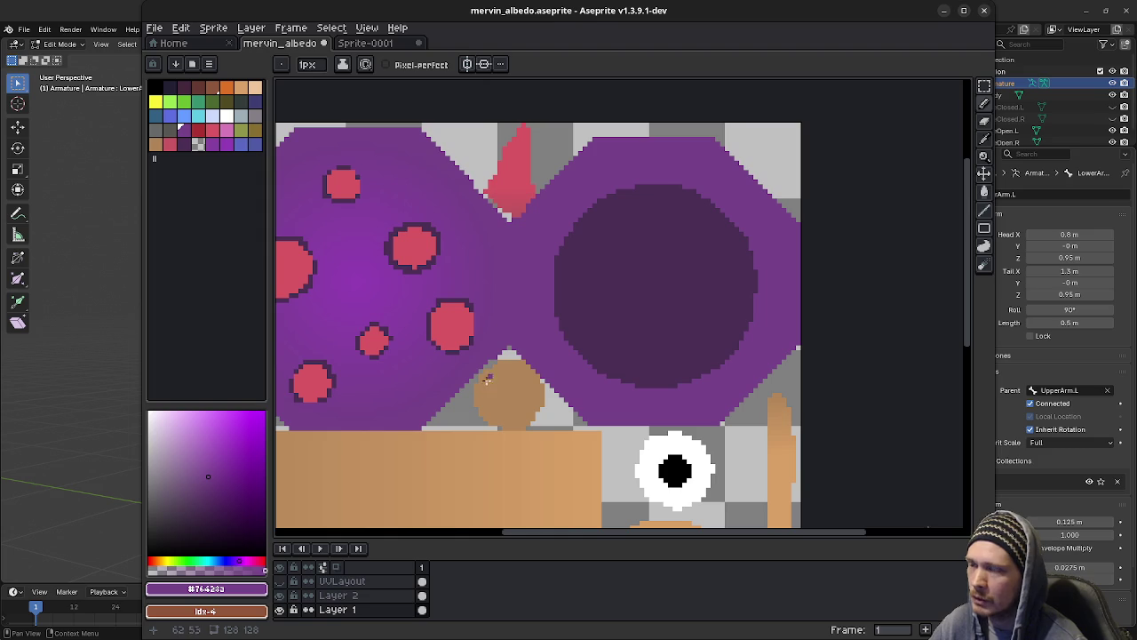
{"action": "left_click", "coordinate": [963, 11]}
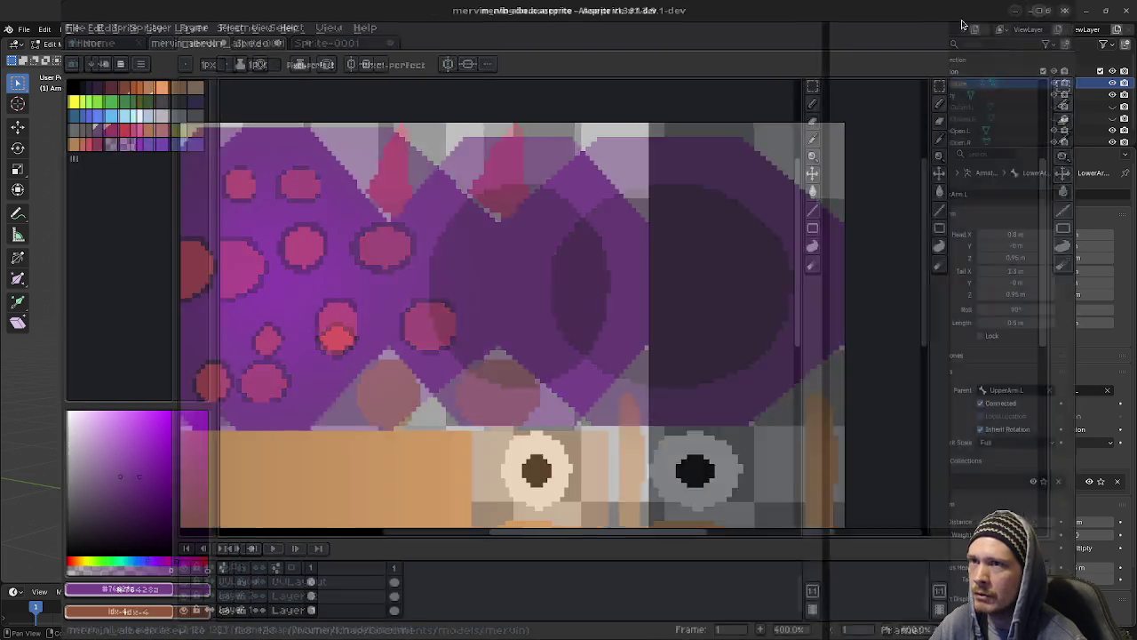
Step: Export the texture as PNG over mervin_albedo.png, accepting the overwrite and layers warnings, then return to Blender
{"action": "middle_click_drag", "start_coordinate": [541, 294], "coordinate": [627, 284]}
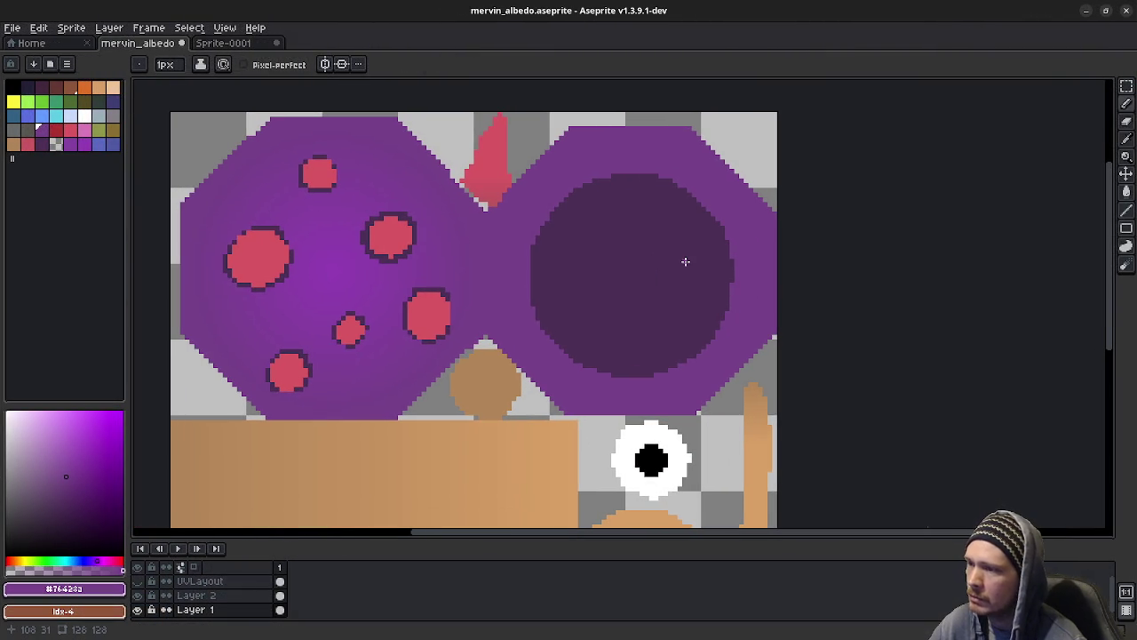
{"action": "left_click", "coordinate": [12, 30]}
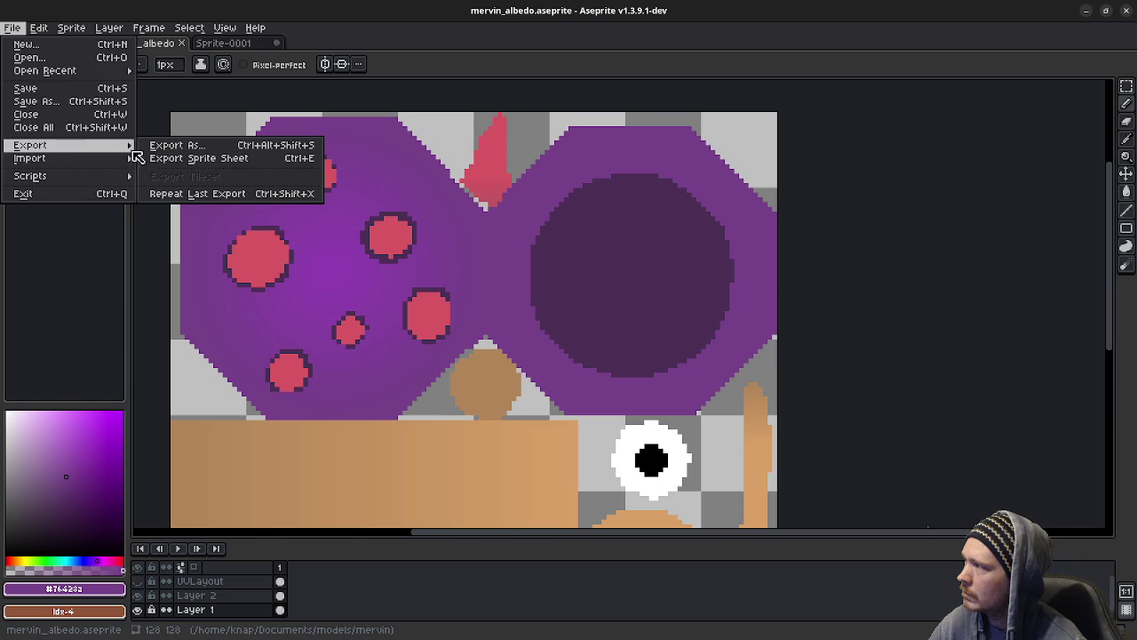
{"action": "left_click", "coordinate": [180, 146]}
{"action": "left_click", "coordinate": [291, 283]}
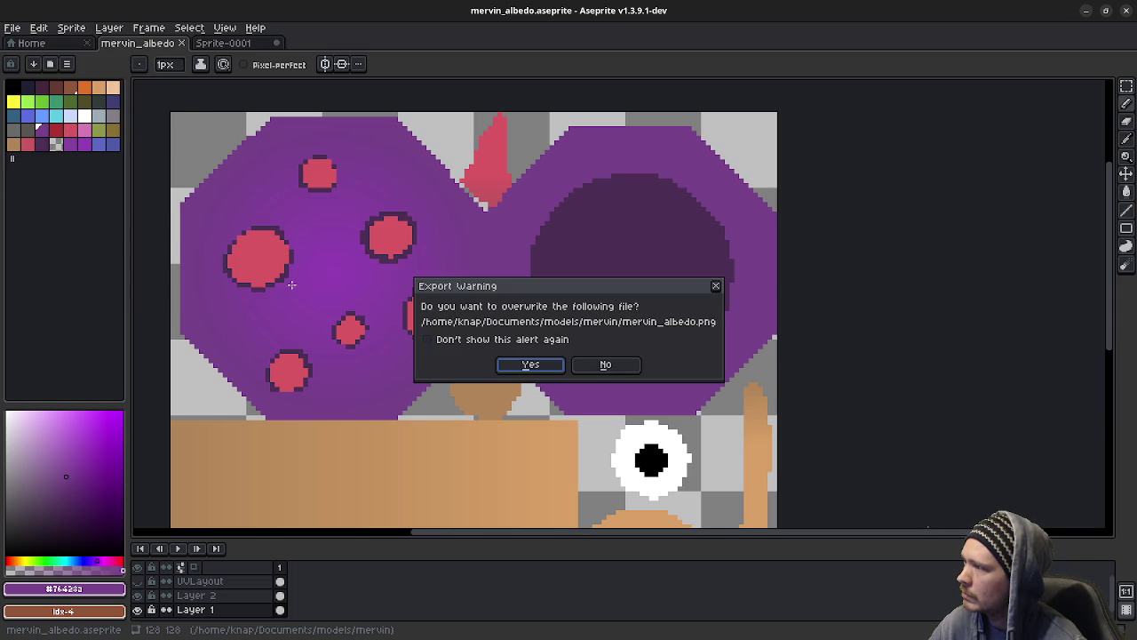
{"action": "left_click", "coordinate": [524, 364]}
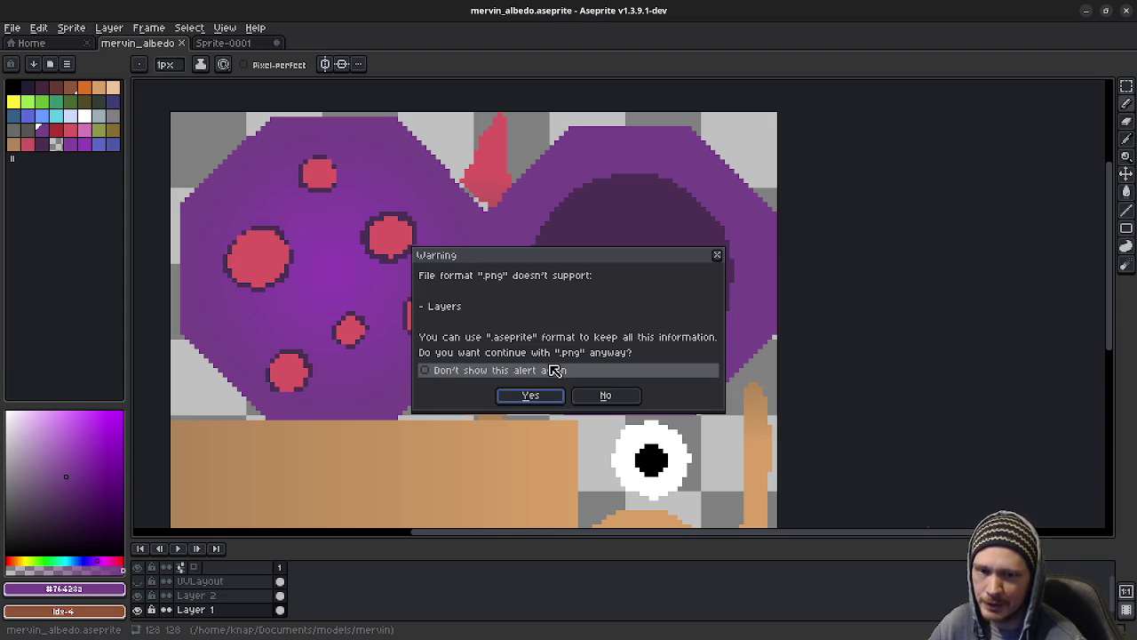
{"action": "left_click", "coordinate": [532, 397]}
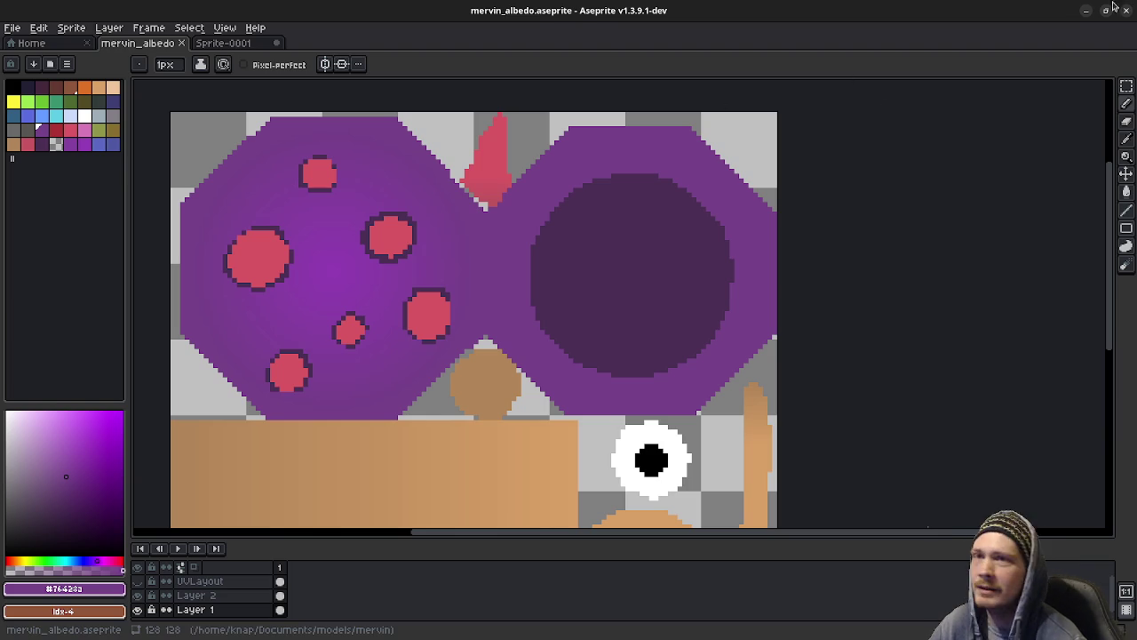
{"action": "left_click", "coordinate": [1086, 9]}
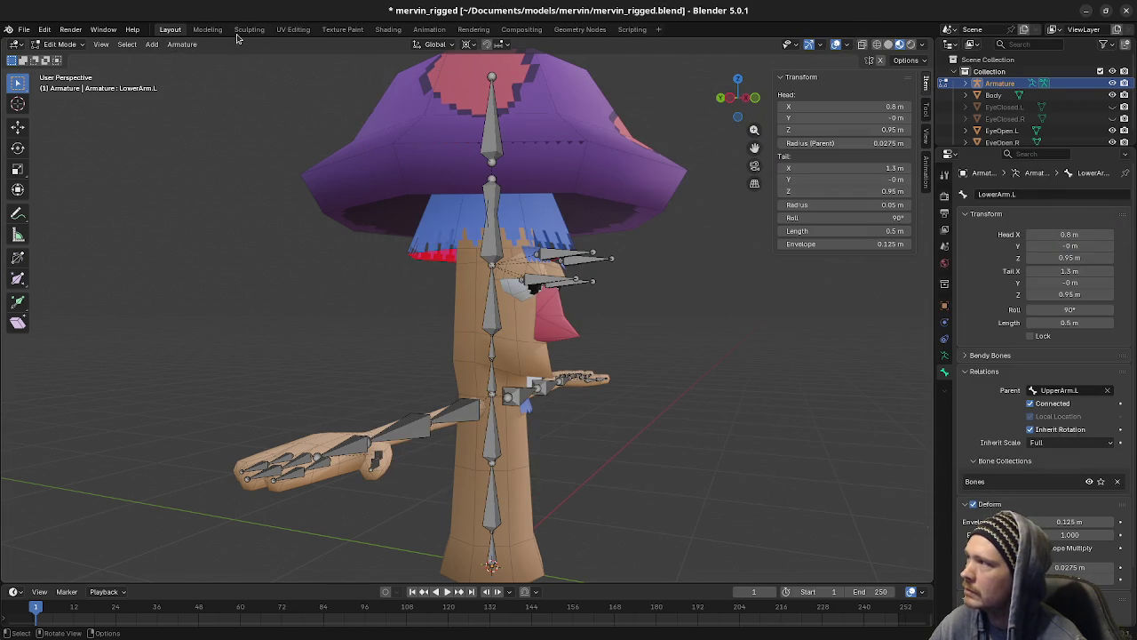
Step: Switch to Object Mode, select the Body mesh and save the rigged blend file
{"action": "middle_click_drag", "start_coordinate": [636, 212], "coordinate": [615, 213]}
{"action": "key", "text": "Tab"}
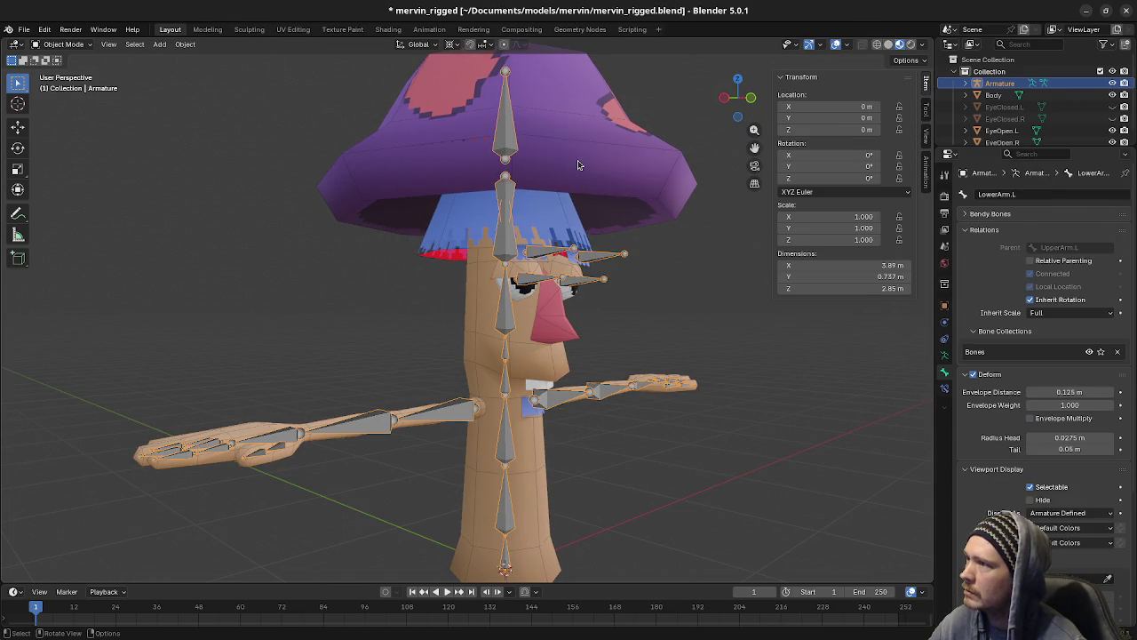
{"action": "left_click", "coordinate": [577, 164]}
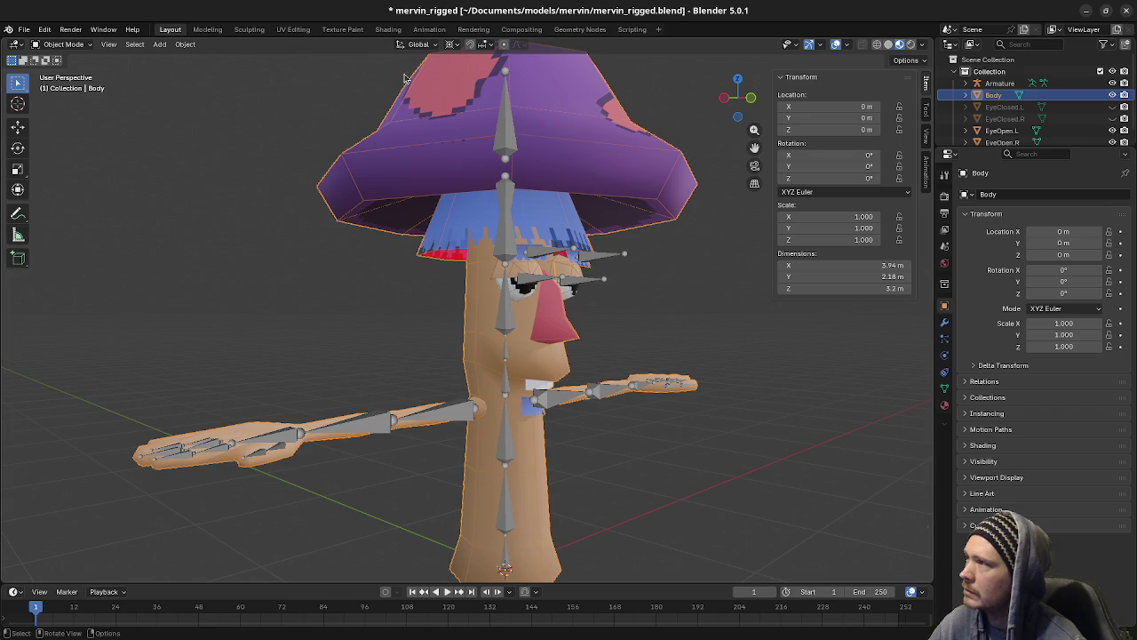
{"action": "key", "text": "ctrl+s"}
Step: Reload the albedo image from disk in the UV Editing workspace and save again
{"action": "left_click", "coordinate": [293, 29]}
{"action": "left_click", "coordinate": [184, 44]}
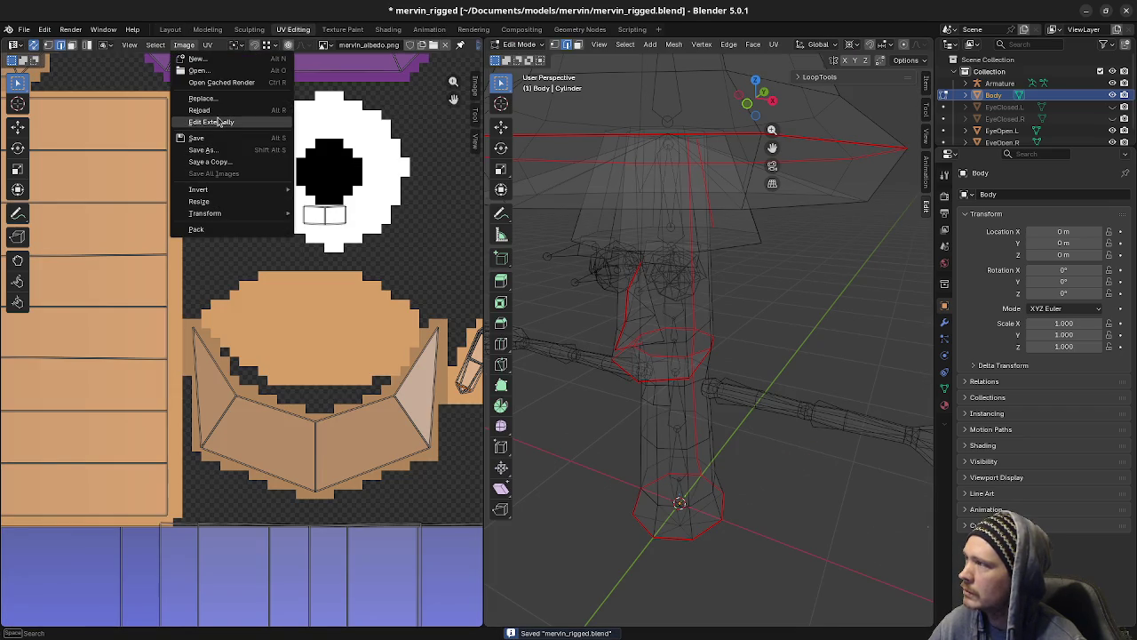
{"action": "left_click", "coordinate": [221, 119]}
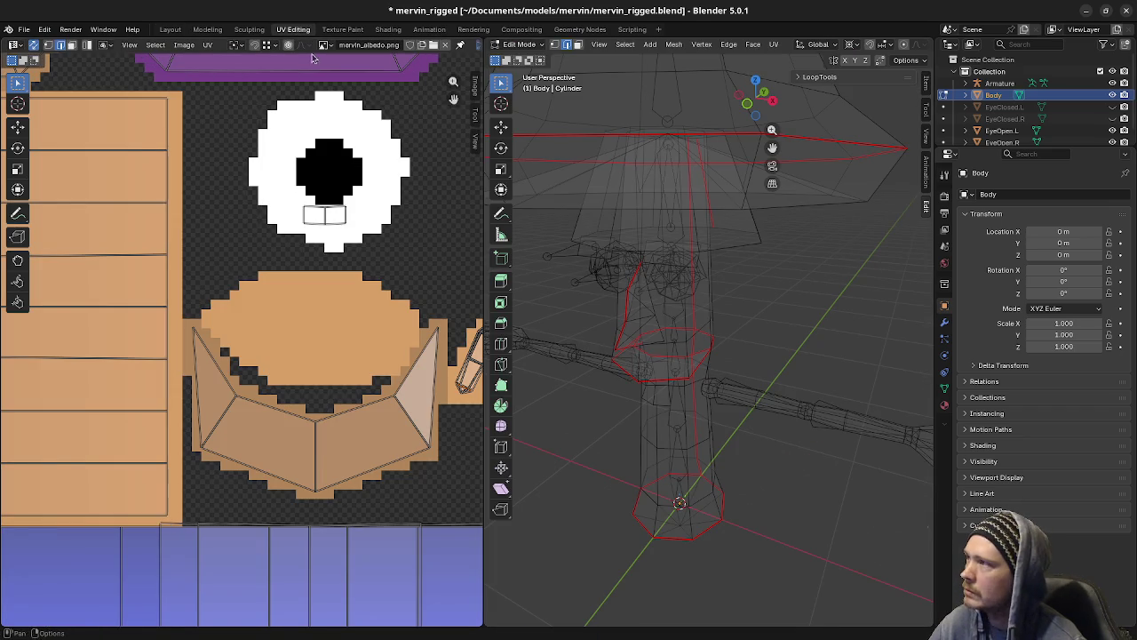
{"action": "key", "text": "ctrl+s"}
Step: Back in Layout, clear the selection, view Mervin from the front, and switch to Aseprite
{"action": "left_click", "coordinate": [170, 30]}
{"action": "mouse_move", "coordinate": [676, 249]}
{"action": "middle_mouse_down"}
{"action": "mouse_move", "coordinate": [539, 252]}
{"action": "mouse_move", "coordinate": [558, 285]}
{"action": "middle_mouse_up"}
{"action": "left_click", "coordinate": [622, 251]}
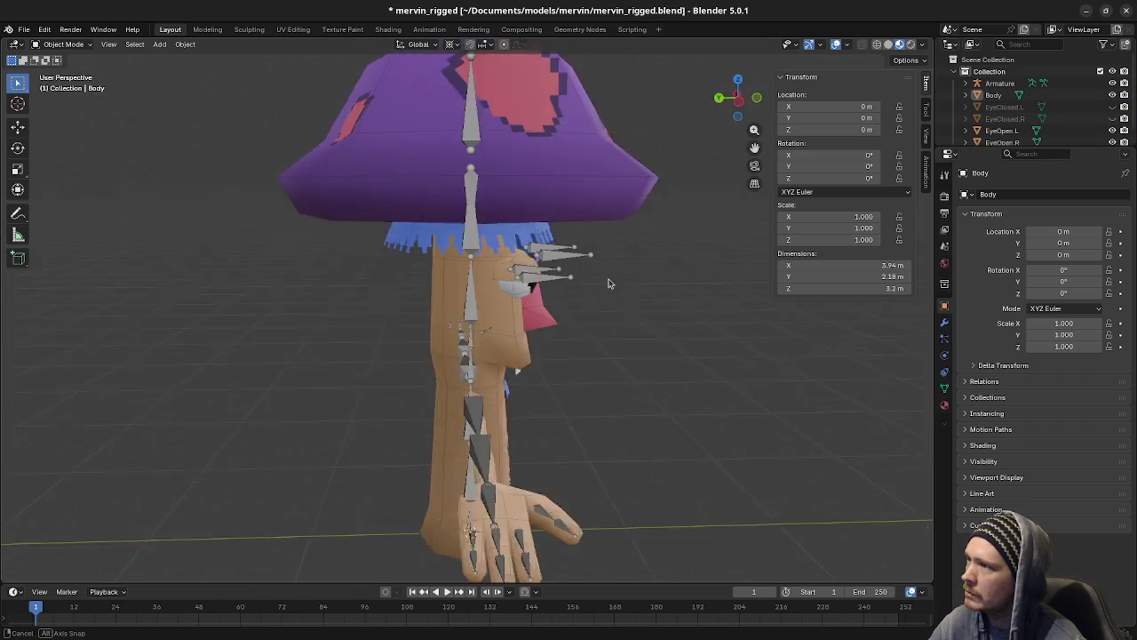
{"action": "mouse_move", "coordinate": [558, 286]}
{"action": "middle_mouse_down"}
{"action": "mouse_move", "coordinate": [626, 273]}
{"action": "mouse_move", "coordinate": [642, 317]}
{"action": "mouse_move", "coordinate": [626, 363]}
{"action": "mouse_move", "coordinate": [566, 471]}
{"action": "mouse_move", "coordinate": [494, 452]}
{"action": "middle_mouse_up"}
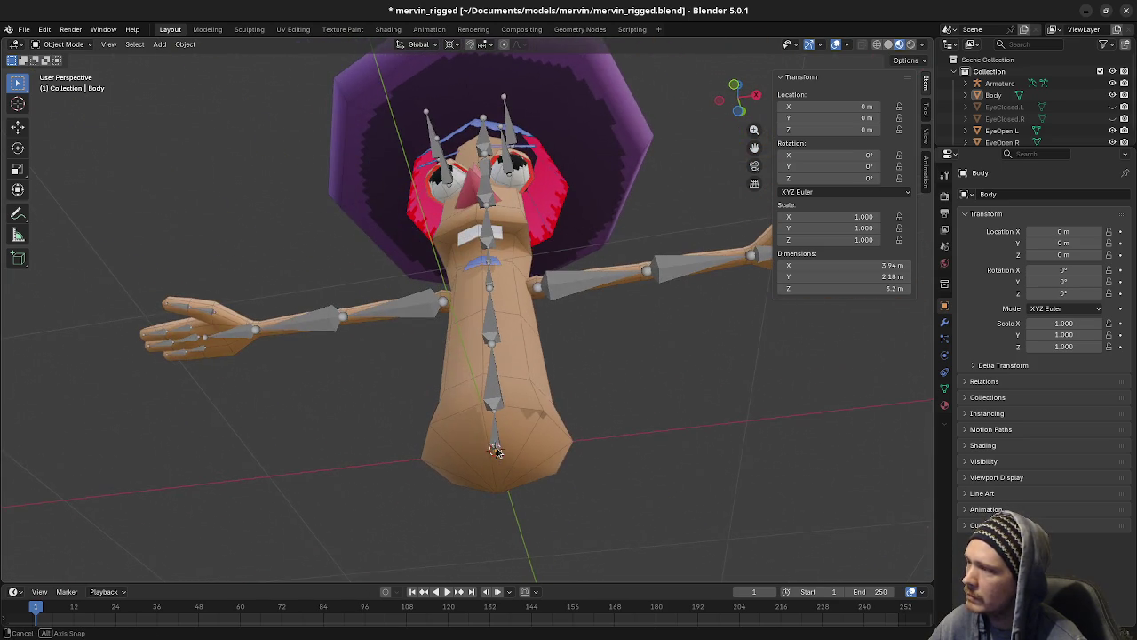
{"action": "key", "text": "alt+Tab"}
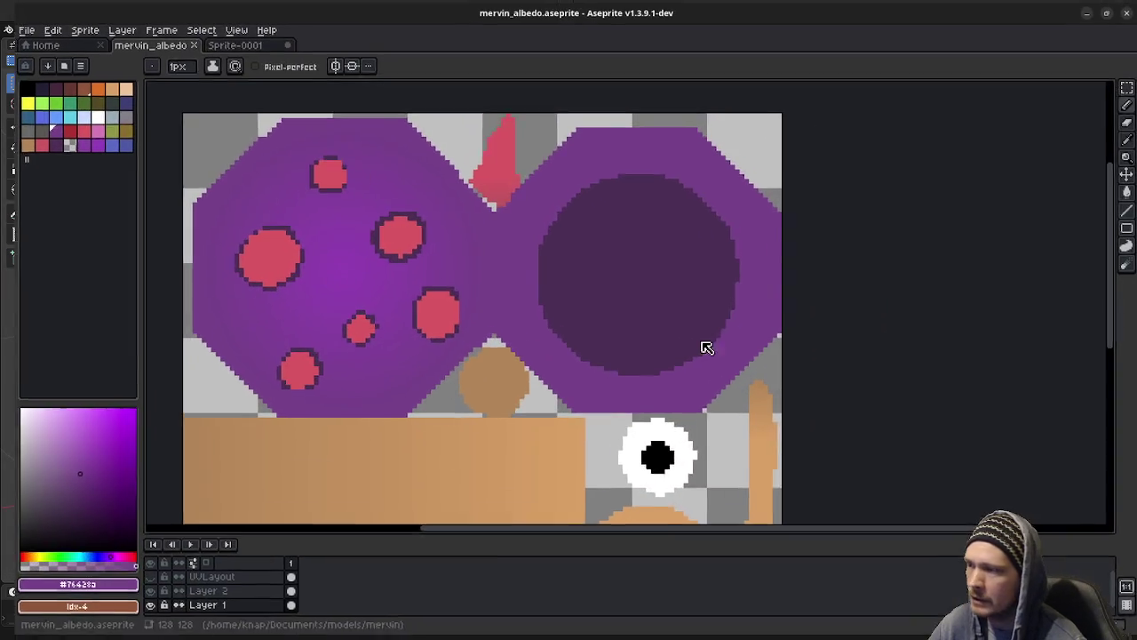
Step: Zoom to the hat and face area and touch up a pixel with the picked tan colour
{"action": "scroll", "coordinate": [613, 342], "scroll_direction": "down", "scroll_amount": 1}
{"action": "middle_click_drag", "start_coordinate": [543, 457], "coordinate": [552, 352]}
{"action": "scroll", "coordinate": [529, 268], "scroll_direction": "up", "scroll_amount": 2}
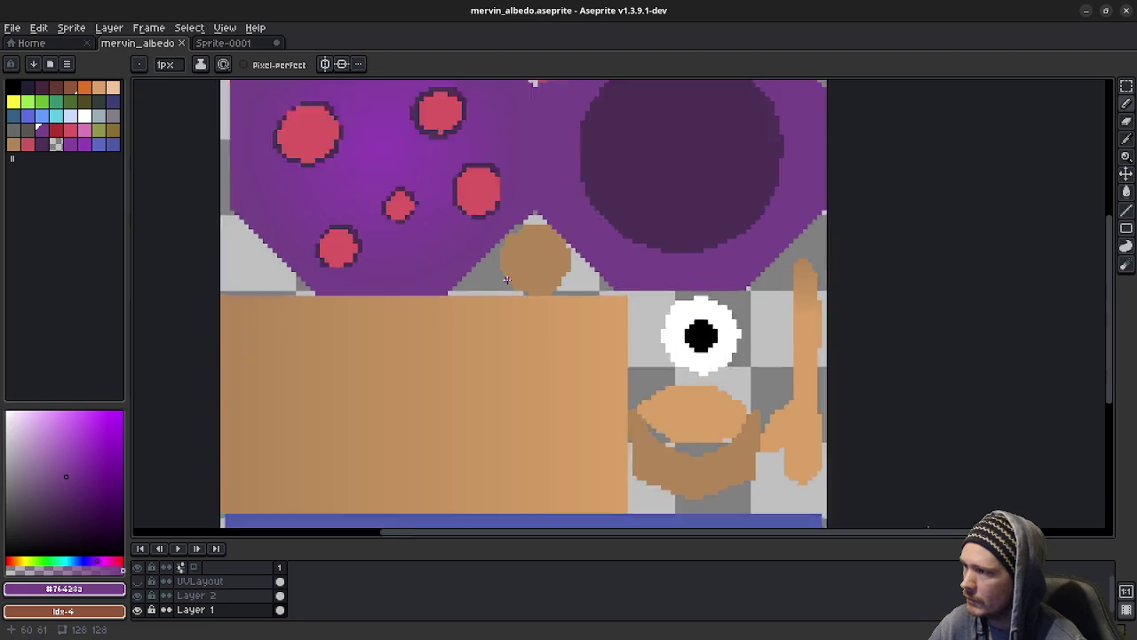
{"action": "scroll", "coordinate": [529, 267], "scroll_direction": "up", "scroll_amount": 3}
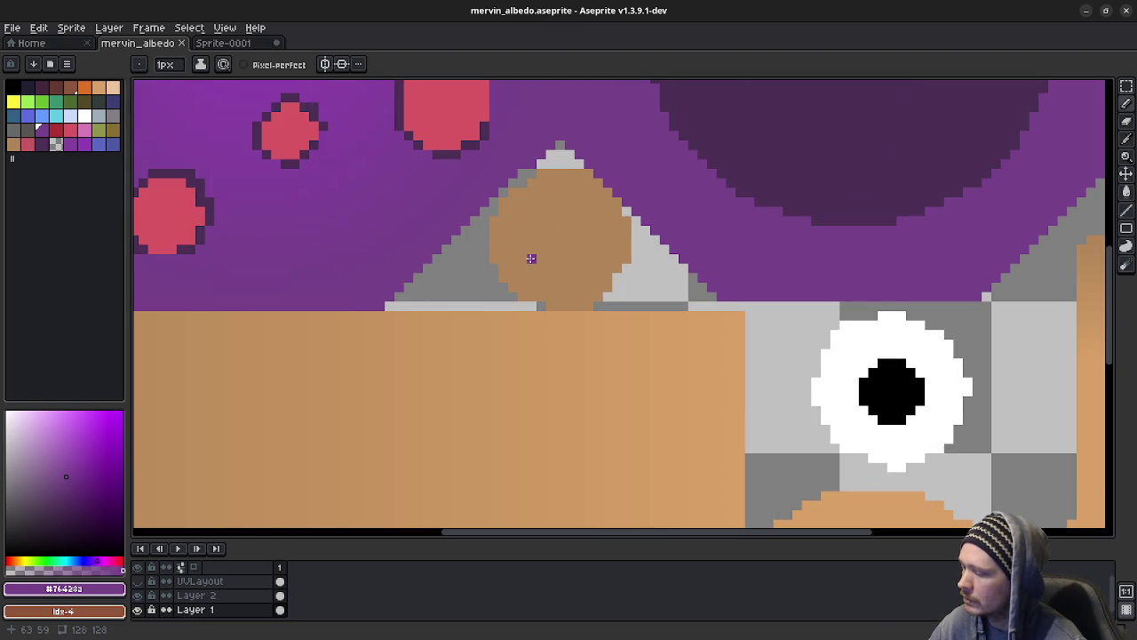
{"action": "left_click", "coordinate": [495, 271], "text": "alt"}
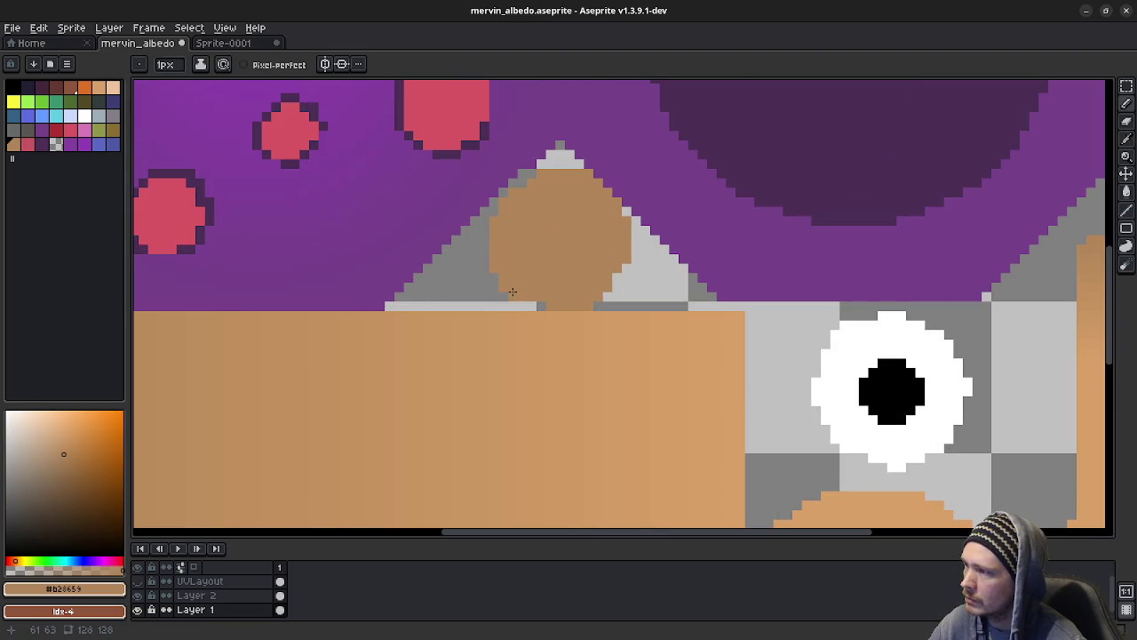
{"action": "left_click", "coordinate": [570, 324]}
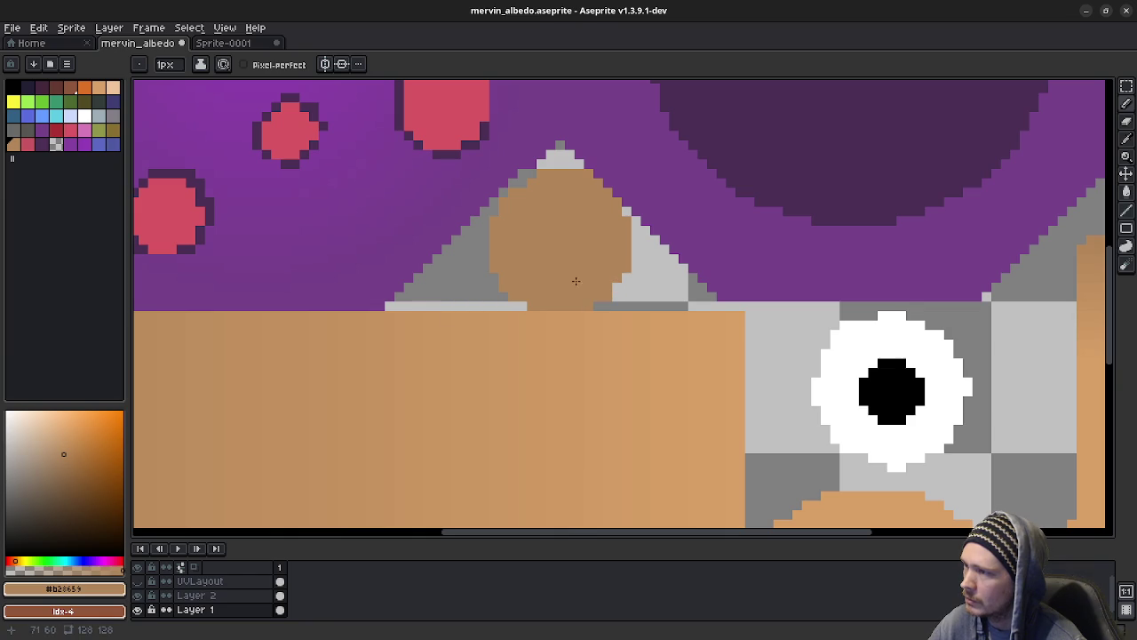
Step: Compare the texture with and without the UVLayout layer, leaving UVLayout hidden
{"action": "left_click", "coordinate": [138, 582]}
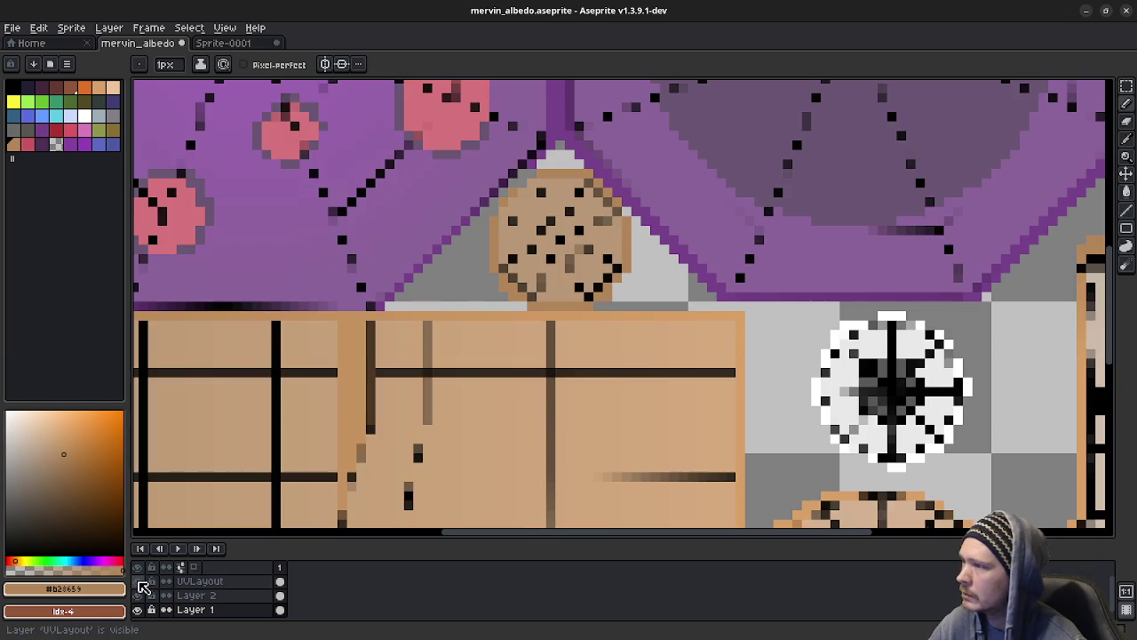
{"action": "left_click", "coordinate": [139, 582]}
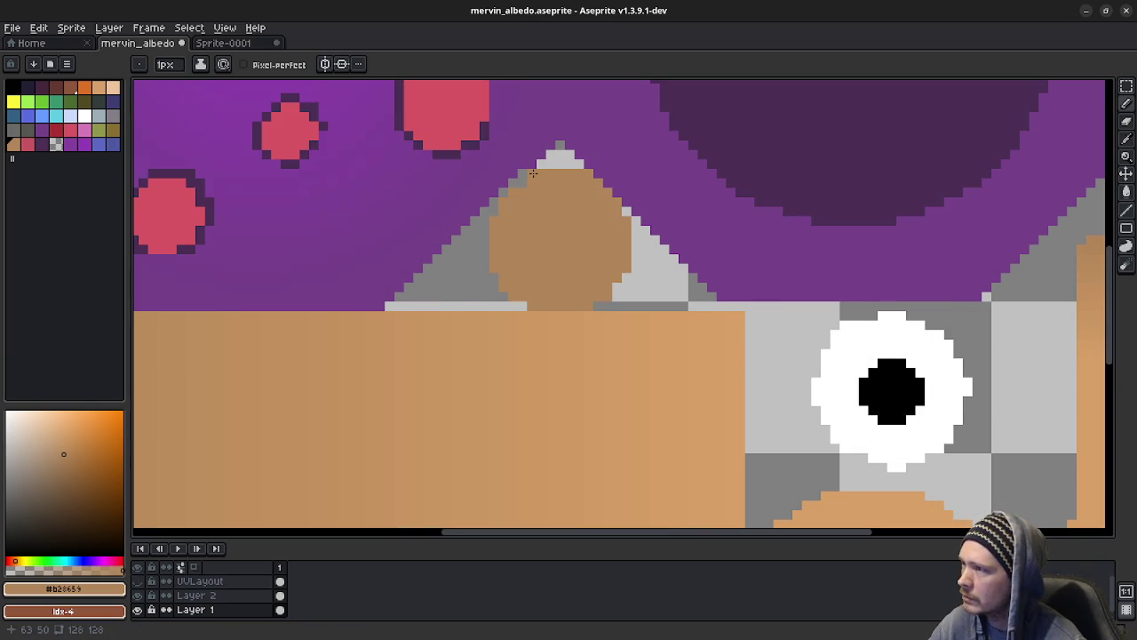
{"action": "left_click", "coordinate": [139, 581]}
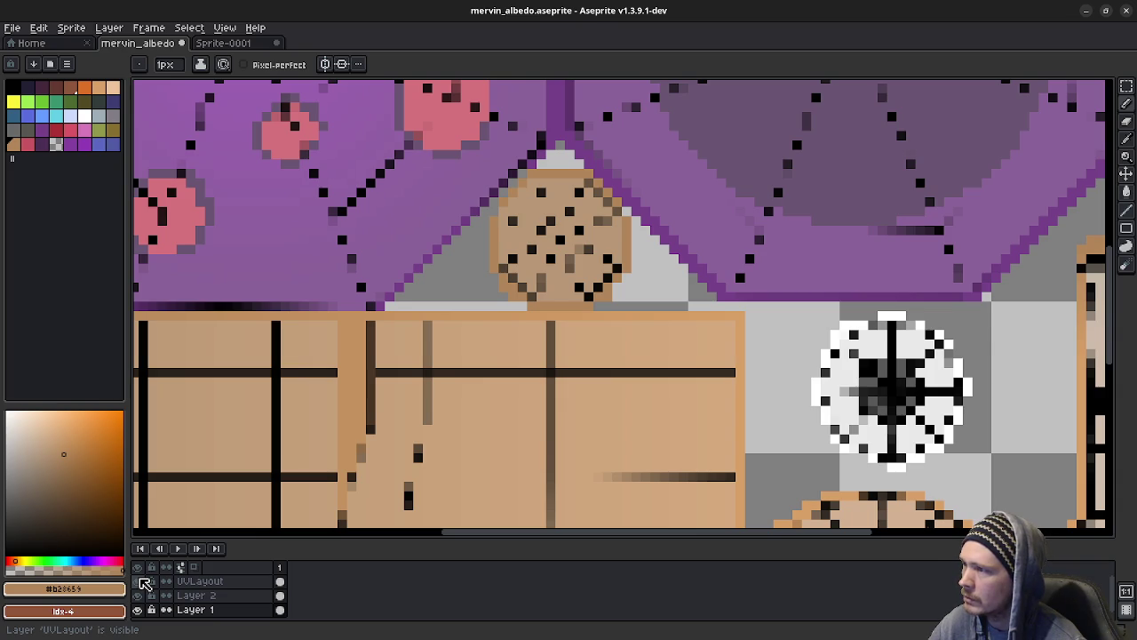
{"action": "left_click", "coordinate": [140, 581]}
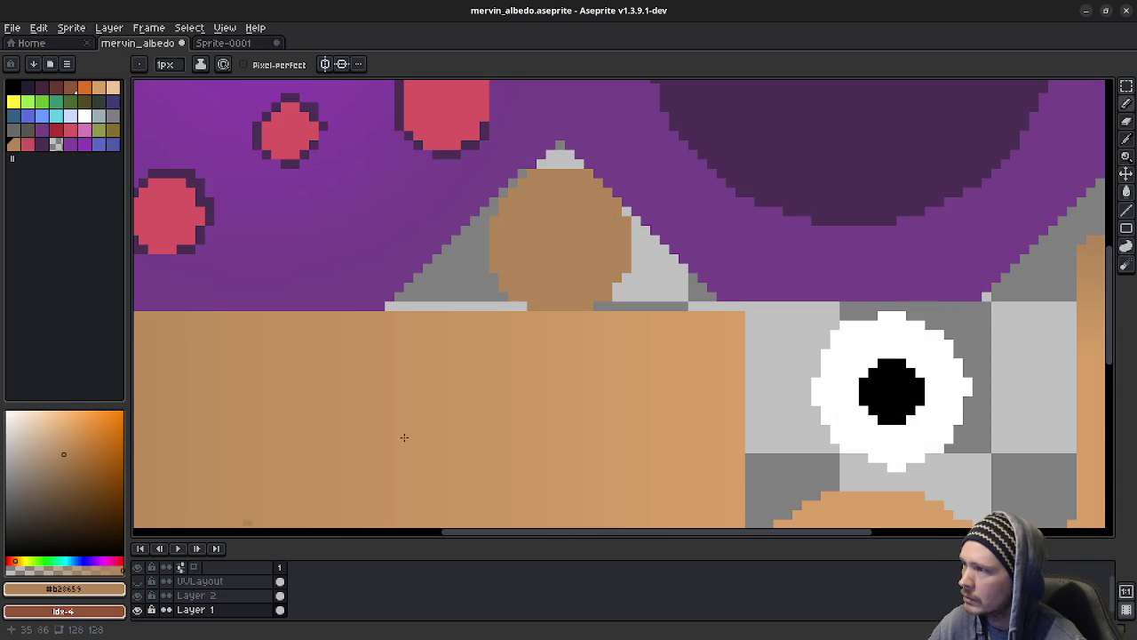
{"action": "left_click", "coordinate": [139, 581]}
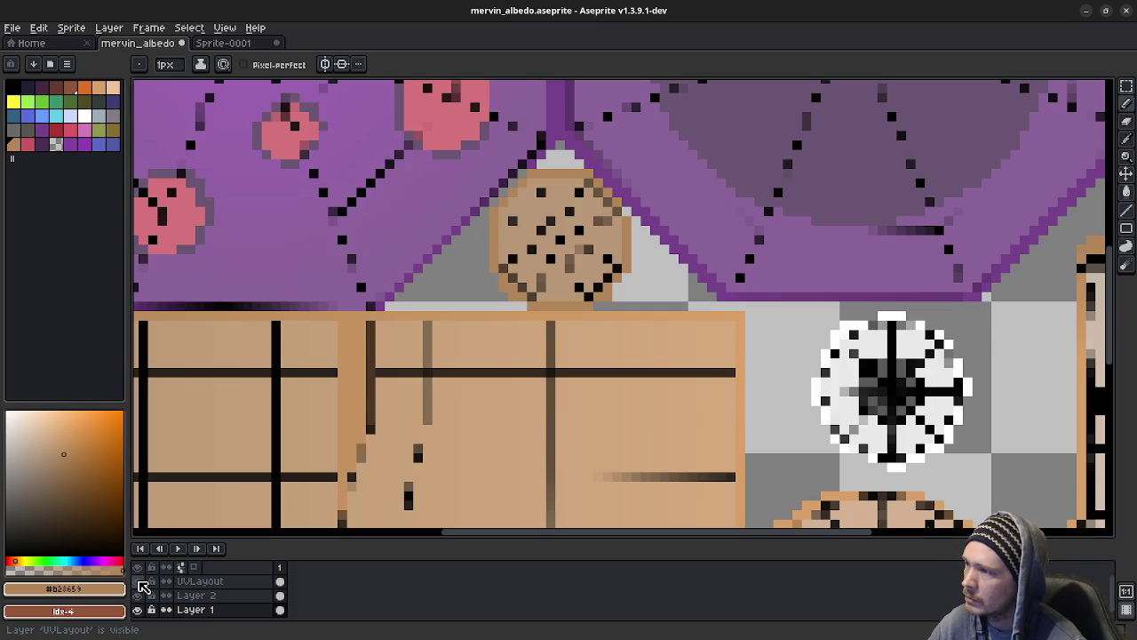
{"action": "left_click", "coordinate": [139, 581]}
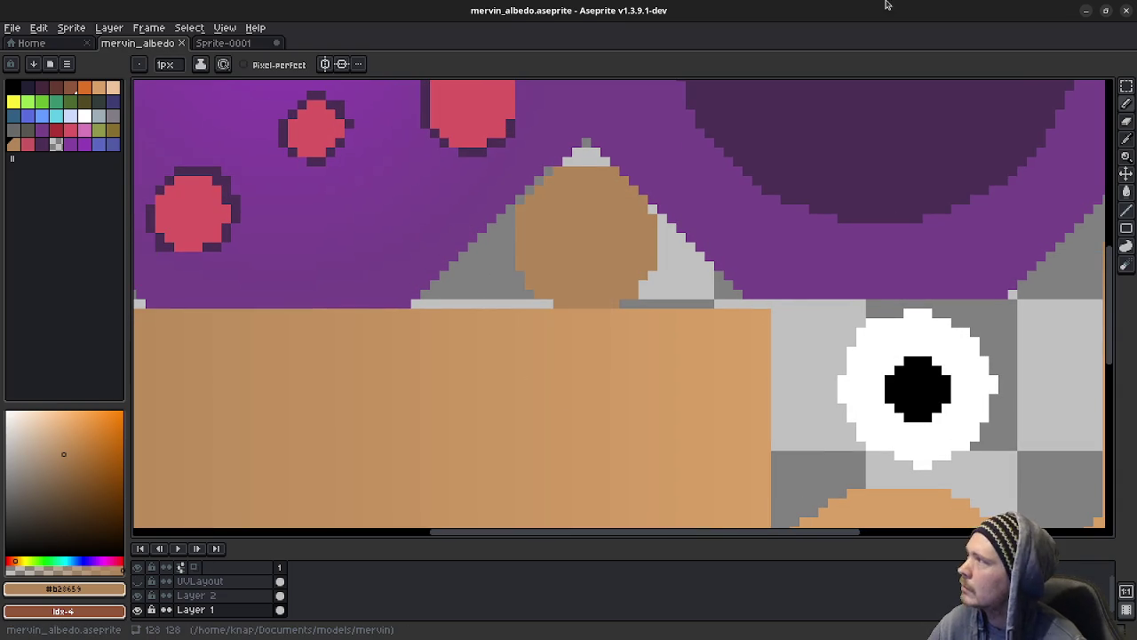
Step: Export the texture as PNG over mervin_albedo.png, accepting the warnings, and minimize Aseprite
{"action": "left_click", "coordinate": [13, 27]}
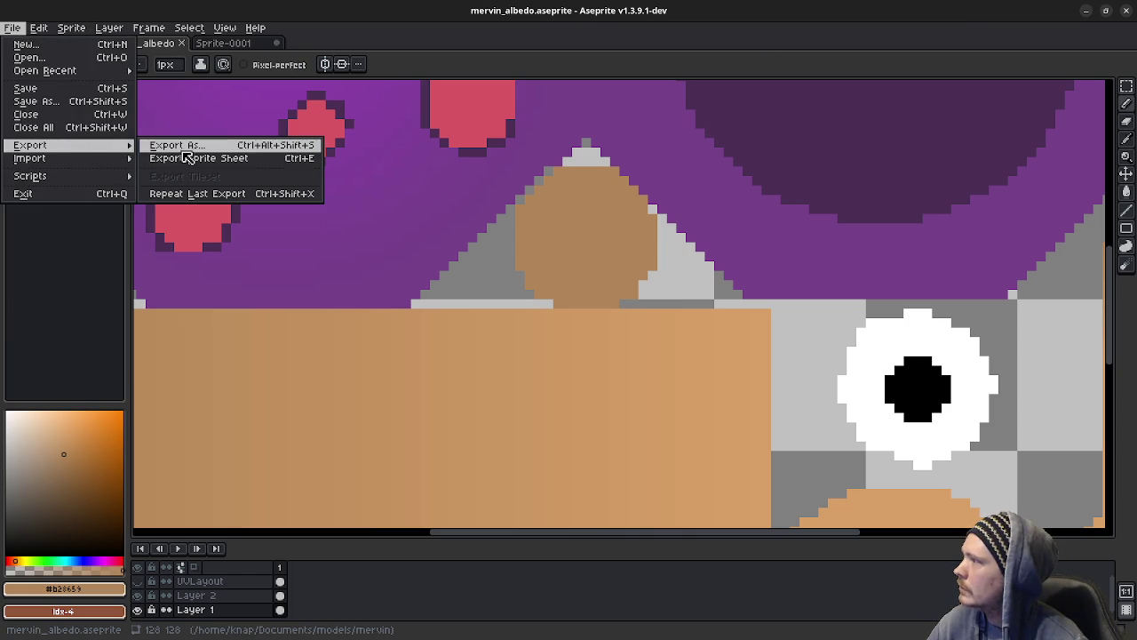
{"action": "mouse_move", "coordinate": [30, 145]}
{"action": "left_click", "coordinate": [184, 146]}
{"action": "left_click", "coordinate": [303, 294]}
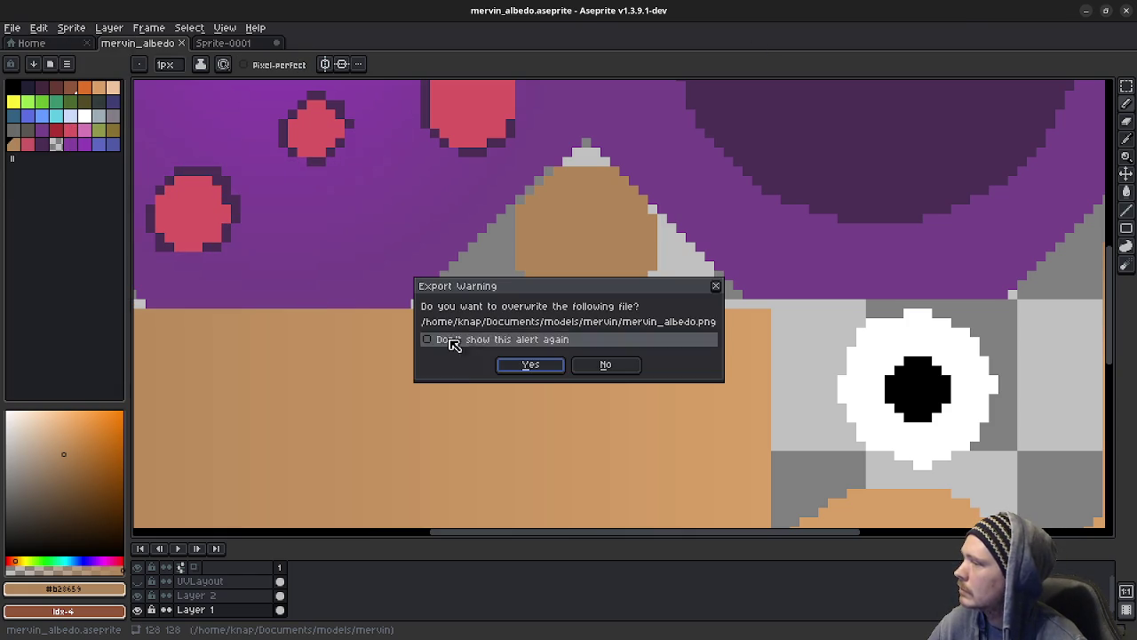
{"action": "left_click", "coordinate": [529, 365]}
{"action": "left_click", "coordinate": [532, 393]}
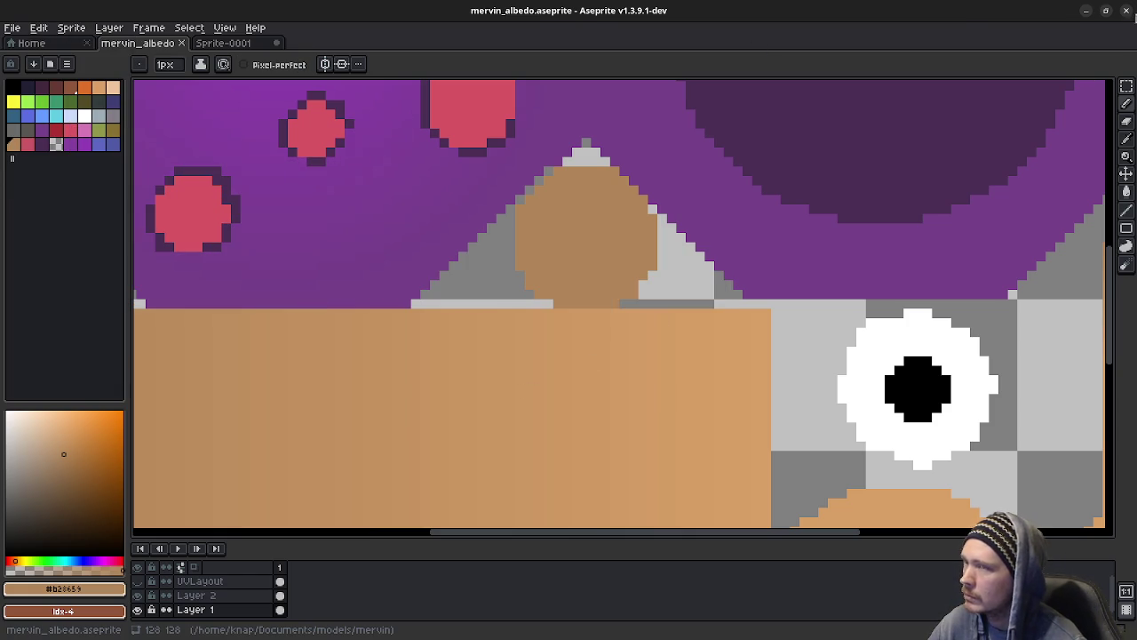
{"action": "left_click", "coordinate": [1087, 13]}
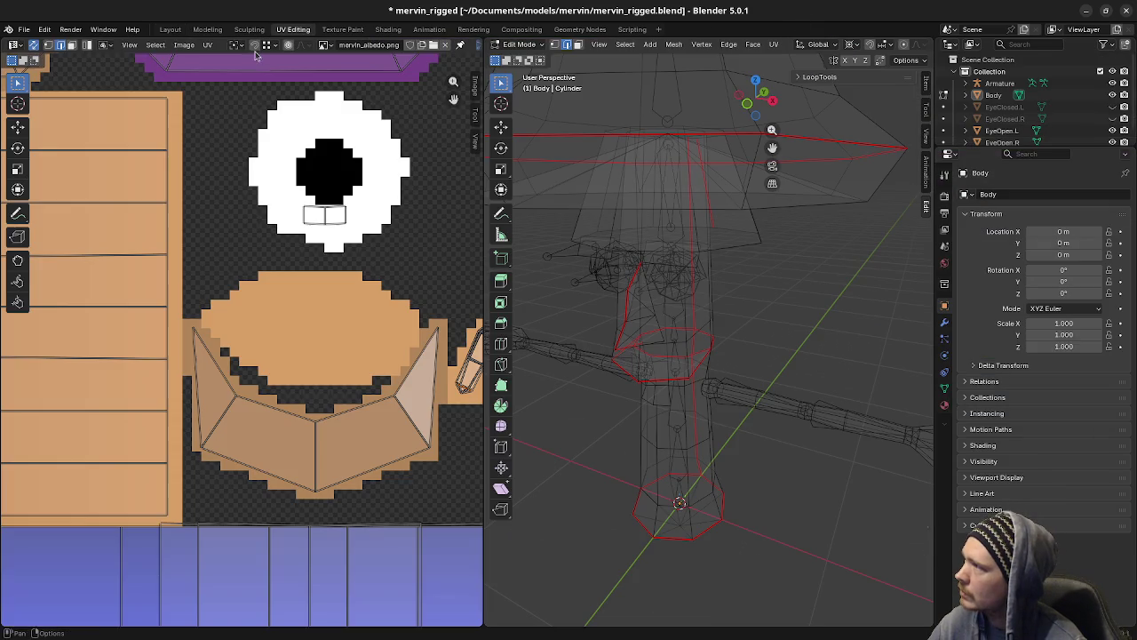
Step: Reload the updated albedo image in UV Editing, return to Layout, and save the blend file
{"action": "key", "text": "ctrl+Page_Down"}
{"action": "key", "text": "ctrl+Page_Down"}
{"action": "key", "text": "ctrl+Page_Down"}
{"action": "left_click", "coordinate": [184, 44]}
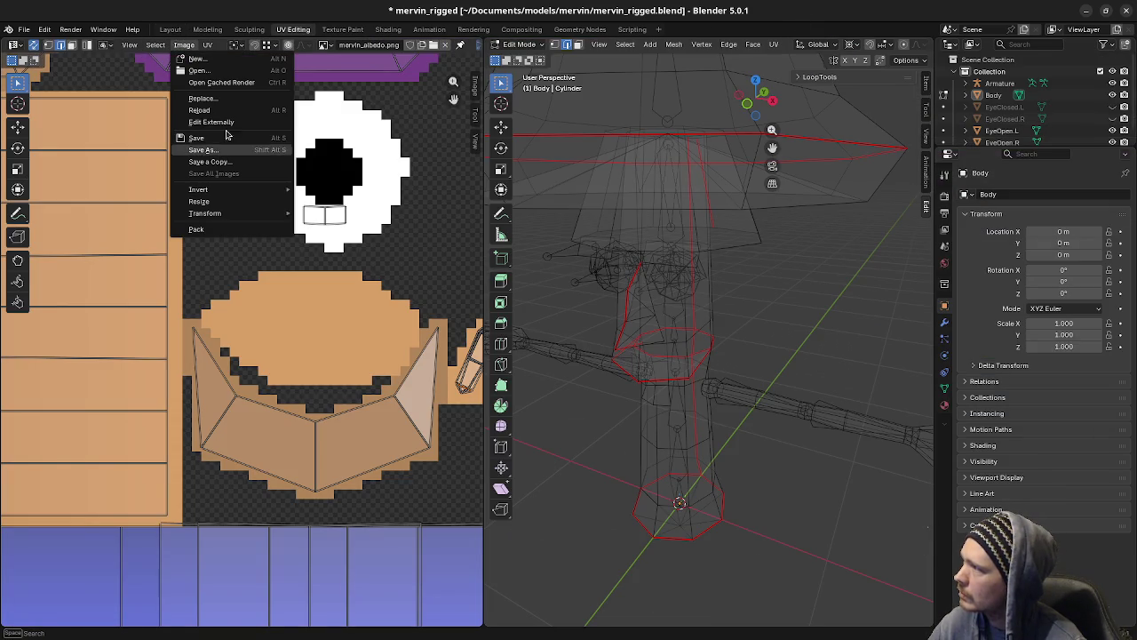
{"action": "left_click", "coordinate": [222, 110]}
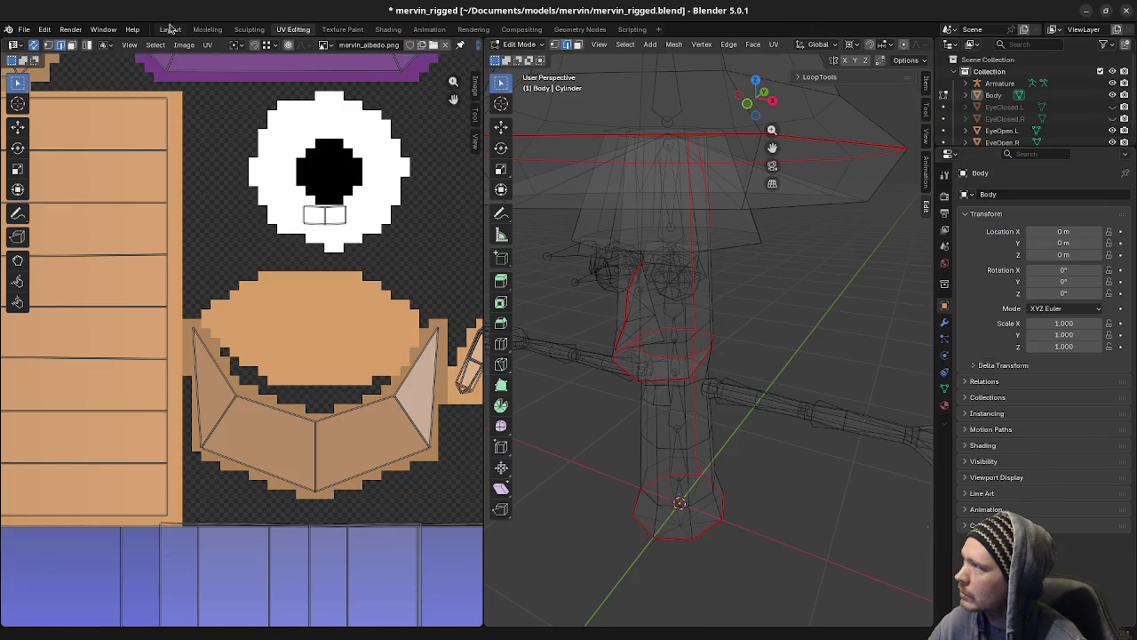
{"action": "left_click", "coordinate": [170, 29]}
{"action": "middle_click_drag", "start_coordinate": [646, 335], "coordinate": [660, 338]}
{"action": "key", "text": "ctrl+s"}
Step: Orbit around Mervin to inspect the head, neck and spine, then select the Body mesh
{"action": "middle_click_drag", "start_coordinate": [554, 337], "coordinate": [610, 335]}
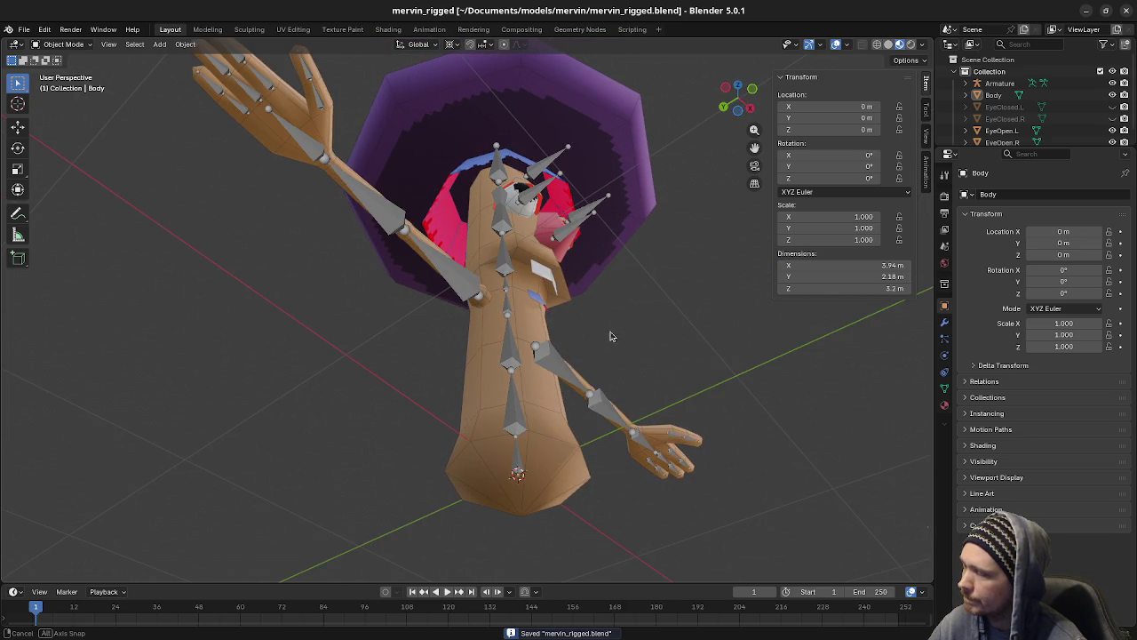
{"action": "mouse_move", "coordinate": [609, 335]}
{"action": "middle_mouse_down"}
{"action": "mouse_move", "coordinate": [634, 260]}
{"action": "mouse_move", "coordinate": [639, 317]}
{"action": "middle_mouse_up"}
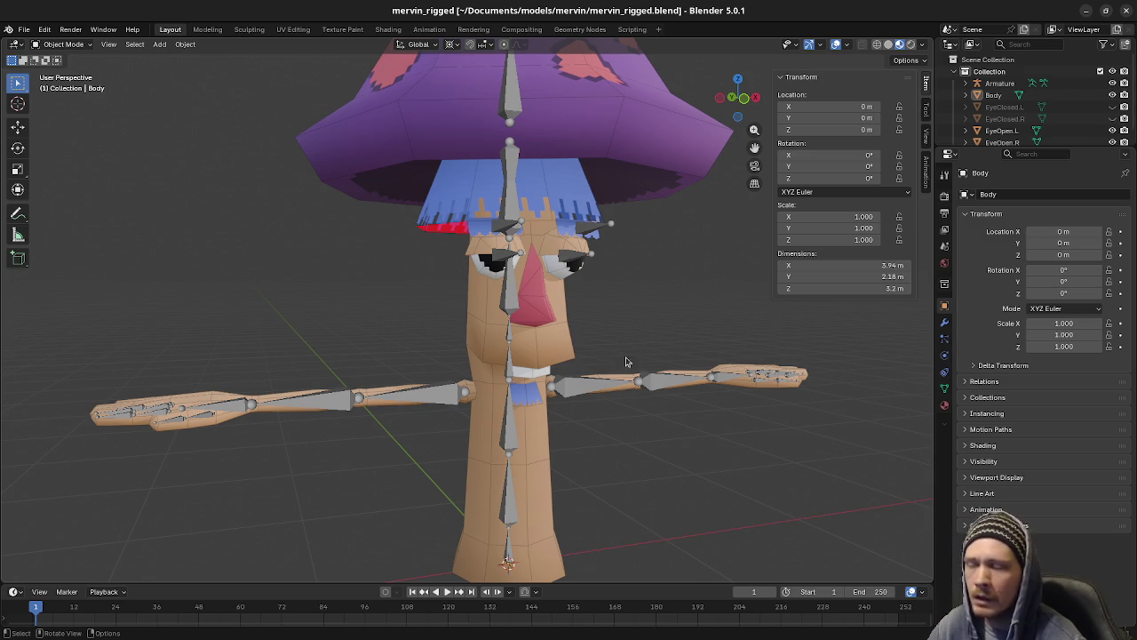
{"action": "mouse_move", "coordinate": [623, 404]}
{"action": "middle_mouse_down"}
{"action": "mouse_move", "coordinate": [643, 412]}
{"action": "mouse_move", "coordinate": [634, 363]}
{"action": "mouse_move", "coordinate": [701, 416]}
{"action": "mouse_move", "coordinate": [667, 387]}
{"action": "mouse_move", "coordinate": [537, 363]}
{"action": "middle_mouse_up"}
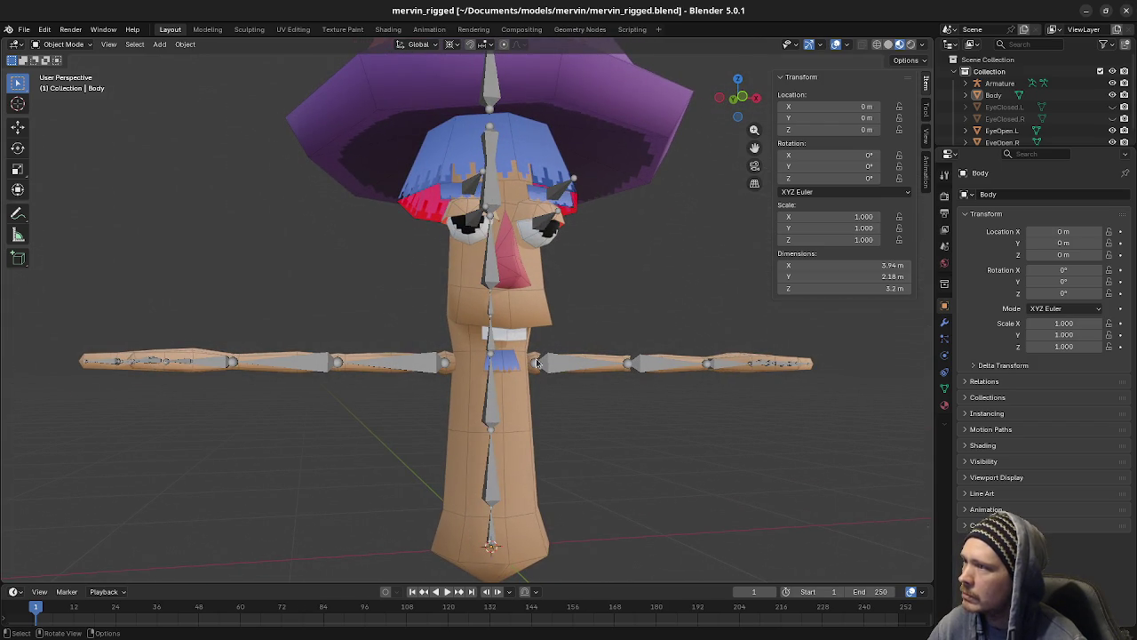
{"action": "mouse_move", "coordinate": [537, 362]}
{"action": "middle_mouse_down"}
{"action": "mouse_move", "coordinate": [639, 391]}
{"action": "mouse_move", "coordinate": [657, 380]}
{"action": "mouse_move", "coordinate": [560, 342]}
{"action": "middle_mouse_up"}
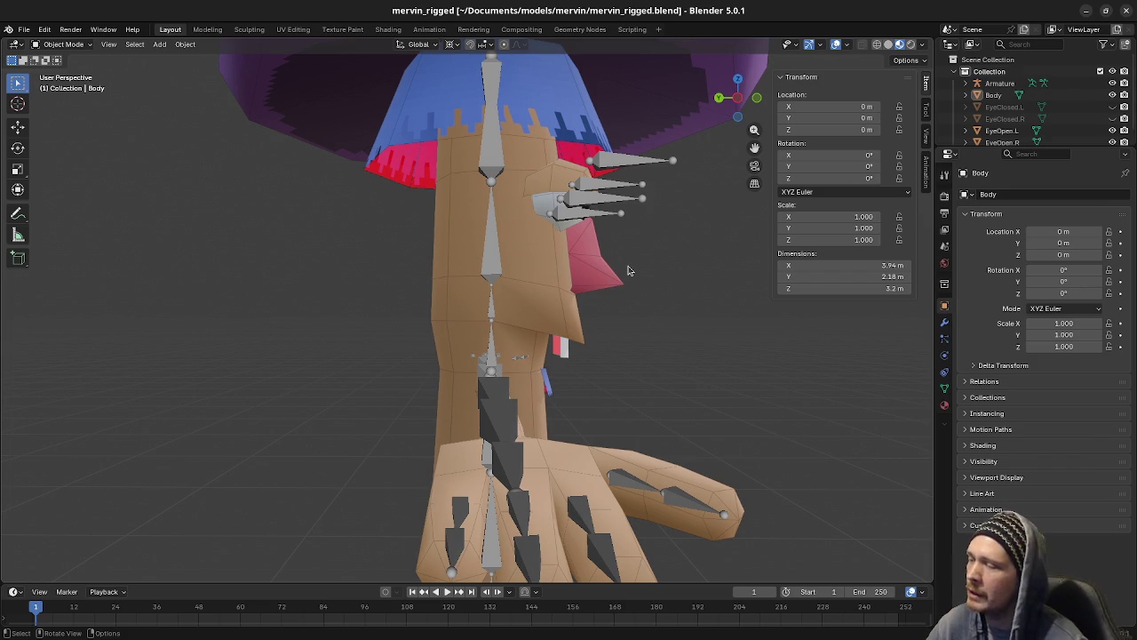
{"action": "scroll", "coordinate": [600, 436], "scroll_direction": "up", "scroll_amount": 1}
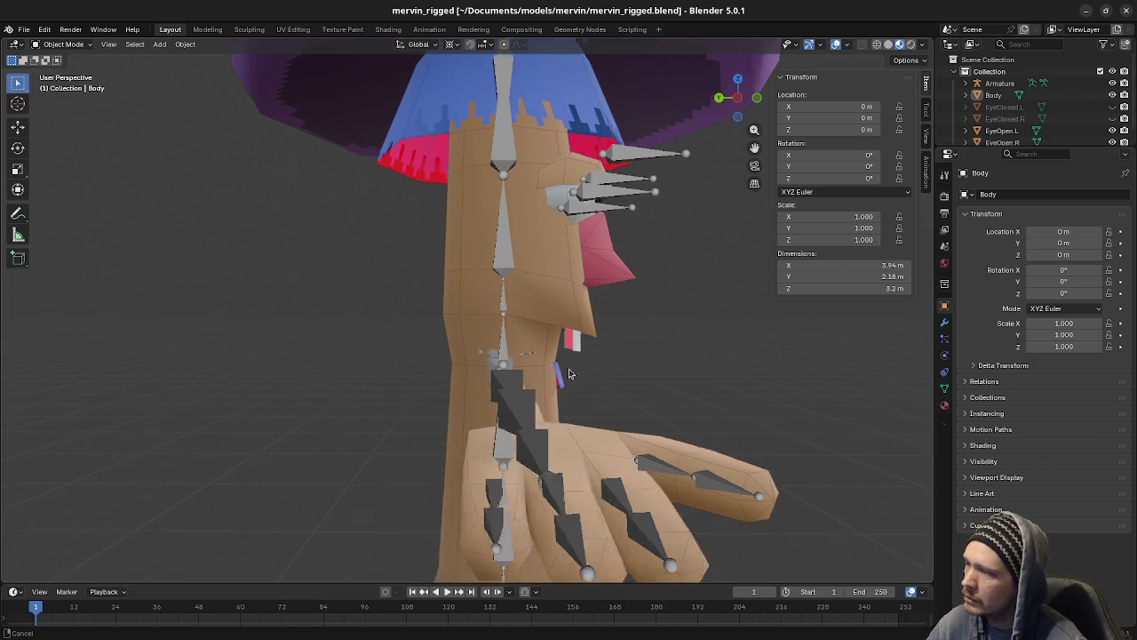
{"action": "scroll", "coordinate": [600, 435], "scroll_direction": "up", "scroll_amount": 3}
{"action": "middle_click_drag", "start_coordinate": [723, 322], "coordinate": [559, 192]}
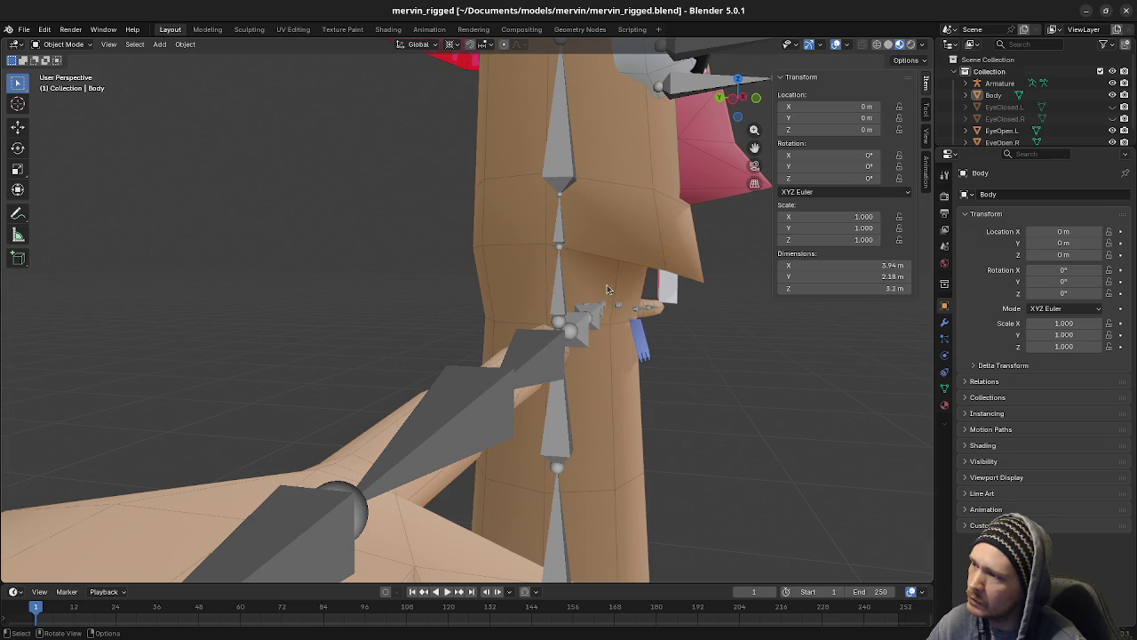
{"action": "left_click", "coordinate": [540, 286]}
Step: In Edit Mode on Body, select the face loop below the chin and orbit to inspect it
{"action": "key", "text": "Tab"}
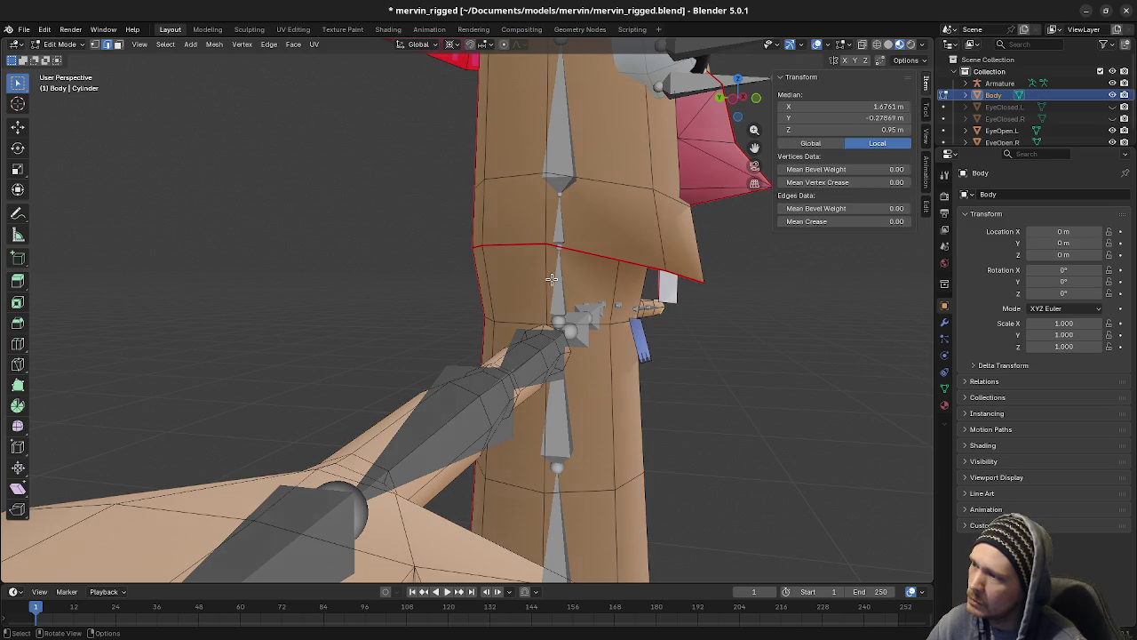
{"action": "key", "text": "alt+a"}
{"action": "left_click", "coordinate": [598, 304], "text": "alt"}
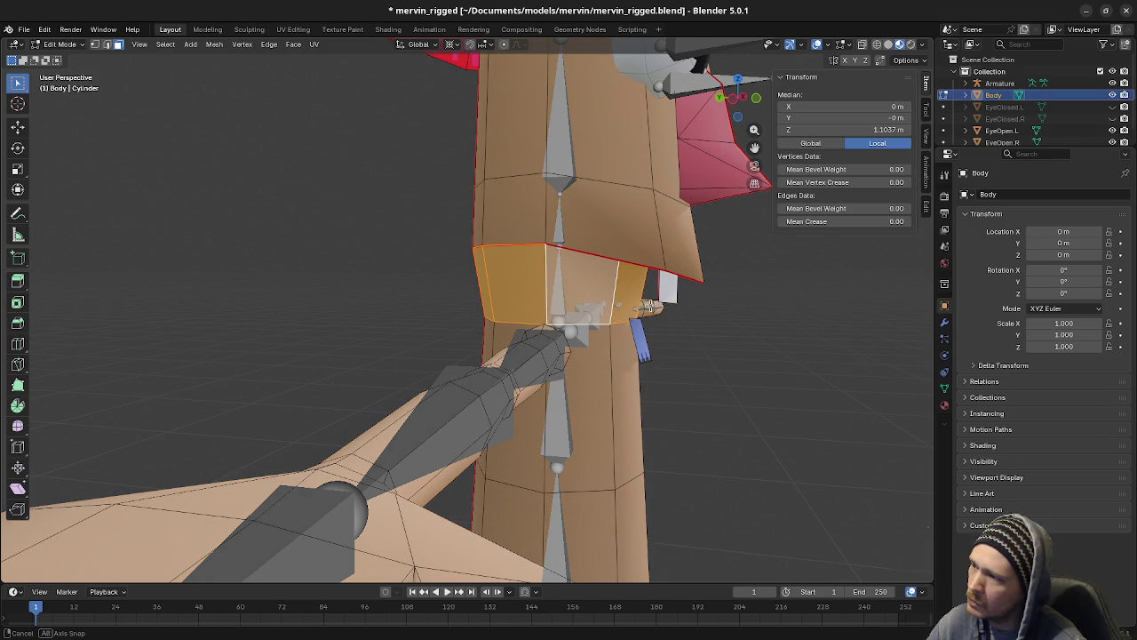
{"action": "middle_click_drag", "start_coordinate": [583, 291], "coordinate": [578, 288]}
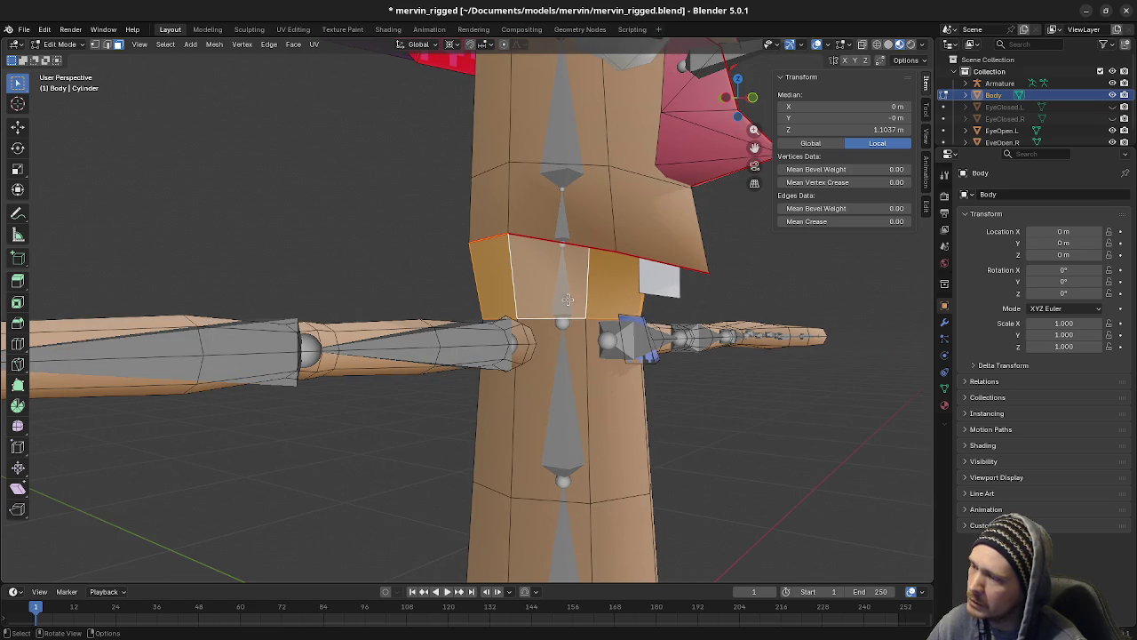
{"action": "scroll", "coordinate": [533, 414], "scroll_direction": "down", "scroll_amount": 3}
{"action": "middle_click_drag", "start_coordinate": [520, 500], "coordinate": [545, 450]}
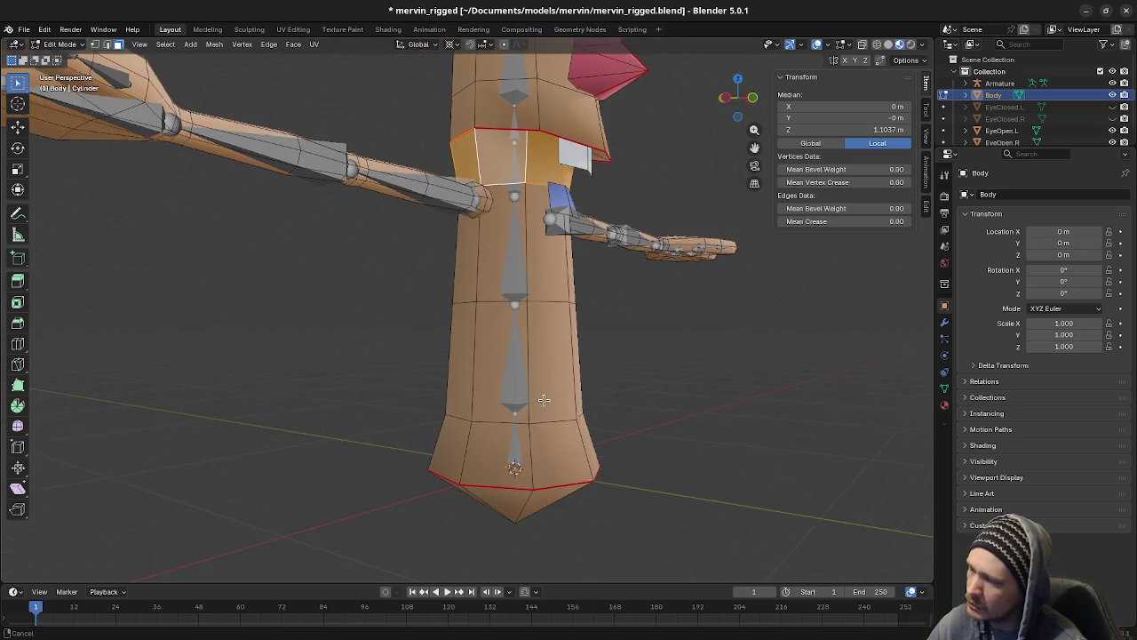
{"action": "middle_click_drag", "start_coordinate": [528, 349], "coordinate": [510, 307]}
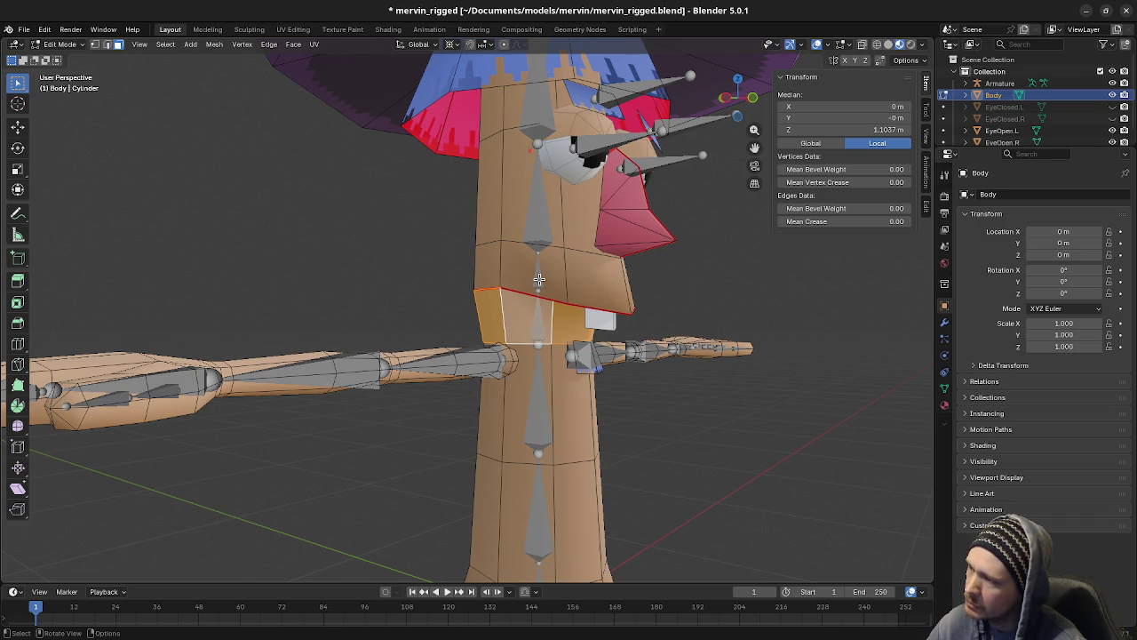
{"action": "middle_click_drag", "start_coordinate": [512, 282], "coordinate": [535, 286]}
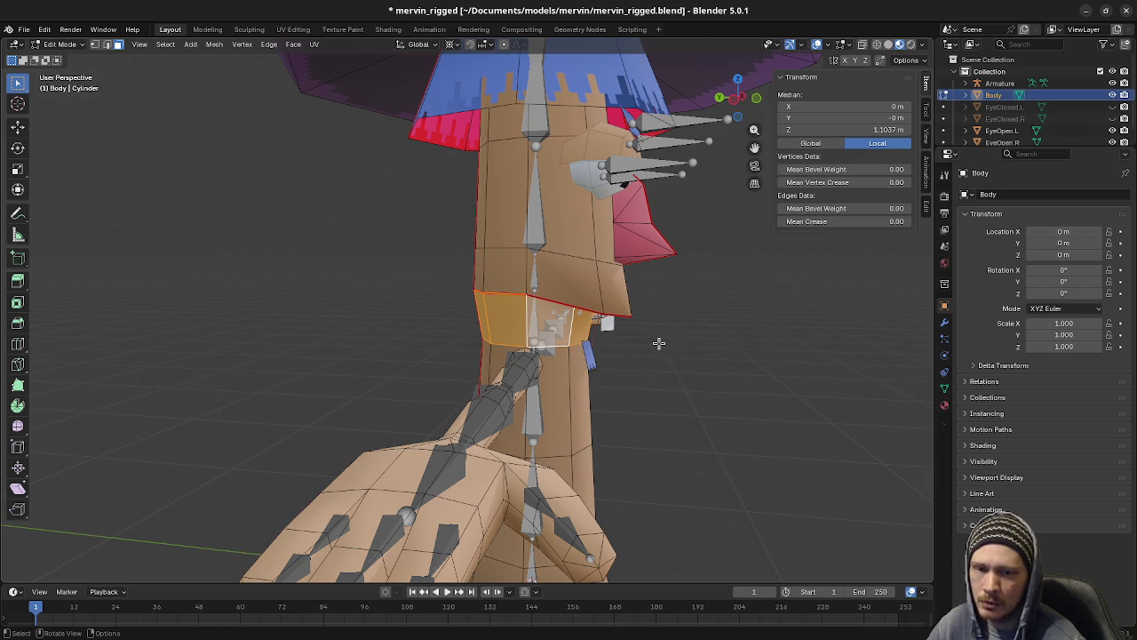
{"action": "middle_click_drag", "start_coordinate": [636, 399], "coordinate": [667, 292]}
Step: Deselect the faces, save mervin_rigged.blend, and return to Object Mode
{"action": "left_click", "coordinate": [667, 297]}
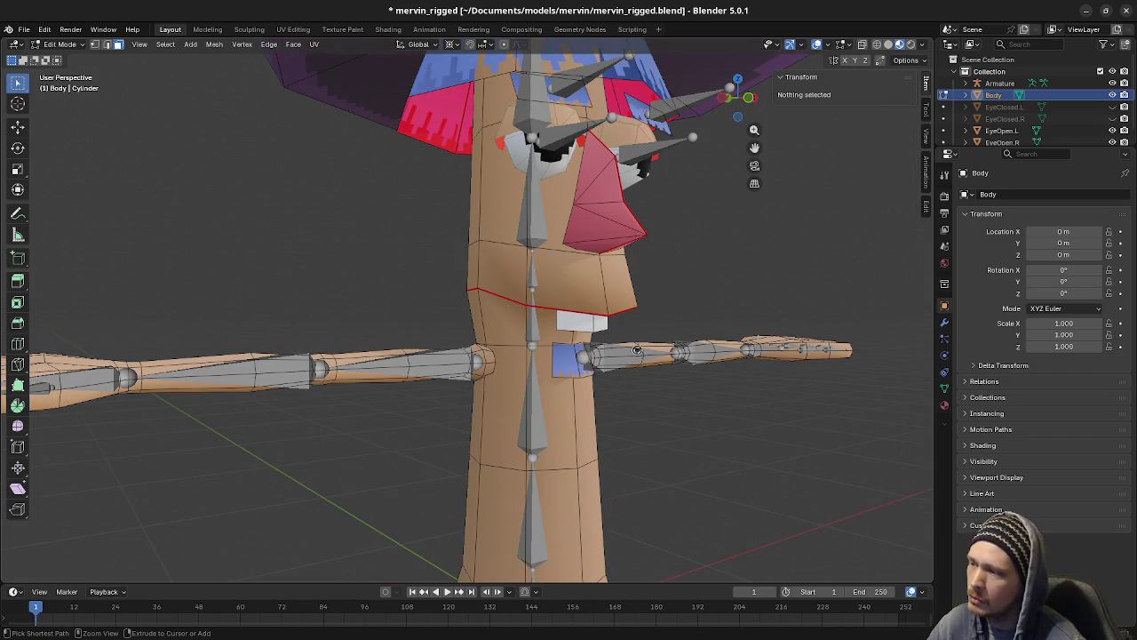
{"action": "key", "text": "ctrl+s"}
{"action": "scroll", "coordinate": [630, 378], "scroll_direction": "down", "scroll_amount": 3}
{"action": "key", "text": "Tab"}
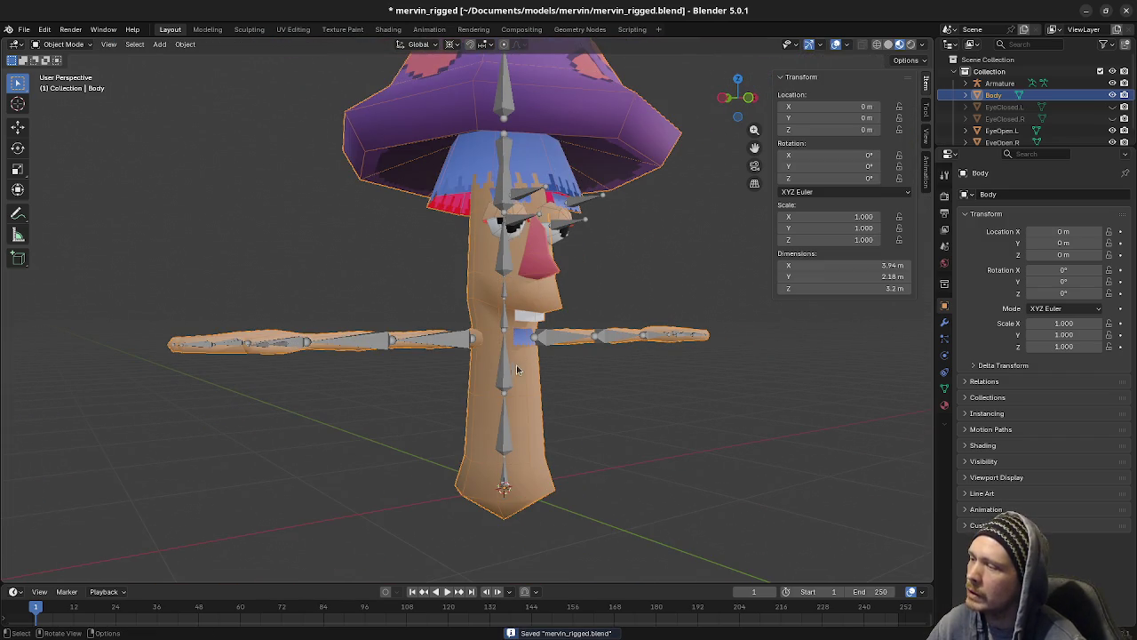
{"action": "mouse_move", "coordinate": [642, 347]}
{"action": "middle_mouse_down"}
{"action": "mouse_move", "coordinate": [655, 294]}
{"action": "mouse_move", "coordinate": [633, 303]}
{"action": "middle_mouse_up"}
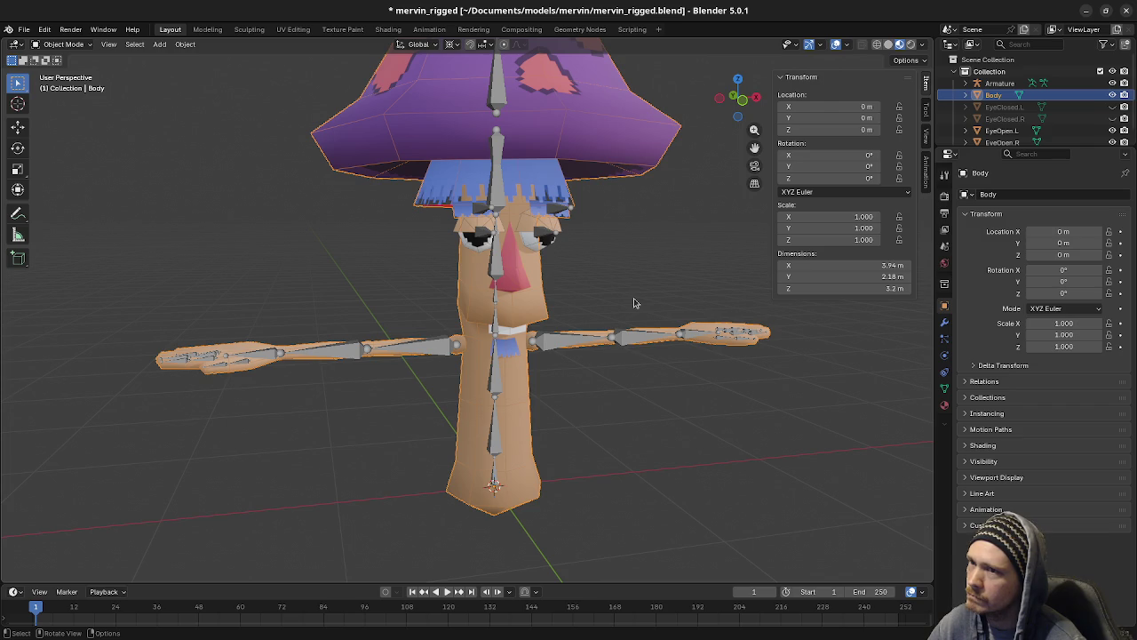
{"action": "scroll", "coordinate": [634, 302], "scroll_direction": "up", "scroll_amount": 1}
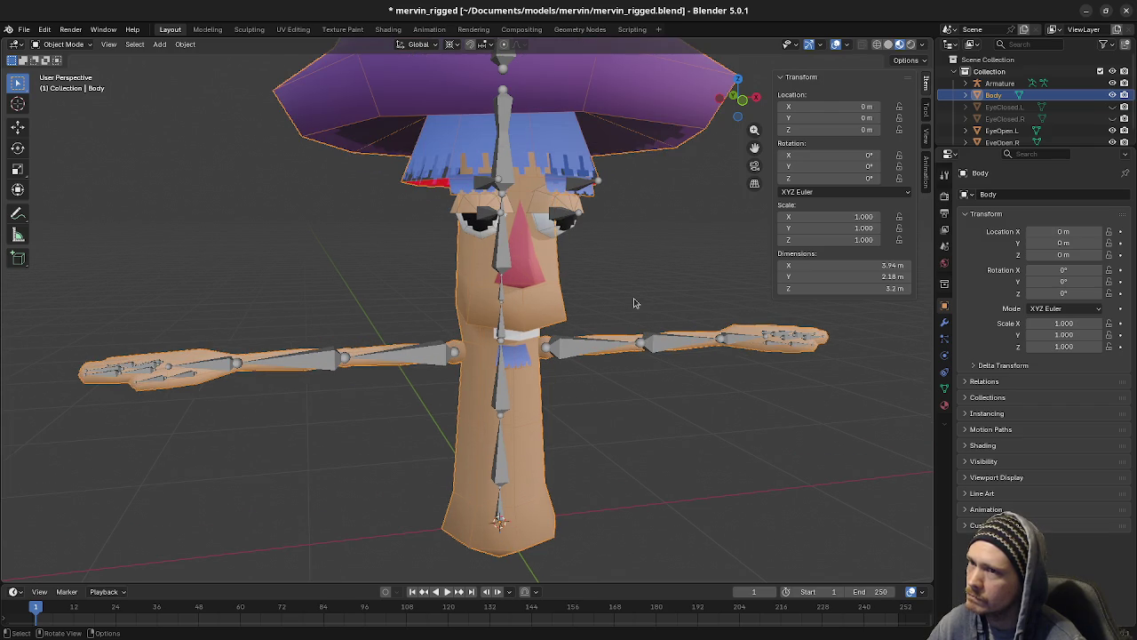
Step: Select the linked nose piece on the Body mesh in Edit Mode, then leave Edit Mode
{"action": "scroll", "coordinate": [634, 303], "scroll_direction": "up", "scroll_amount": 1}
{"action": "middle_click_drag", "start_coordinate": [655, 272], "coordinate": [627, 290]}
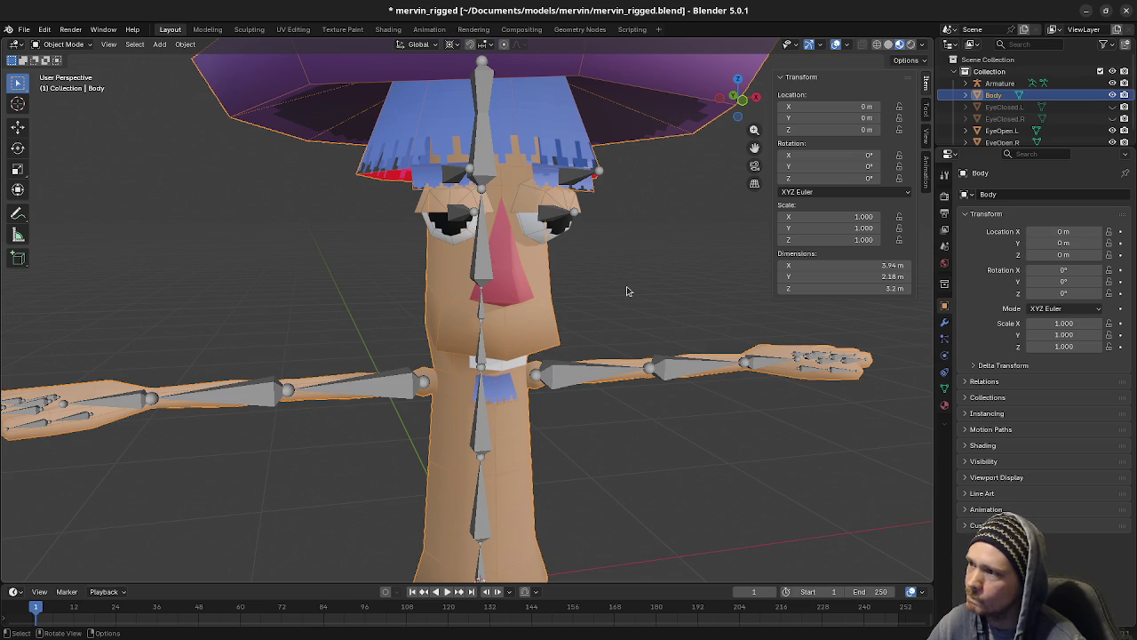
{"action": "key", "text": "Tab"}
{"action": "key", "text": "l"}
{"action": "key", "text": "Tab"}
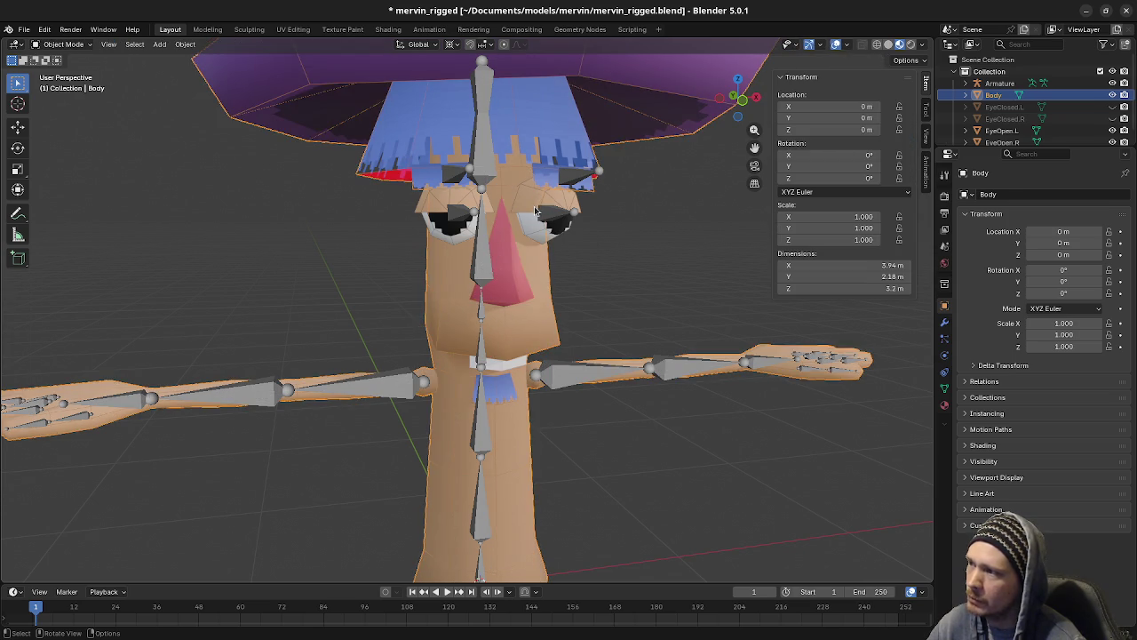
Step: In EyeOpen.L's Edit Mode, select the linked eye part and snap the 3D cursor to it
{"action": "left_click", "coordinate": [537, 202]}
{"action": "key", "text": "Tab"}
{"action": "key", "text": "alt+a"}
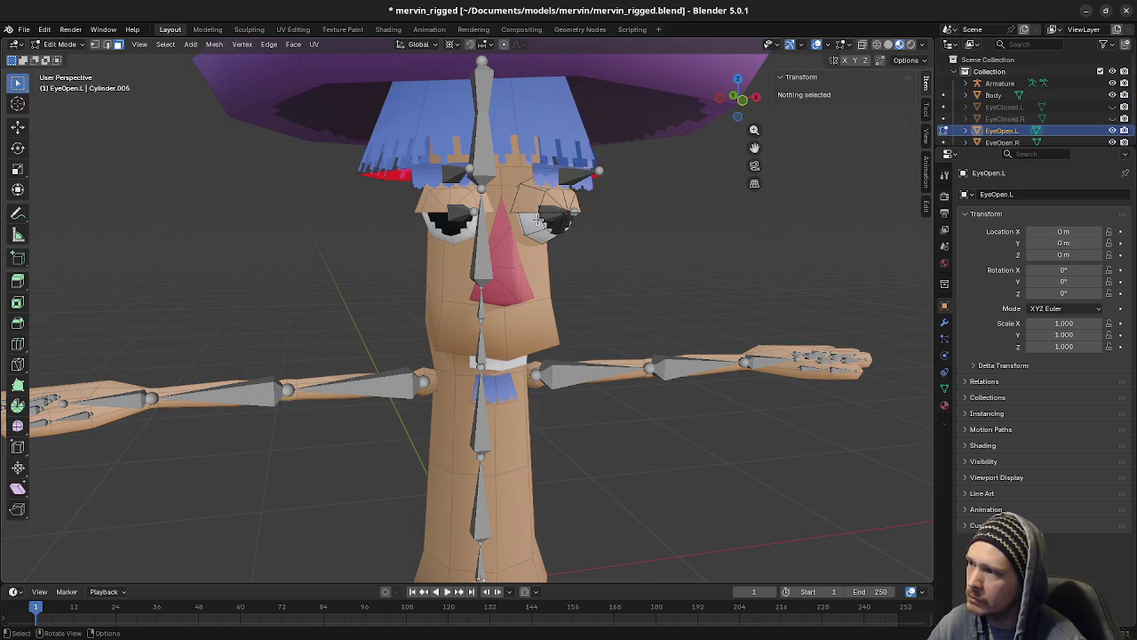
{"action": "key", "text": "l"}
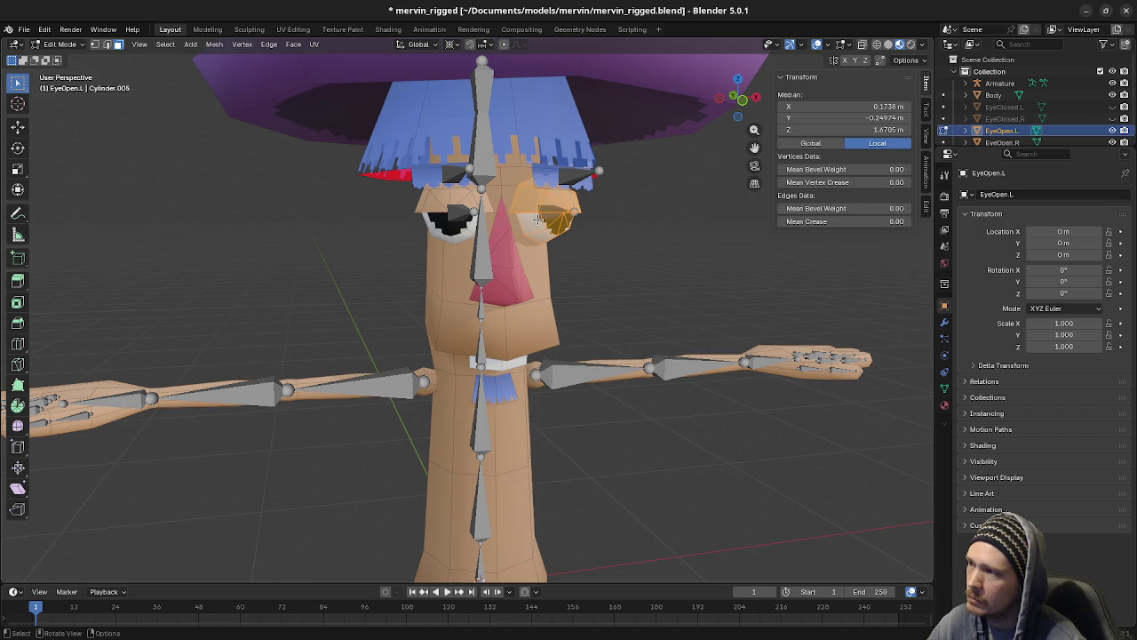
{"action": "key", "text": "alt+a"}
{"action": "key", "text": "l"}
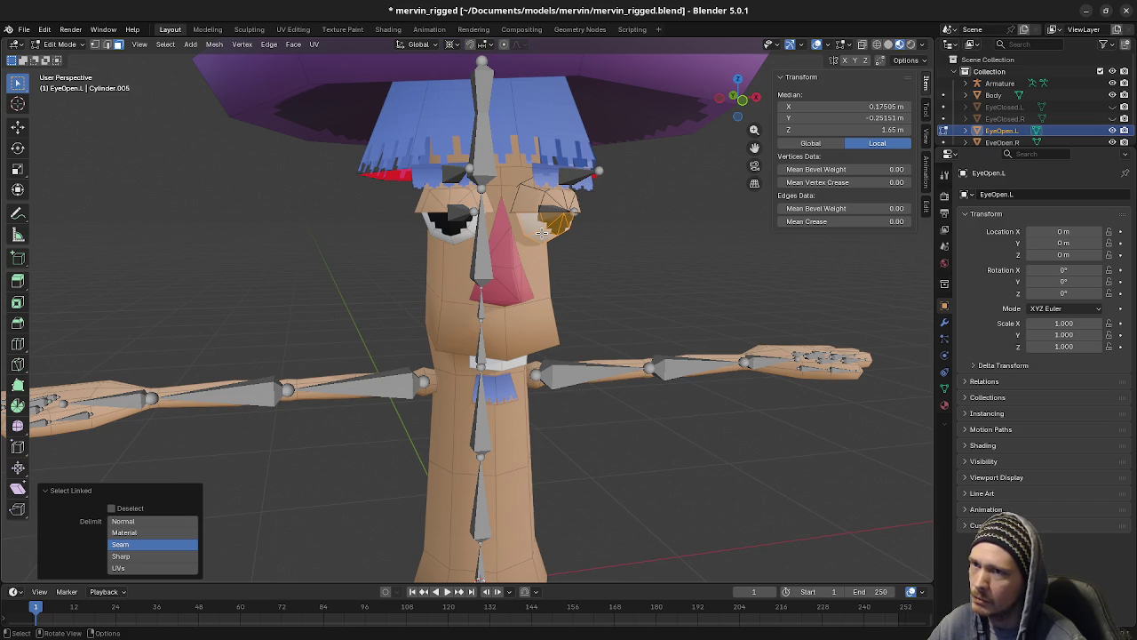
{"action": "key", "text": "shift+s"}
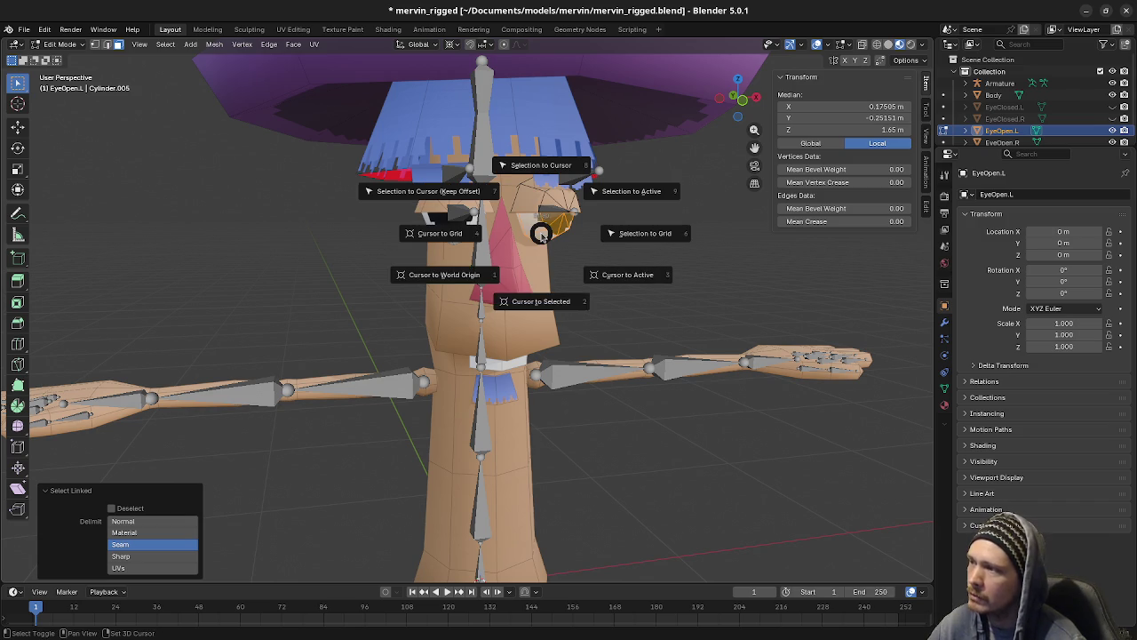
{"action": "left_click", "coordinate": [547, 291]}
{"action": "left_click", "coordinate": [547, 292]}
{"action": "key", "text": "l"}
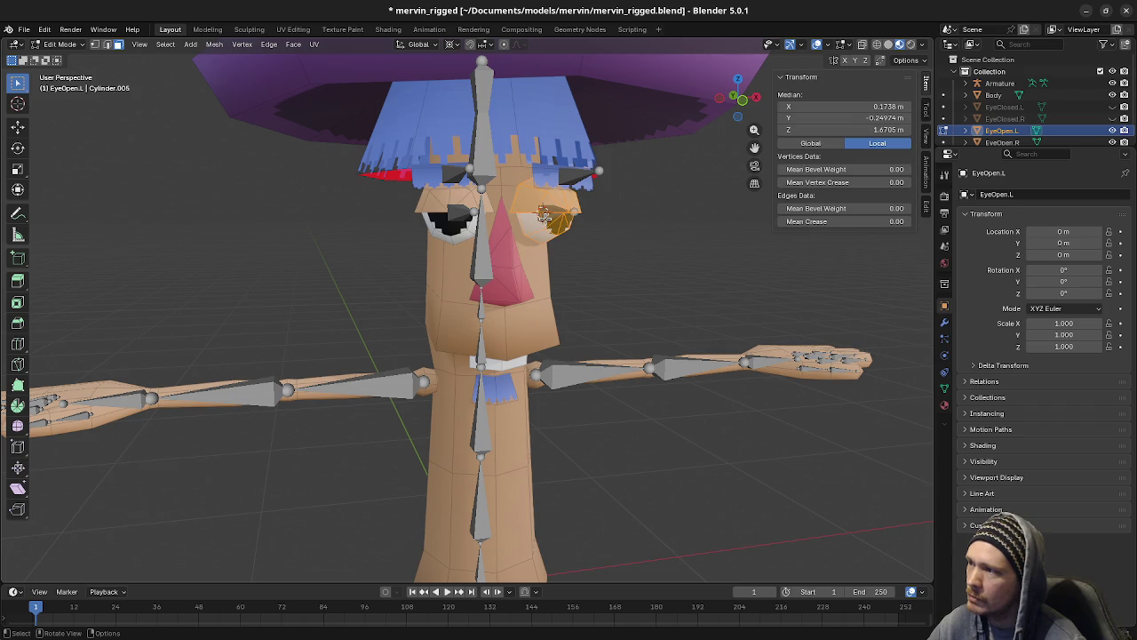
Step: In Object Mode, run Origin to 3D Cursor, placing EyeOpen.L's origin at 0.17505, -0.25151, 1.65 m
{"action": "key", "text": "F3"}
{"action": "type", "text": "orig"}
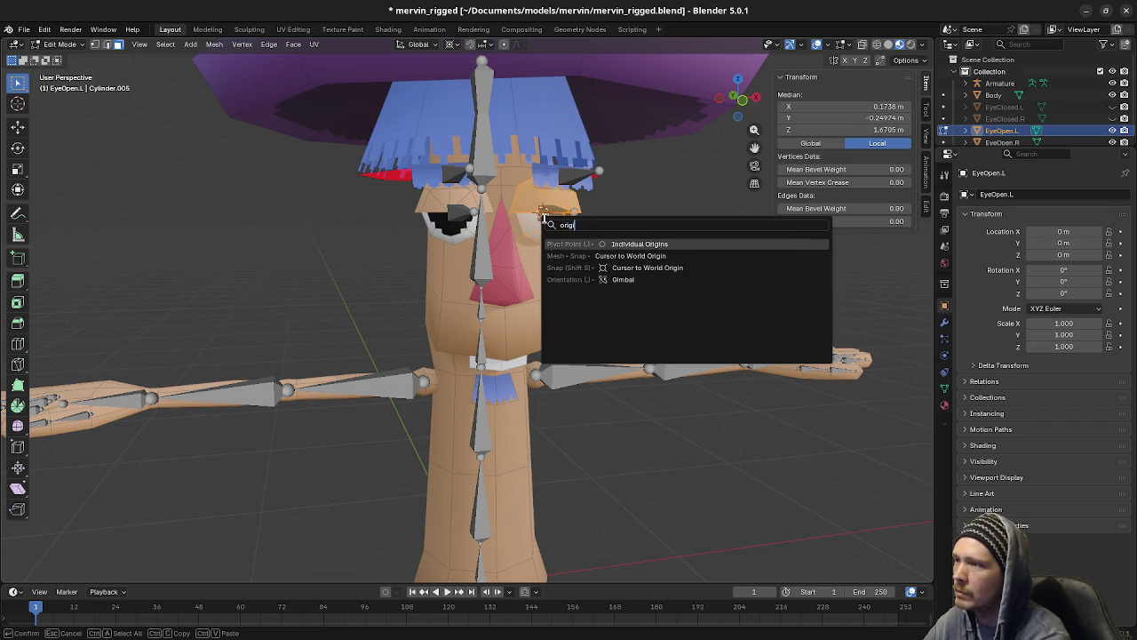
{"action": "key", "text": "Escape"}
{"action": "key", "text": "Tab"}
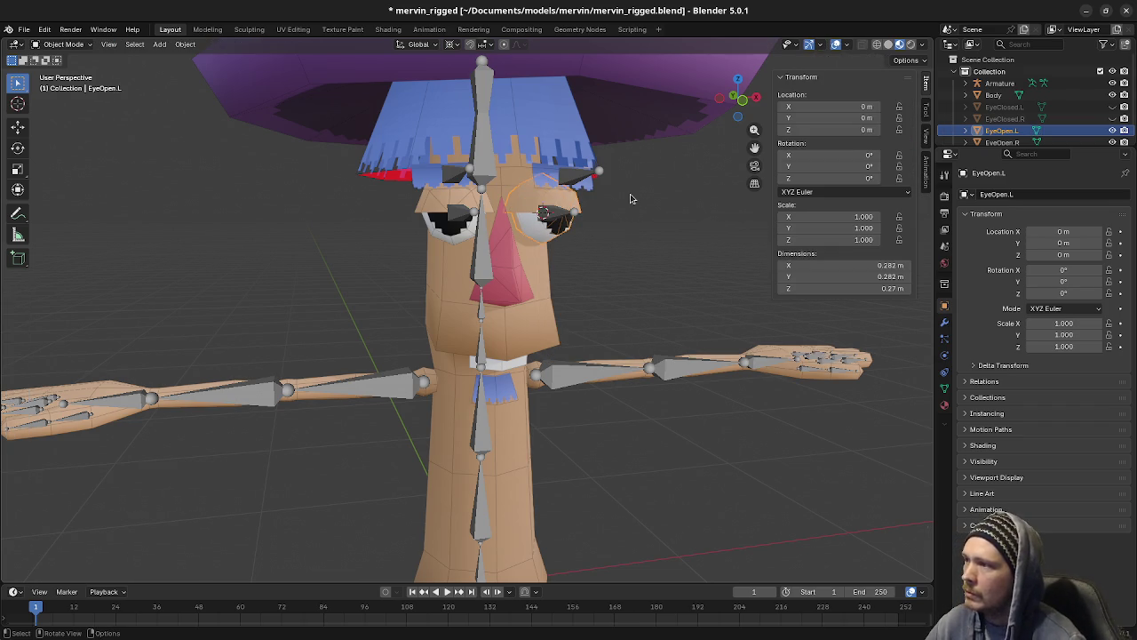
{"action": "key", "text": "F3"}
{"action": "type", "text": "origin to sse"}
{"action": "key", "text": "BackSpace"}
{"action": "key", "text": "BackSpace"}
{"action": "key", "text": "BackSpace"}
{"action": "type", "text": "3d"}
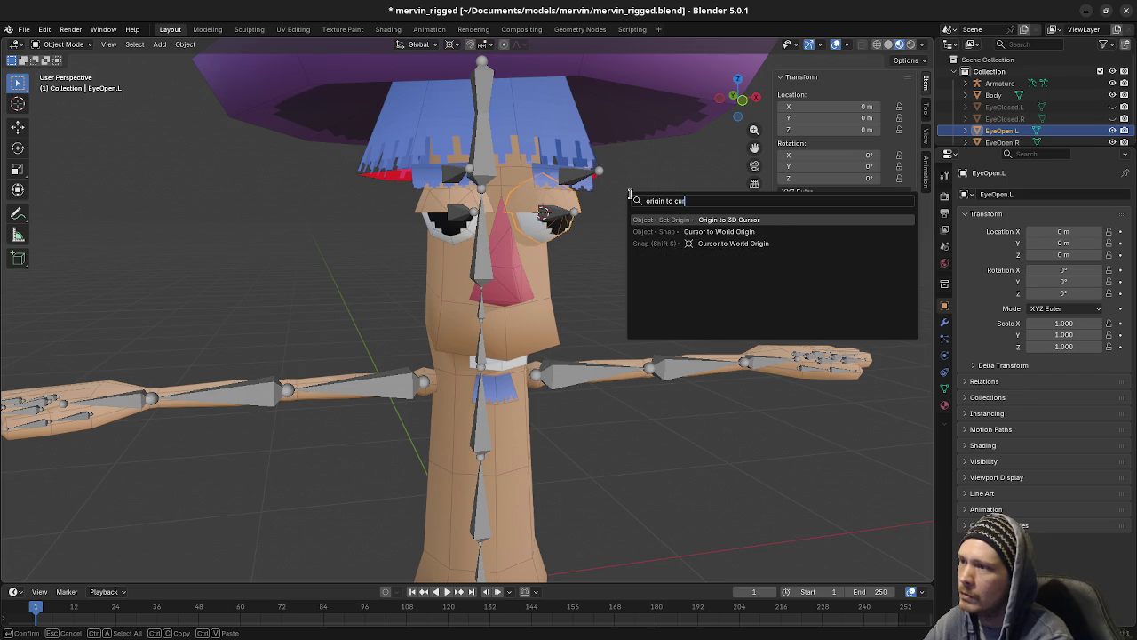
{"action": "key", "text": "Return"}
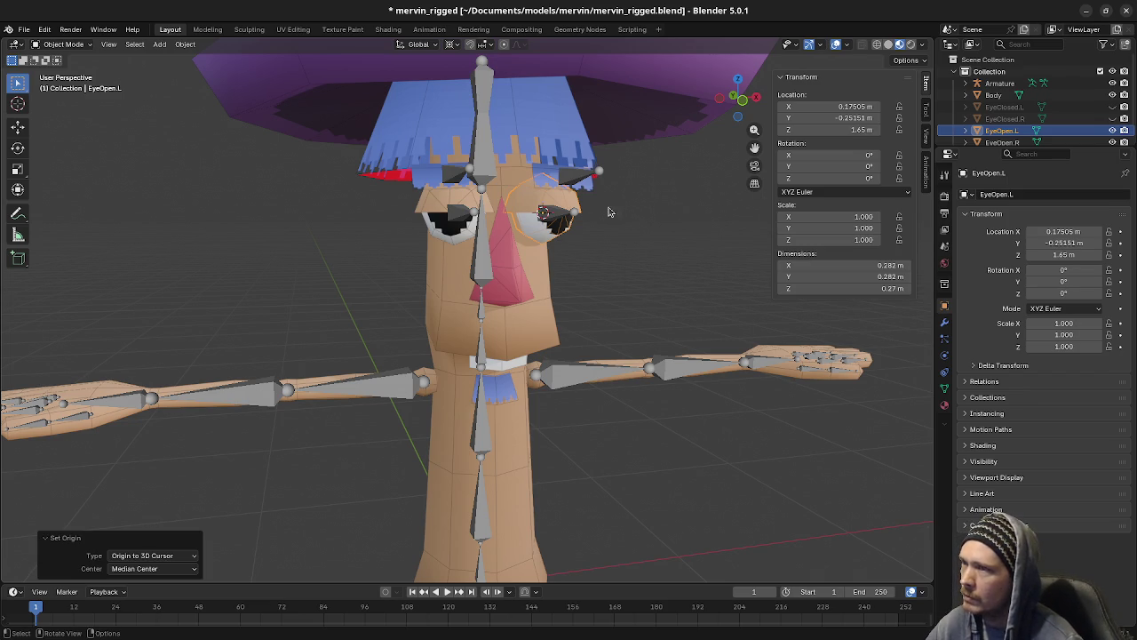
{"action": "key", "text": "Tab"}
{"action": "key", "text": "Tab"}
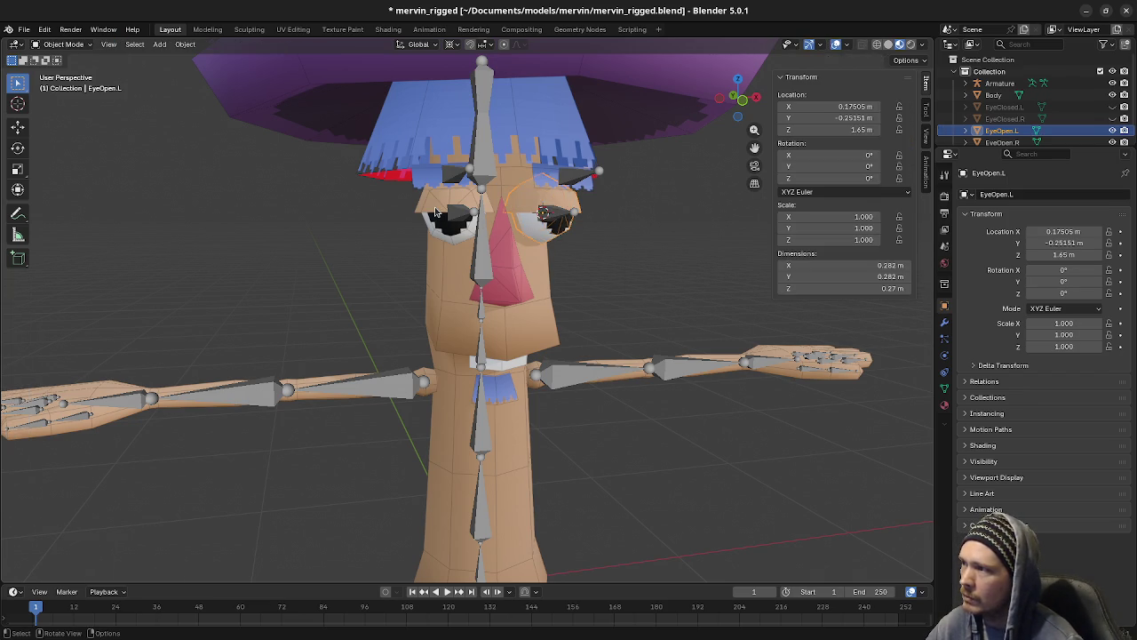
Step: Snap the 3D cursor to EyeOpen.R's linked eye mesh and set its origin to the cursor
{"action": "left_click", "coordinate": [451, 227]}
{"action": "key", "text": "Tab"}
{"action": "key", "text": "alt+a"}
{"action": "key", "text": "l"}
{"action": "key", "text": "shift+s"}
{"action": "key", "text": "Tab"}
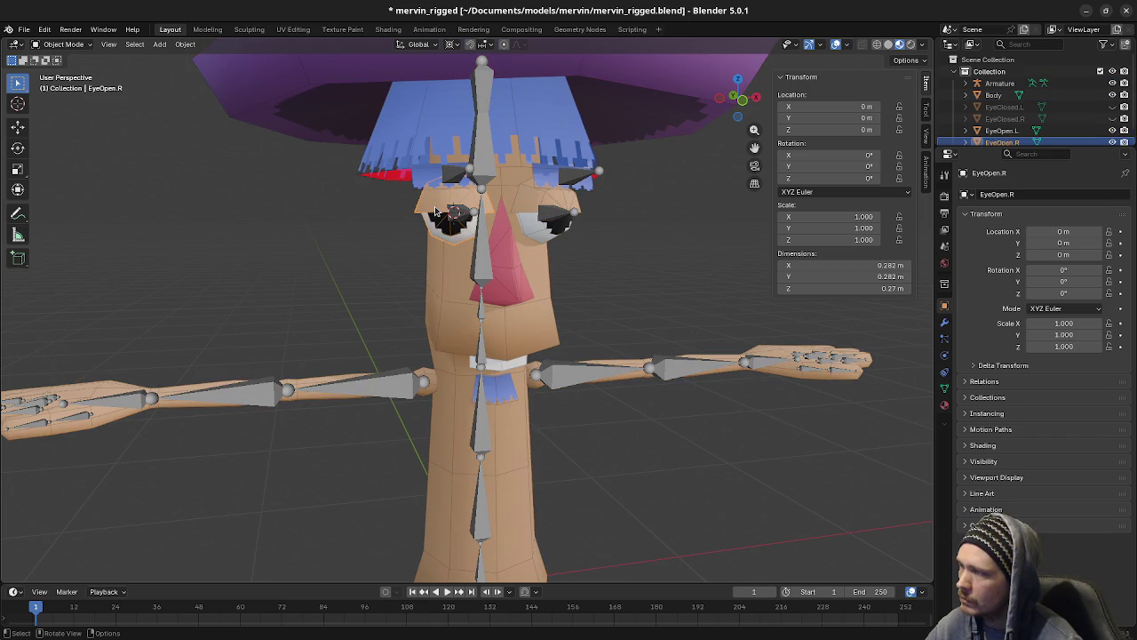
{"action": "key", "text": "shift+s"}
{"action": "key", "text": "Tab"}
{"action": "key", "text": "Tab"}
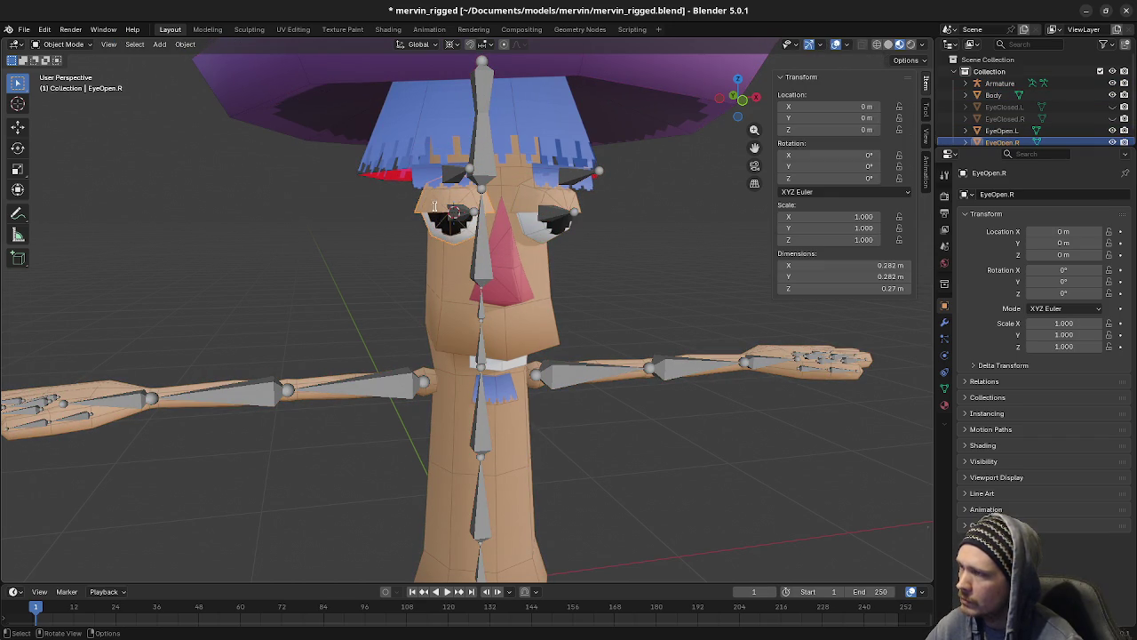
{"action": "key", "text": "F3"}
{"action": "left_click", "coordinate": [515, 233]}
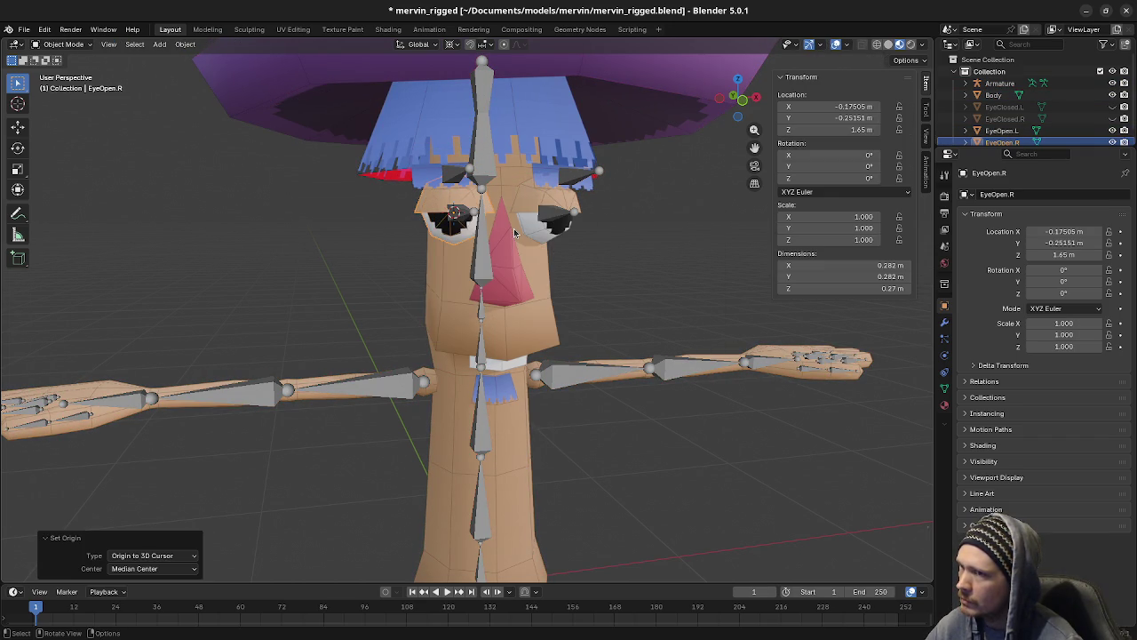
Step: Show the closed eyes, hide the open ones, and set EyeClosed.R's origin to the 3D cursor
{"action": "left_click", "coordinate": [1113, 118]}
{"action": "left_click", "coordinate": [1113, 106]}
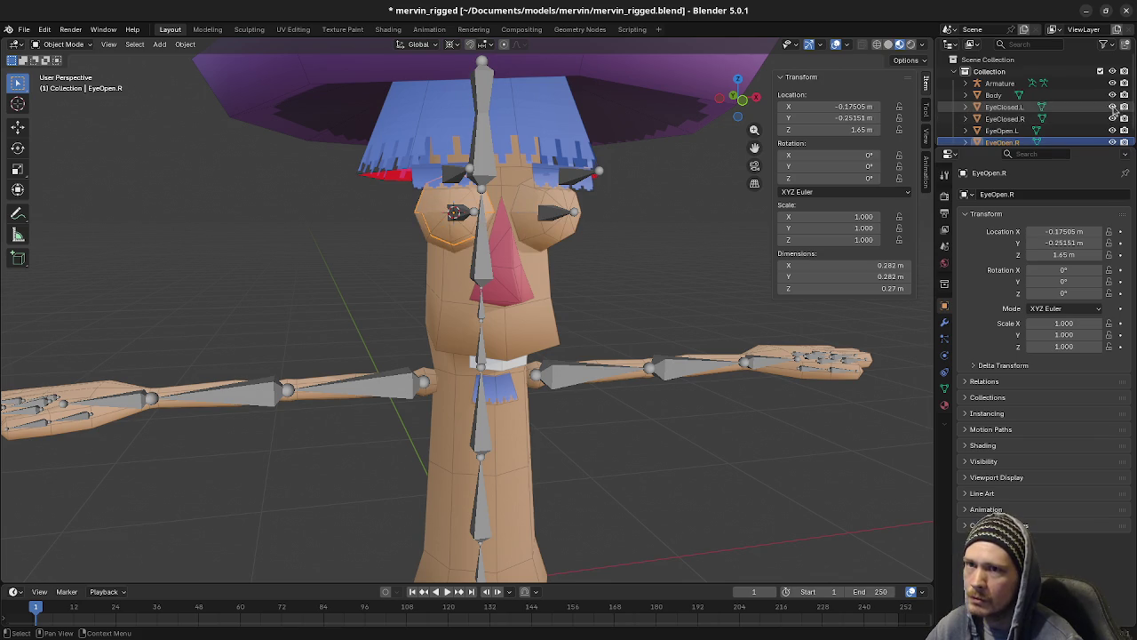
{"action": "left_click", "coordinate": [1113, 130]}
{"action": "left_click", "coordinate": [1112, 142]}
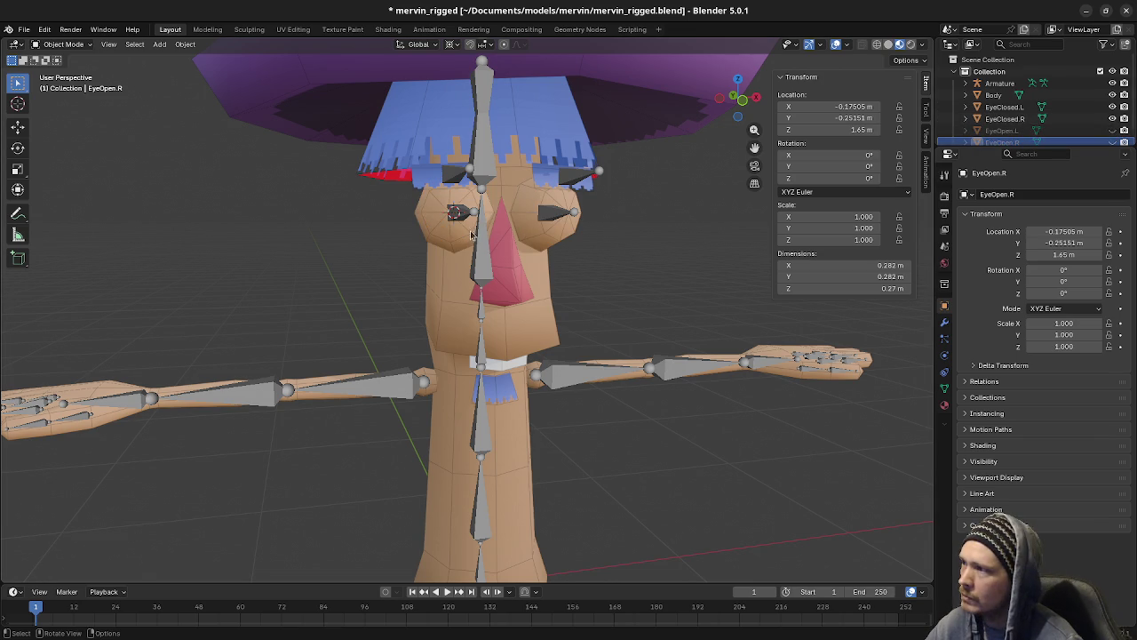
{"action": "middle_click_drag", "start_coordinate": [456, 228], "coordinate": [439, 235]}
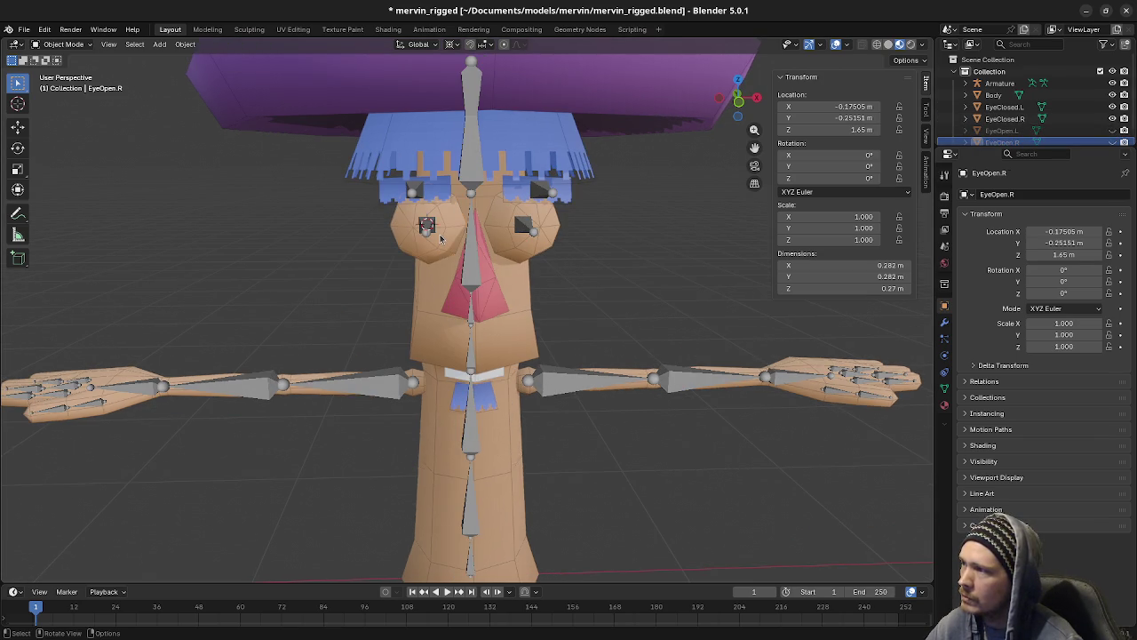
{"action": "left_click", "coordinate": [440, 236]}
{"action": "key", "text": "F3"}
{"action": "left_click", "coordinate": [562, 262]}
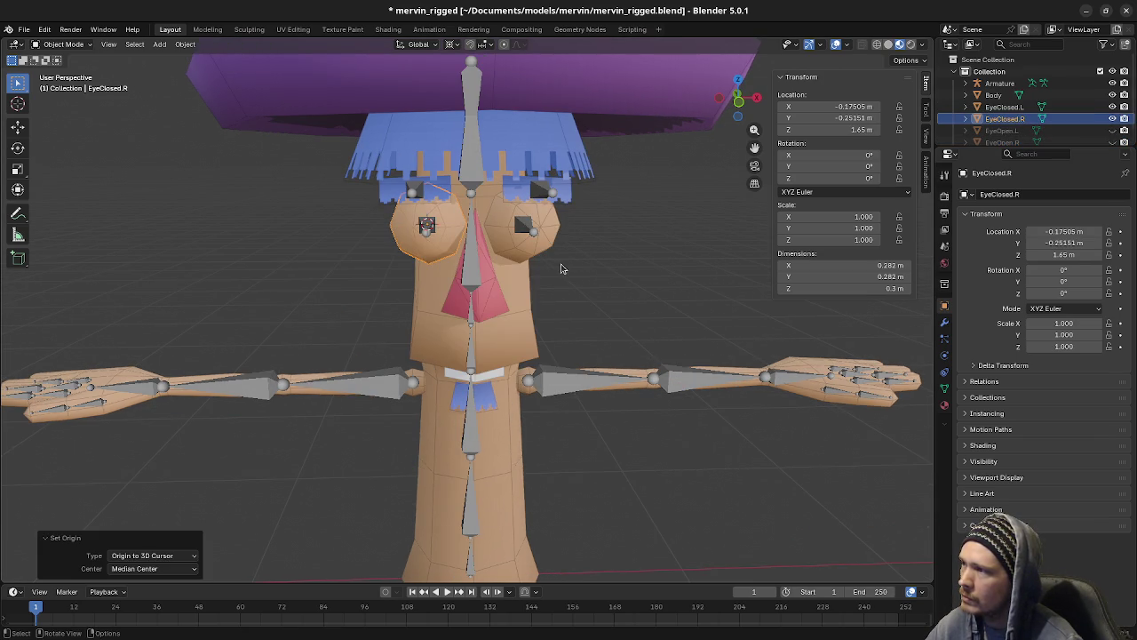
Step: With the closed eyes hidden, snap the 3D cursor to the centre of EyeOpen.L's mesh
{"action": "scroll", "coordinate": [1099, 129], "scroll_direction": "down", "scroll_amount": 1}
{"action": "left_click", "coordinate": [1112, 120]}
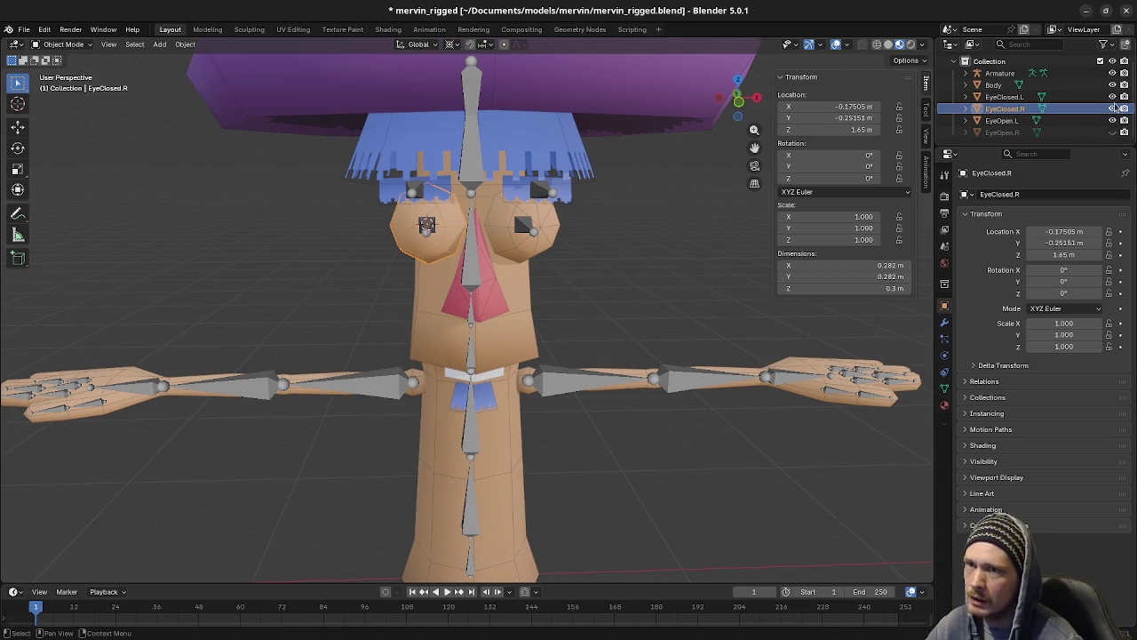
{"action": "left_click", "coordinate": [1113, 108]}
{"action": "left_click", "coordinate": [1112, 96]}
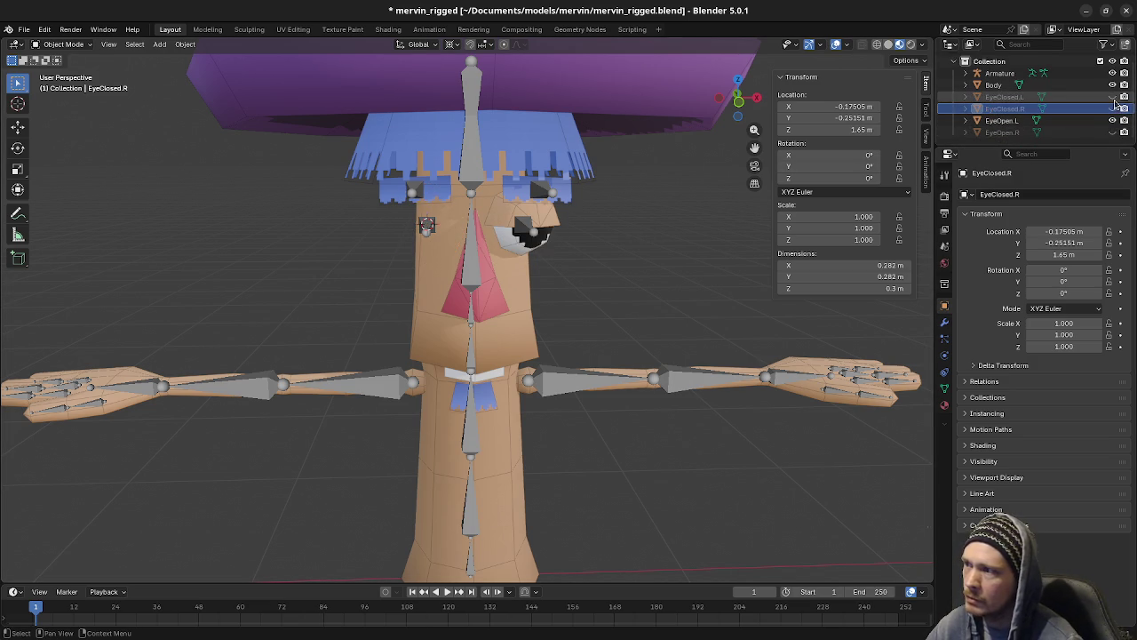
{"action": "left_click", "coordinate": [513, 245]}
{"action": "key", "text": "Tab"}
{"action": "key", "text": "alt+a"}
{"action": "key", "text": "l"}
{"action": "key", "text": "ctrl+Tab"}
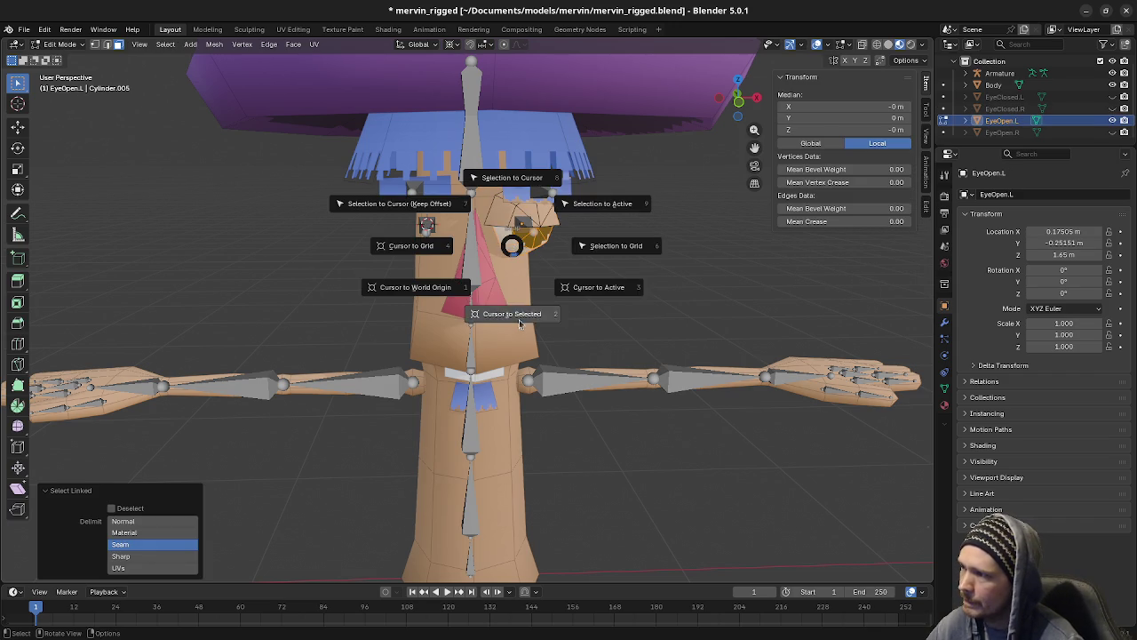
{"action": "key", "text": "Tab"}
{"action": "key", "text": "alt+a"}
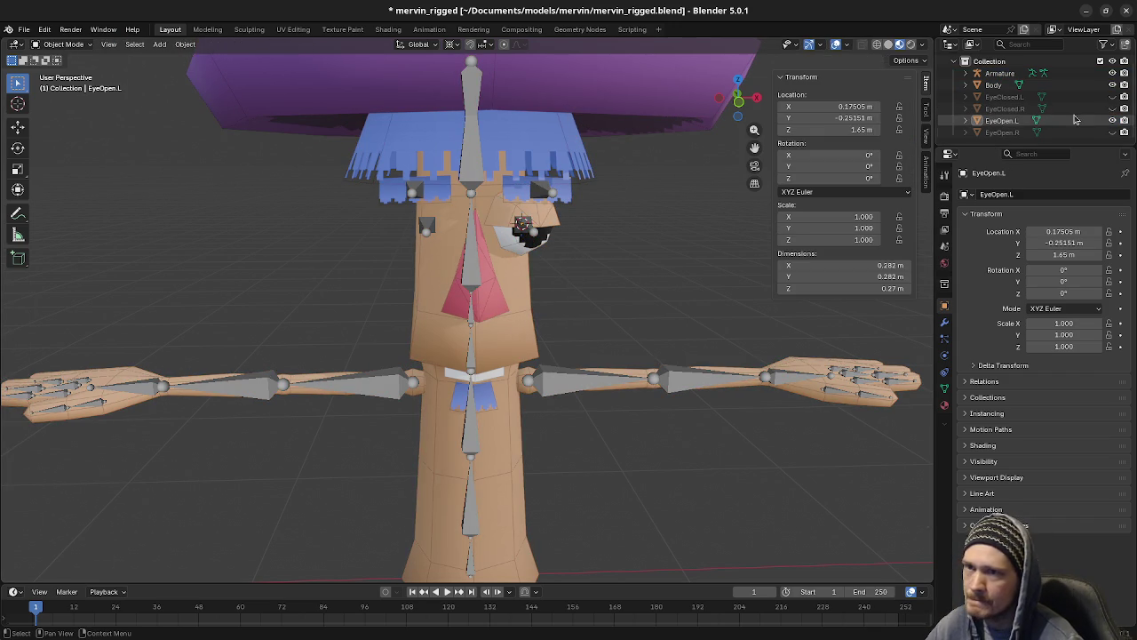
Step: Unhide all eye objects and set EyeClosed.L's origin to the 3D cursor
{"action": "left_click", "coordinate": [1113, 132]}
{"action": "left_click", "coordinate": [1112, 133]}
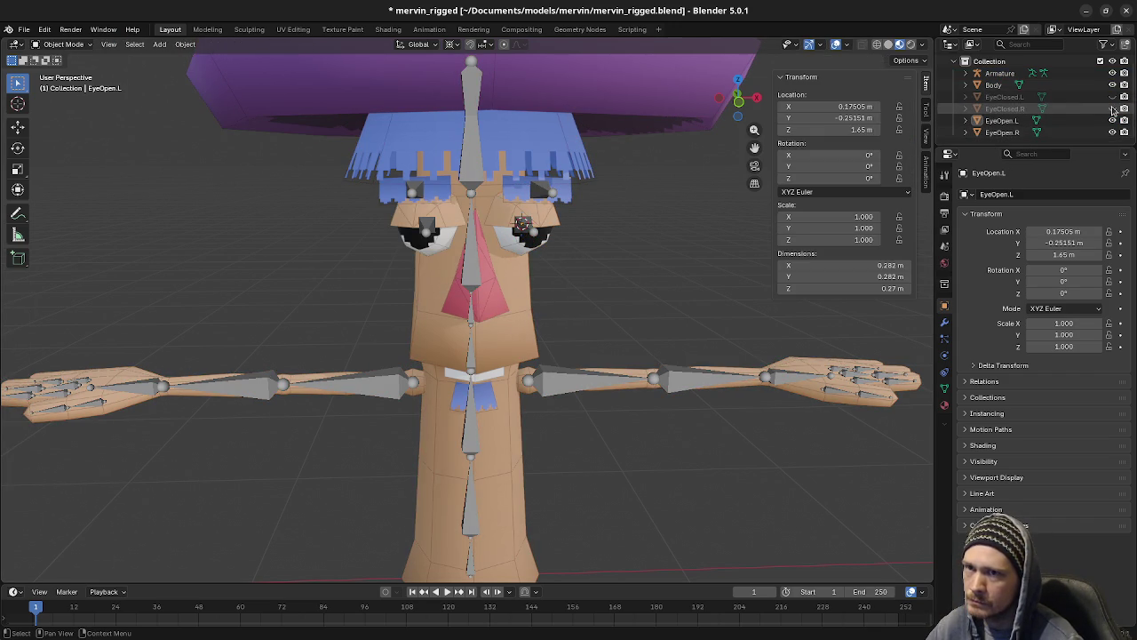
{"action": "left_click", "coordinate": [1112, 109]}
{"action": "left_click", "coordinate": [1113, 96]}
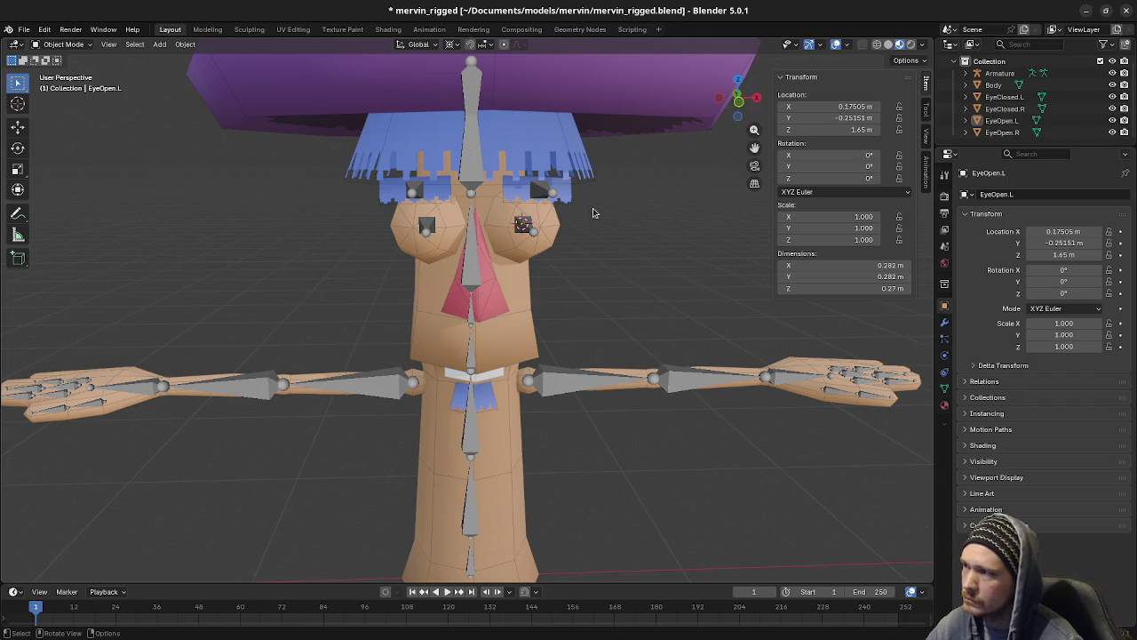
{"action": "left_click", "coordinate": [547, 253]}
{"action": "middle_click_drag", "start_coordinate": [578, 248], "coordinate": [548, 254]}
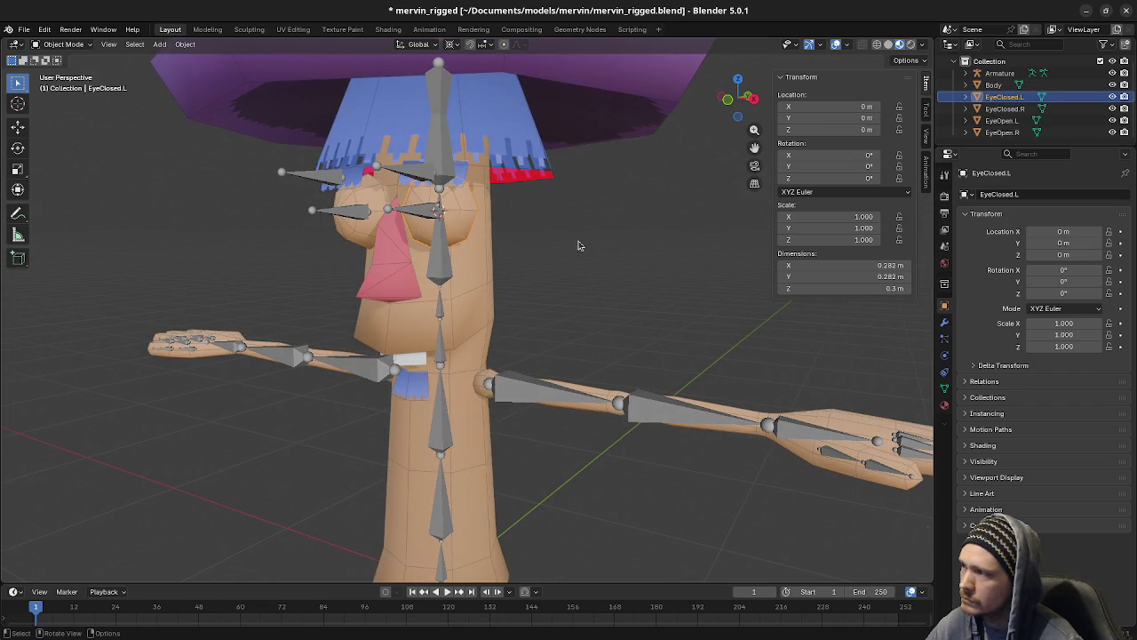
{"action": "key", "text": "shift+s"}
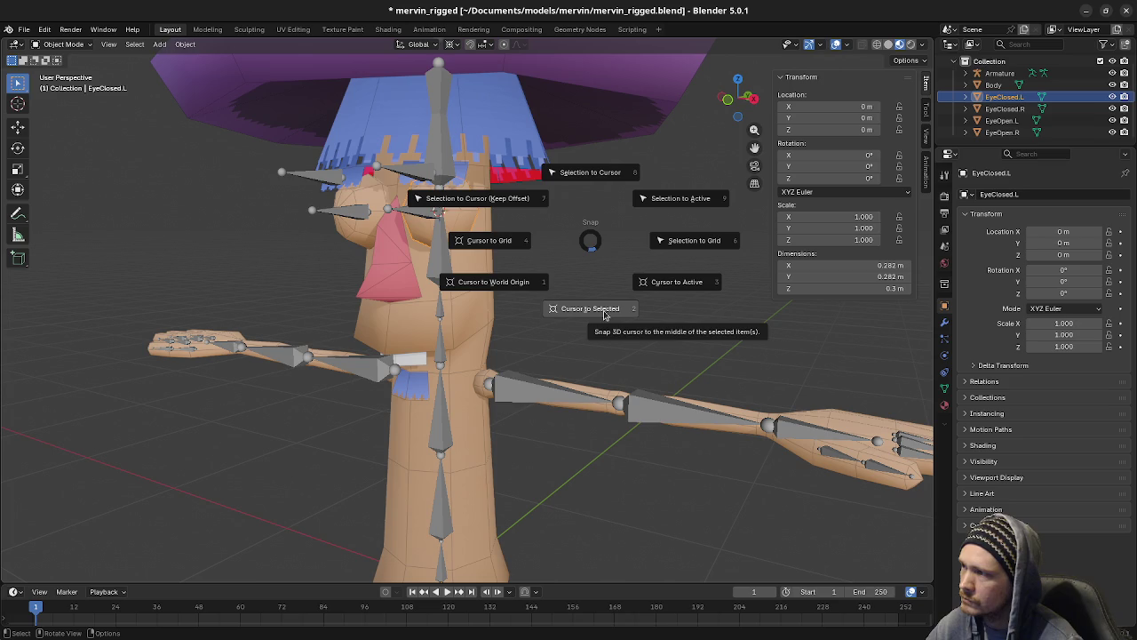
{"action": "left_click", "coordinate": [587, 242]}
{"action": "key", "text": "F3"}
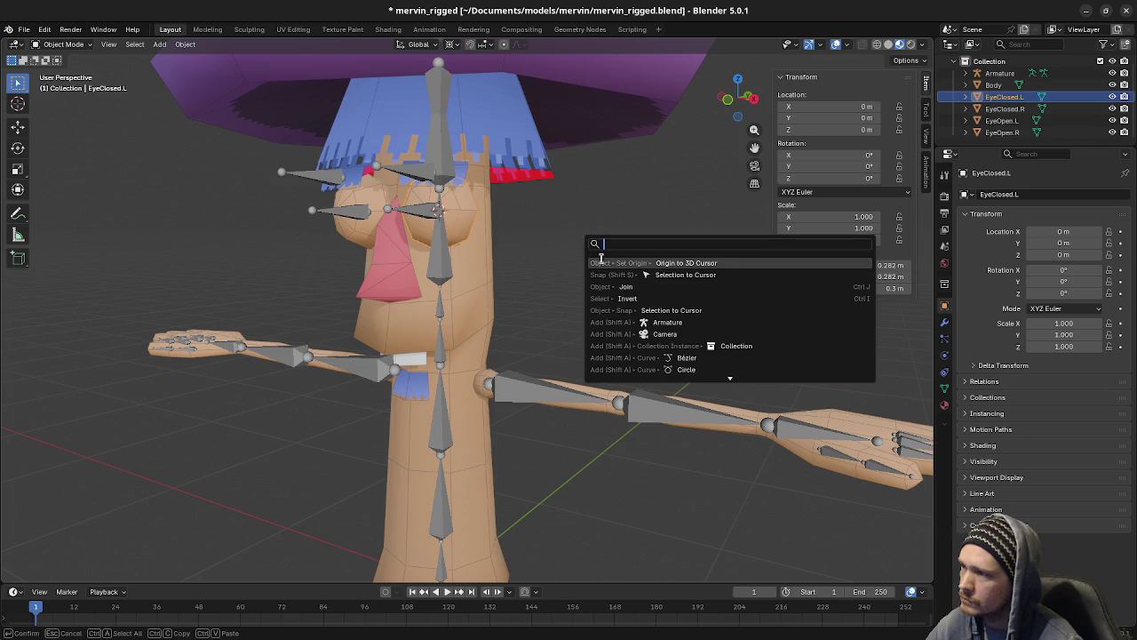
{"action": "left_click", "coordinate": [666, 265]}
Step: Select the EyeClosed.R, EyeOpen.L and EyeOpen.R objects in turn
{"action": "mouse_move", "coordinate": [397, 234]}
{"action": "middle_mouse_down"}
{"action": "mouse_move", "coordinate": [603, 249]}
{"action": "mouse_move", "coordinate": [667, 193]}
{"action": "middle_mouse_up"}
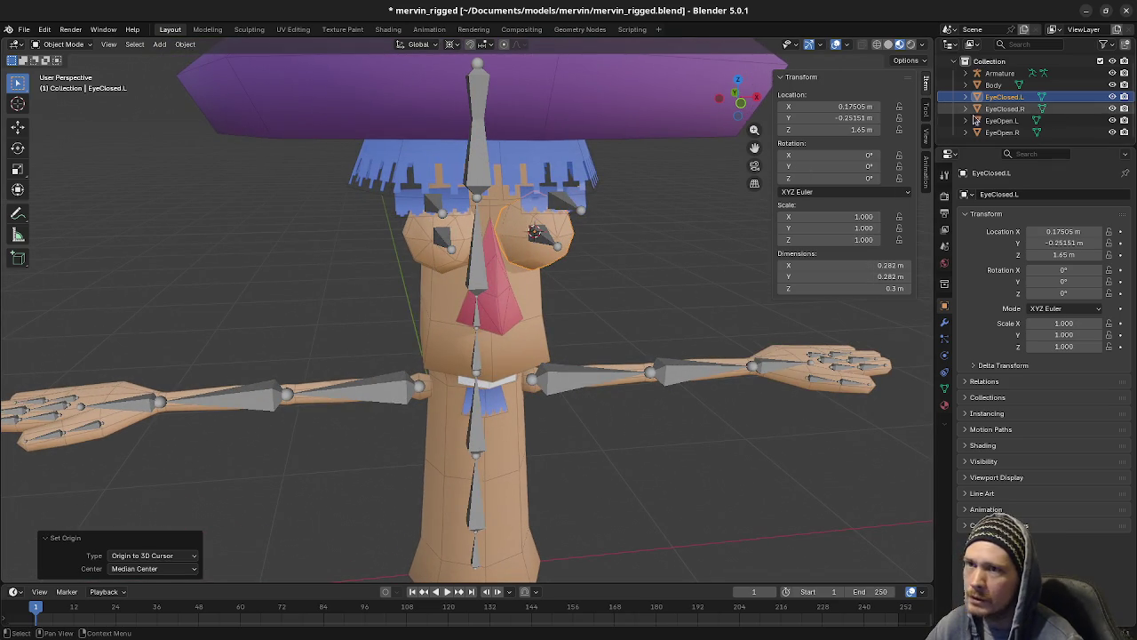
{"action": "left_click", "coordinate": [1004, 109]}
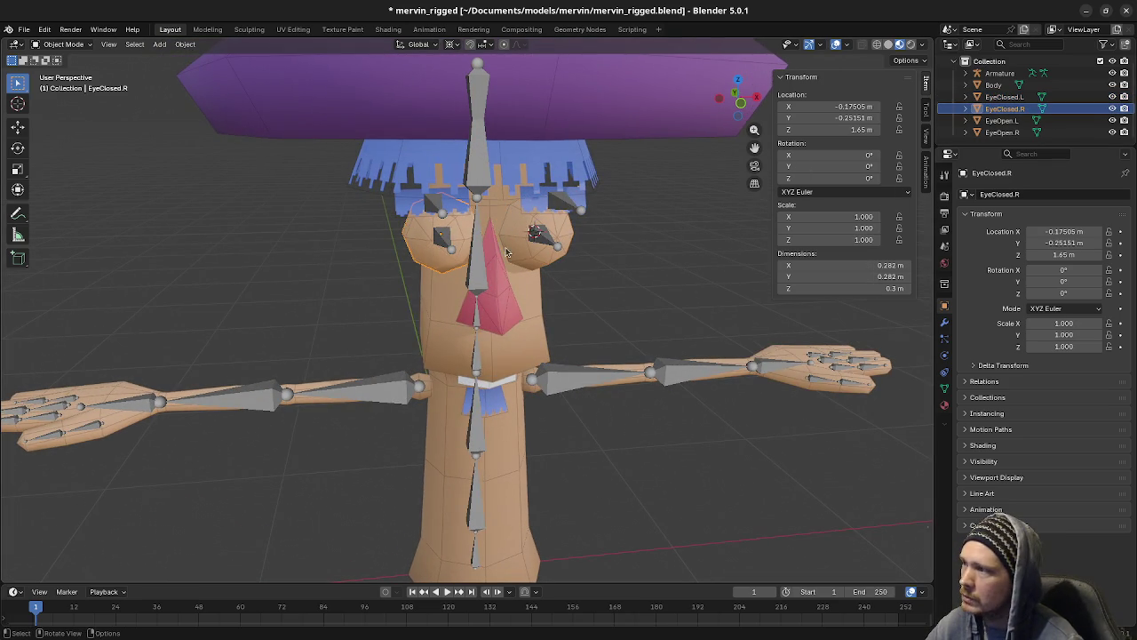
{"action": "left_click", "coordinate": [1002, 120]}
{"action": "left_click", "coordinate": [999, 133]}
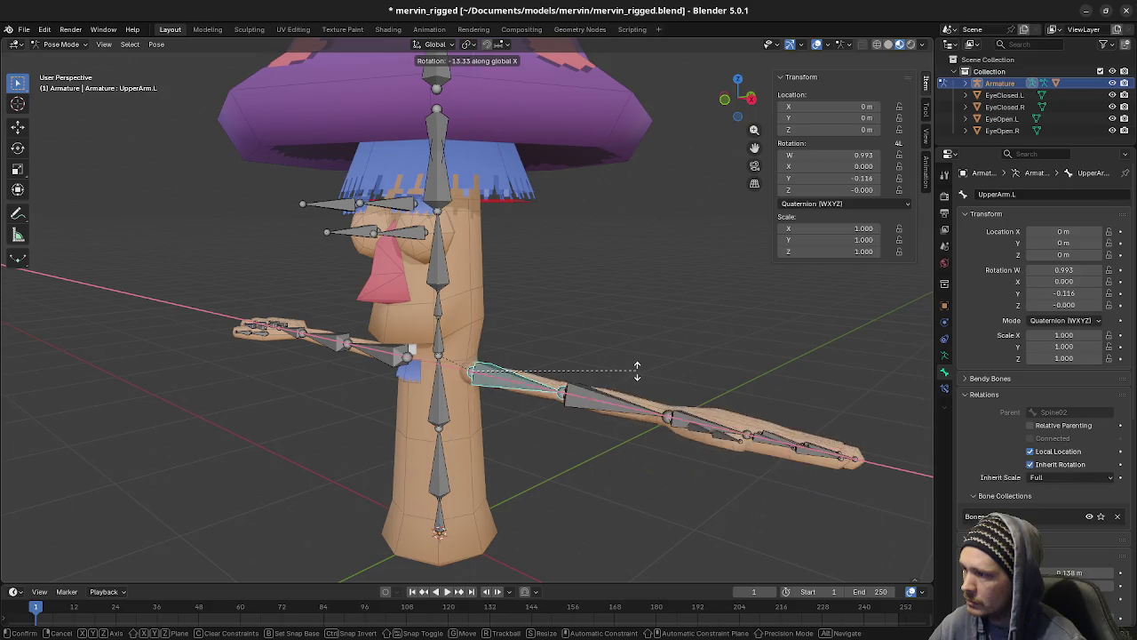
Step: Undo the upper-arm rotation and raise the left forearm on its X axis in front view
{"action": "left_click", "coordinate": [583, 419]}
{"action": "key", "text": "ctrl+z"}
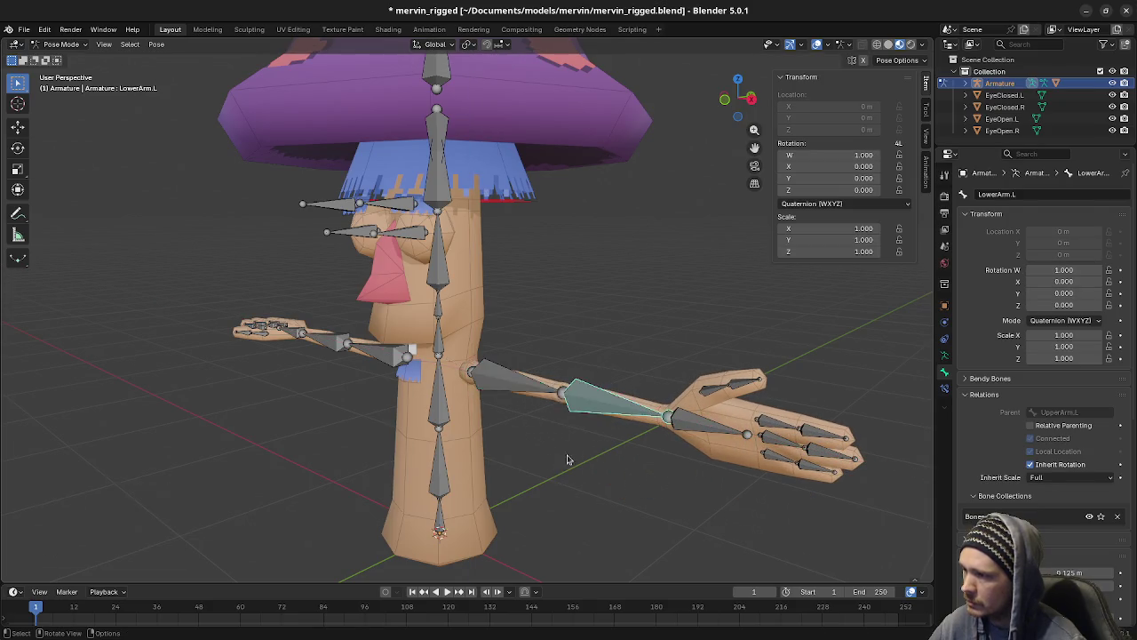
{"action": "key", "text": "KP_1"}
{"action": "key", "text": "r"}
{"action": "key", "text": "x"}
Step: Tilt the left hand back around its own X axis
{"action": "key", "text": "x"}
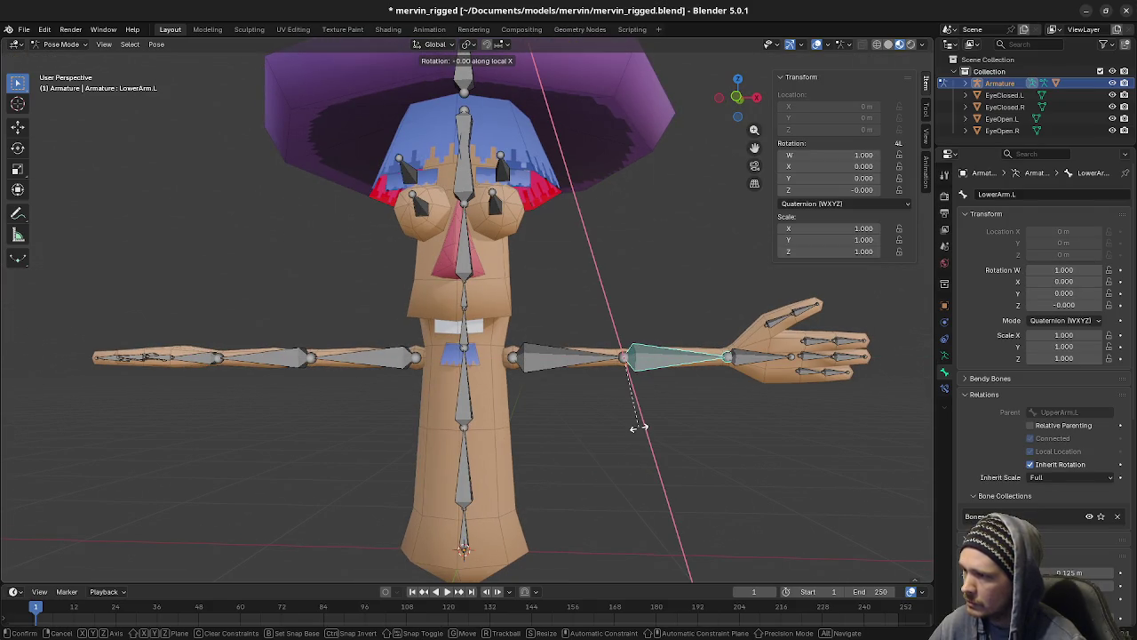
{"action": "left_click", "coordinate": [650, 373]}
{"action": "left_click", "coordinate": [706, 258]}
{"action": "key", "text": "r"}
{"action": "key", "text": "x"}
{"action": "key", "text": "x"}
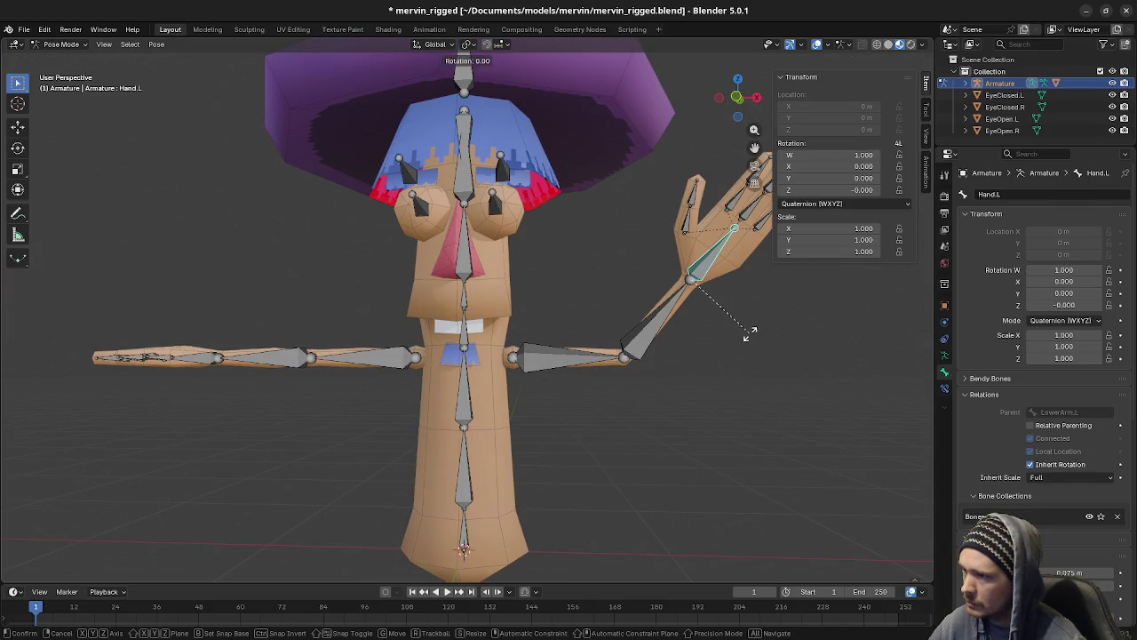
{"action": "left_click", "coordinate": [702, 294]}
{"action": "scroll", "coordinate": [622, 373], "scroll_direction": "up", "scroll_amount": 2}
{"action": "middle_click_drag", "start_coordinate": [675, 355], "coordinate": [610, 397], "text": "shift"}
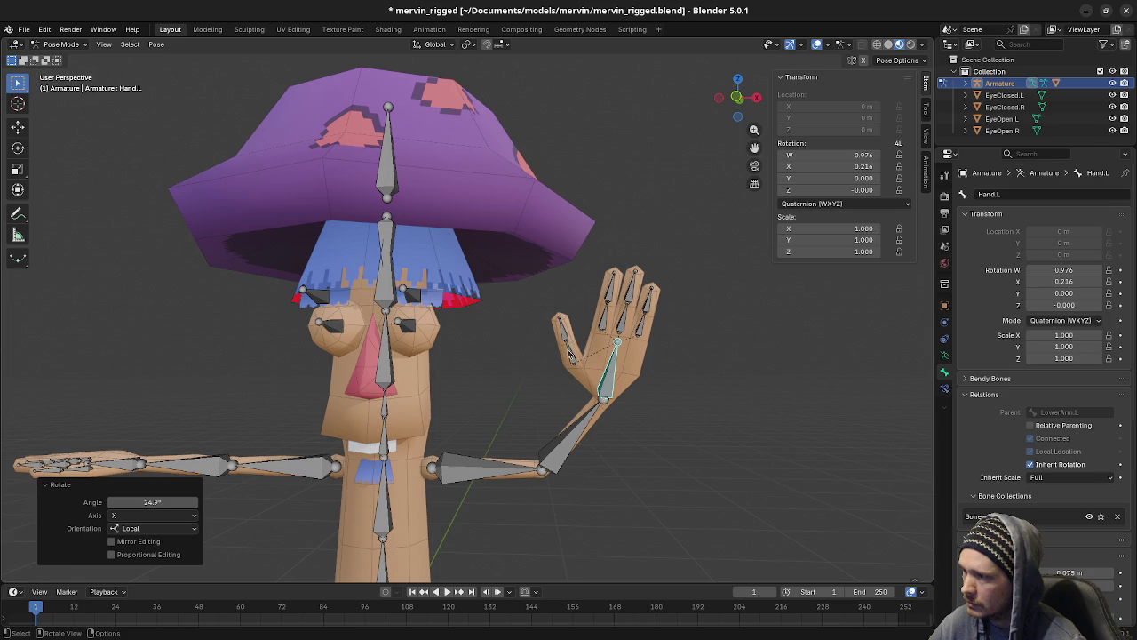
Step: Spread the left index finger outward around its local Z axis
{"action": "left_click", "coordinate": [604, 322]}
{"action": "key", "text": "r"}
{"action": "key", "text": "x"}
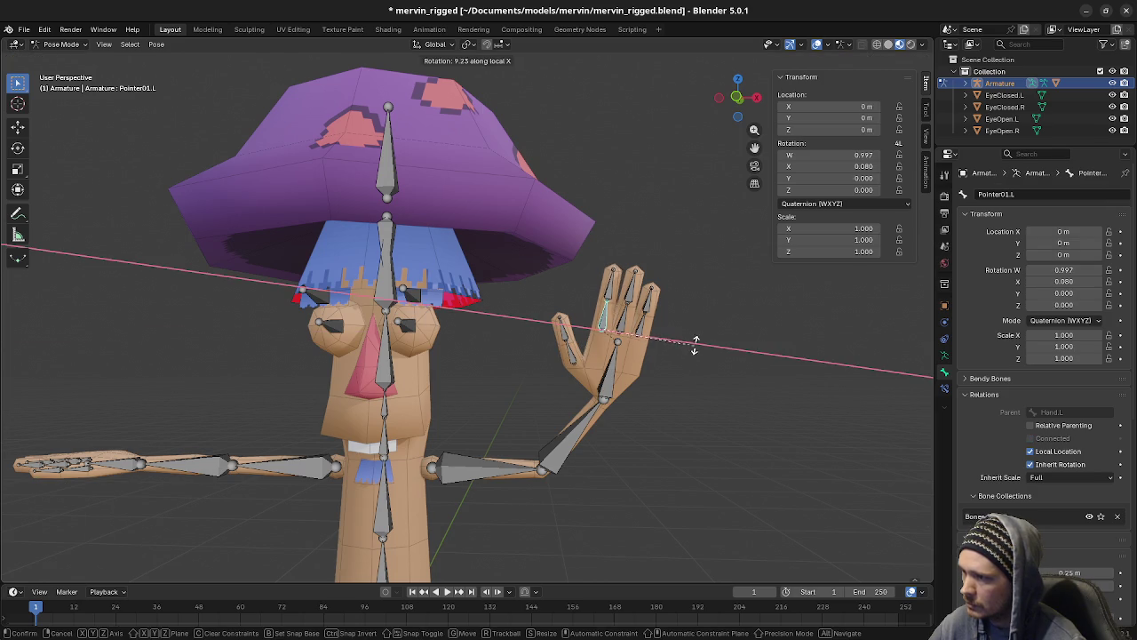
{"action": "key", "text": "x"}
{"action": "key", "text": "x"}
{"action": "key", "text": "z"}
{"action": "key", "text": "z"}
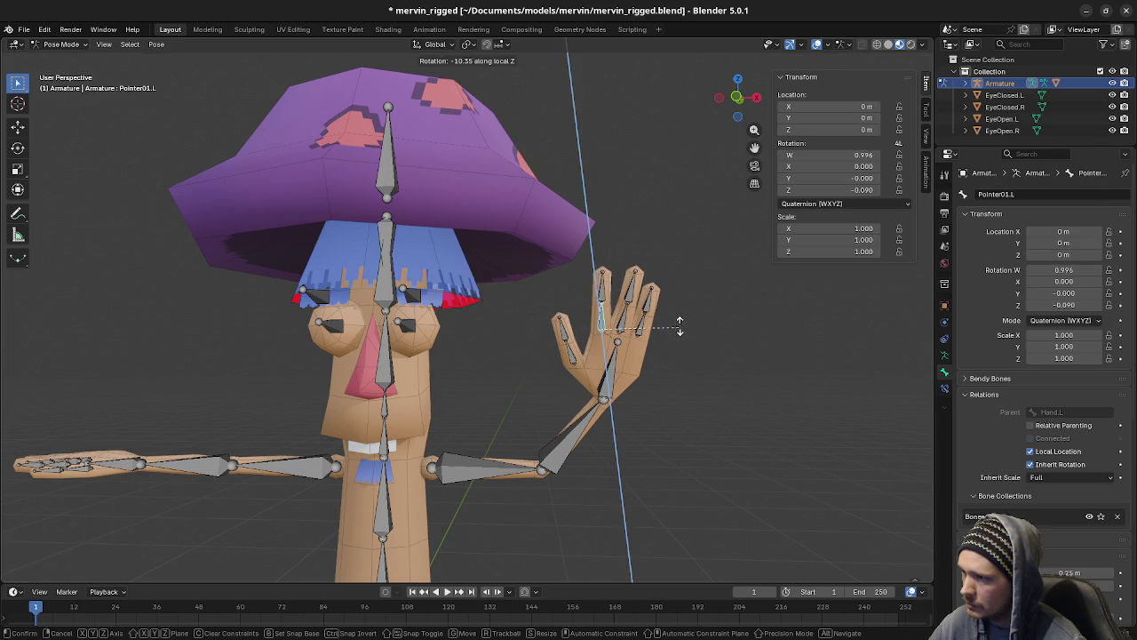
{"action": "left_click", "coordinate": [663, 336]}
Step: Rotate the left pinky outward on its X axis to spread it
{"action": "left_click", "coordinate": [639, 326]}
{"action": "key", "text": "r"}
{"action": "key", "text": "z"}
{"action": "key", "text": "z"}
{"action": "key", "text": "z"}
{"action": "key", "text": "z"}
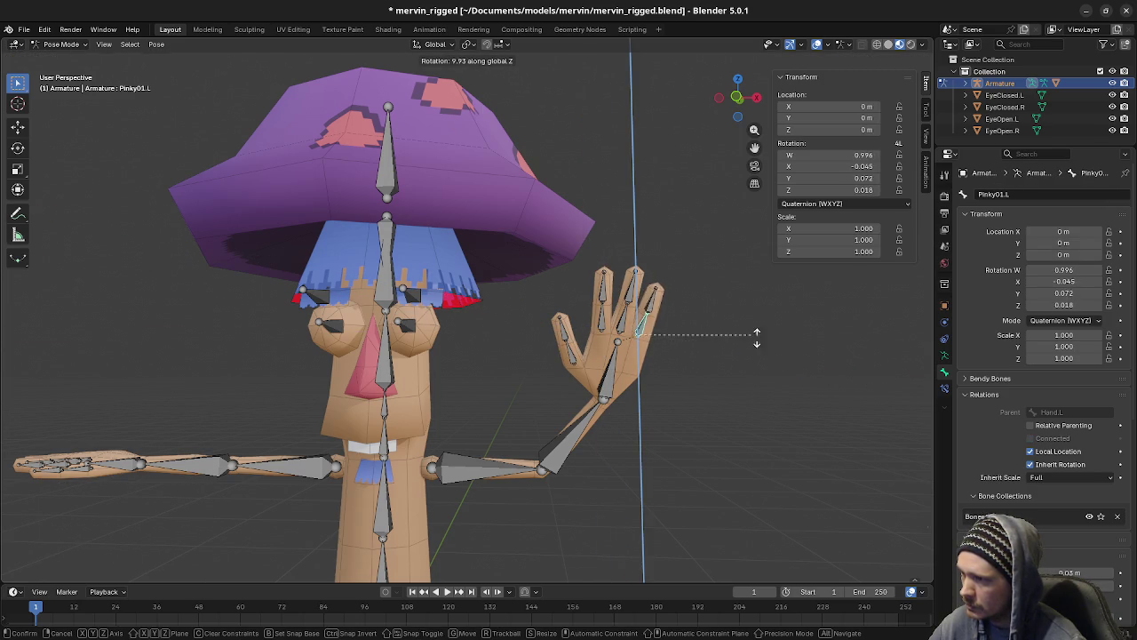
{"action": "right_click", "coordinate": [759, 373]}
{"action": "key", "text": "r"}
{"action": "key", "text": "z"}
{"action": "key", "text": "z"}
{"action": "key", "text": "x"}
{"action": "key", "text": "x"}
{"action": "mouse_move", "coordinate": [756, 358]}
{"action": "middle_mouse_down"}
{"action": "mouse_move", "coordinate": [673, 379]}
{"action": "mouse_move", "coordinate": [578, 345]}
{"action": "middle_mouse_up"}
{"action": "left_click", "coordinate": [691, 394]}
Step: Turn the left hand on its local Z axis and re-angle the forearm to quaternion W 0.886, X 0.463
{"action": "left_click", "coordinate": [559, 336]}
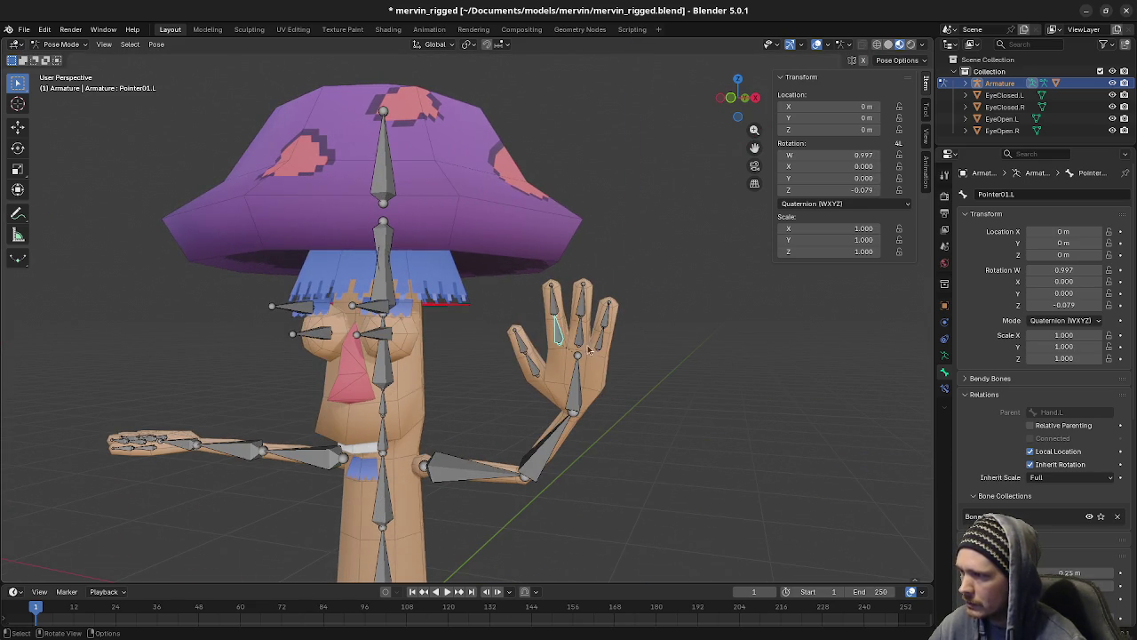
{"action": "left_click", "coordinate": [585, 338]}
{"action": "middle_click_drag", "start_coordinate": [637, 420], "coordinate": [661, 406]}
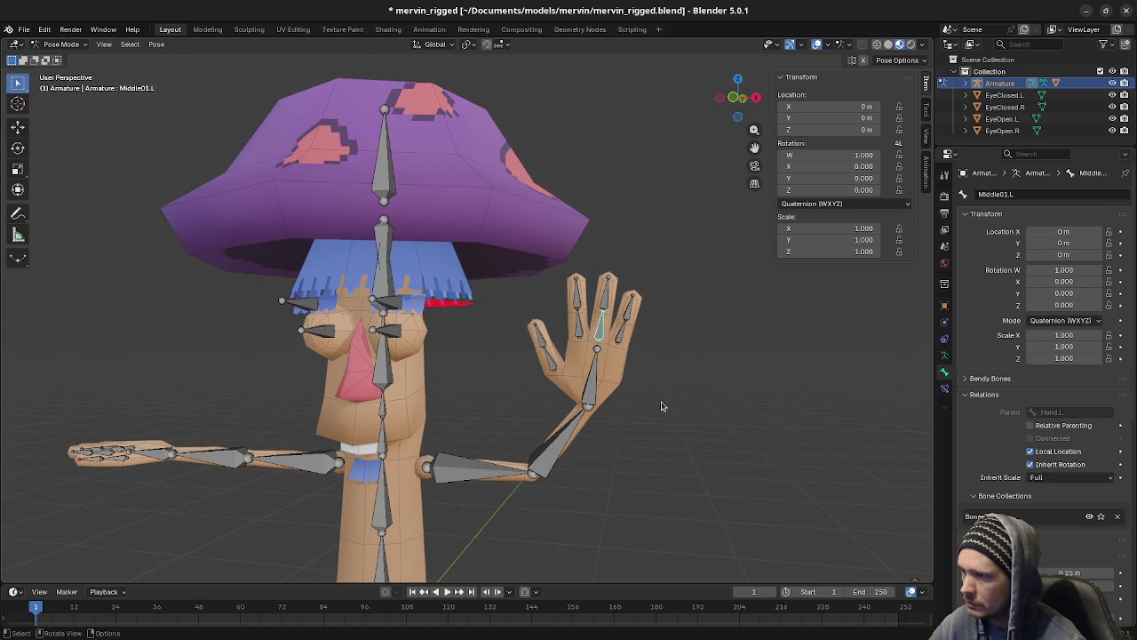
{"action": "middle_click_drag", "start_coordinate": [585, 360], "coordinate": [655, 418]}
{"action": "left_click", "coordinate": [625, 391]}
{"action": "key", "text": "r"}
{"action": "key", "text": "x"}
{"action": "key", "text": "x"}
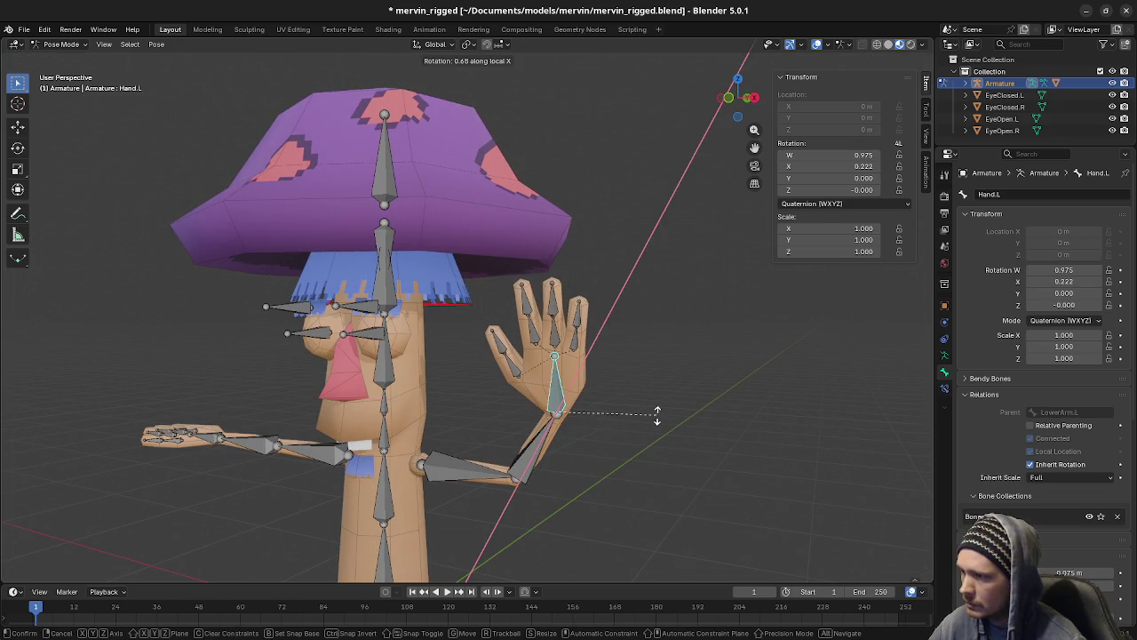
{"action": "key", "text": "z"}
{"action": "key", "text": "z"}
{"action": "left_click", "coordinate": [663, 446]}
{"action": "mouse_move", "coordinate": [663, 446]}
{"action": "middle_mouse_down"}
{"action": "mouse_move", "coordinate": [531, 436]}
{"action": "mouse_move", "coordinate": [611, 427]}
{"action": "middle_mouse_up"}
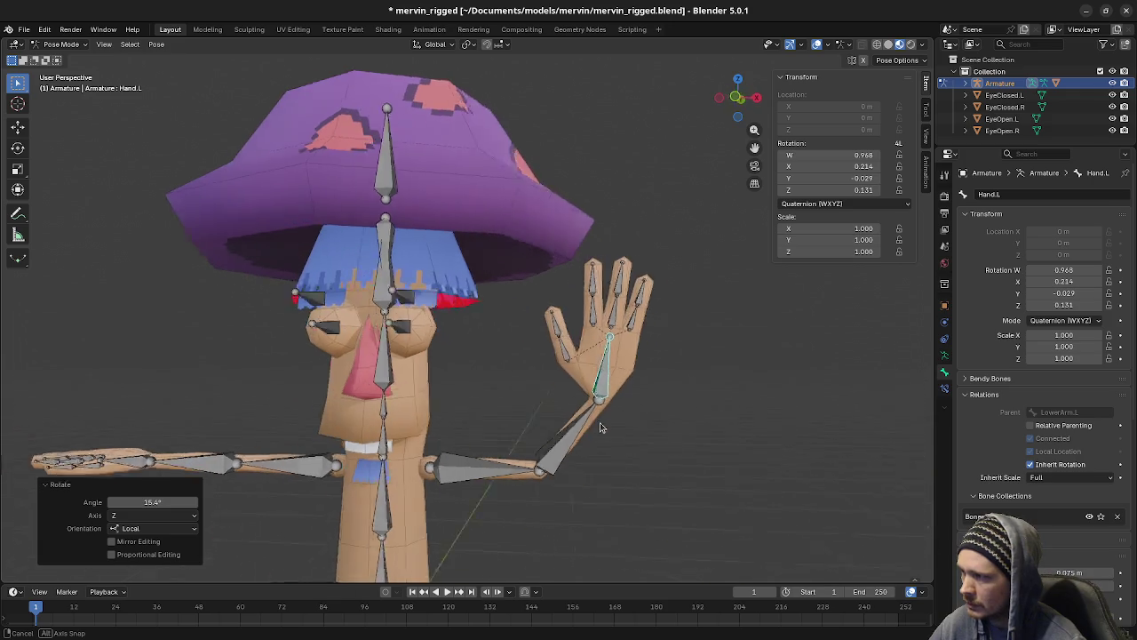
{"action": "left_click", "coordinate": [610, 428]}
{"action": "key", "text": "r"}
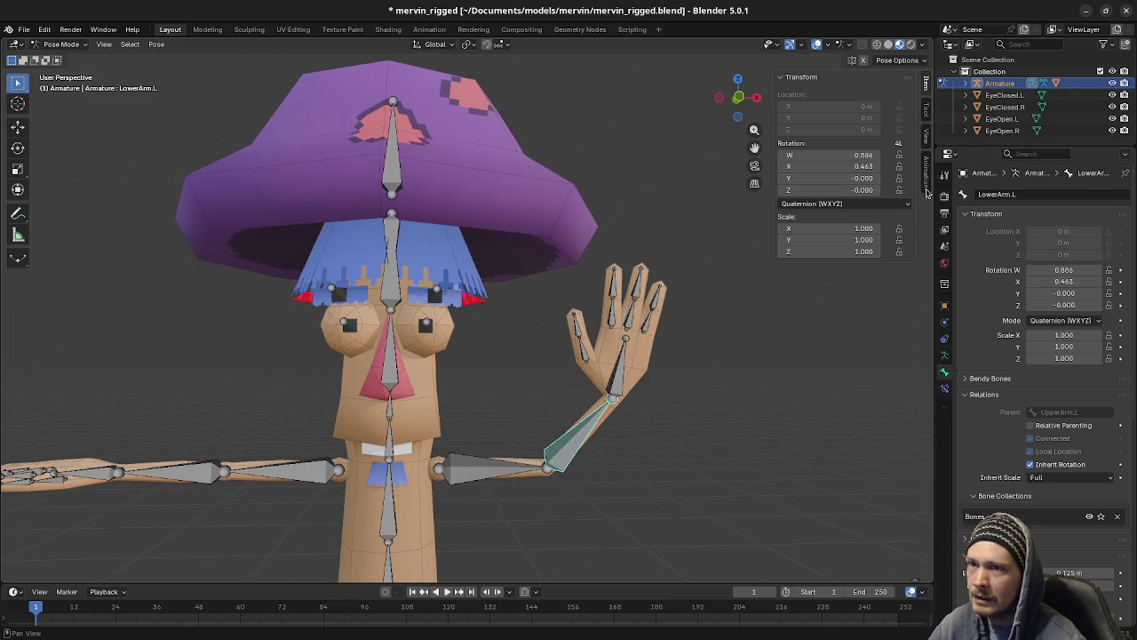
Step: Hide EyeClosed.L and EyeClosed.R so the open eyes show
{"action": "left_click", "coordinate": [1112, 95]}
{"action": "left_click", "coordinate": [1112, 107]}
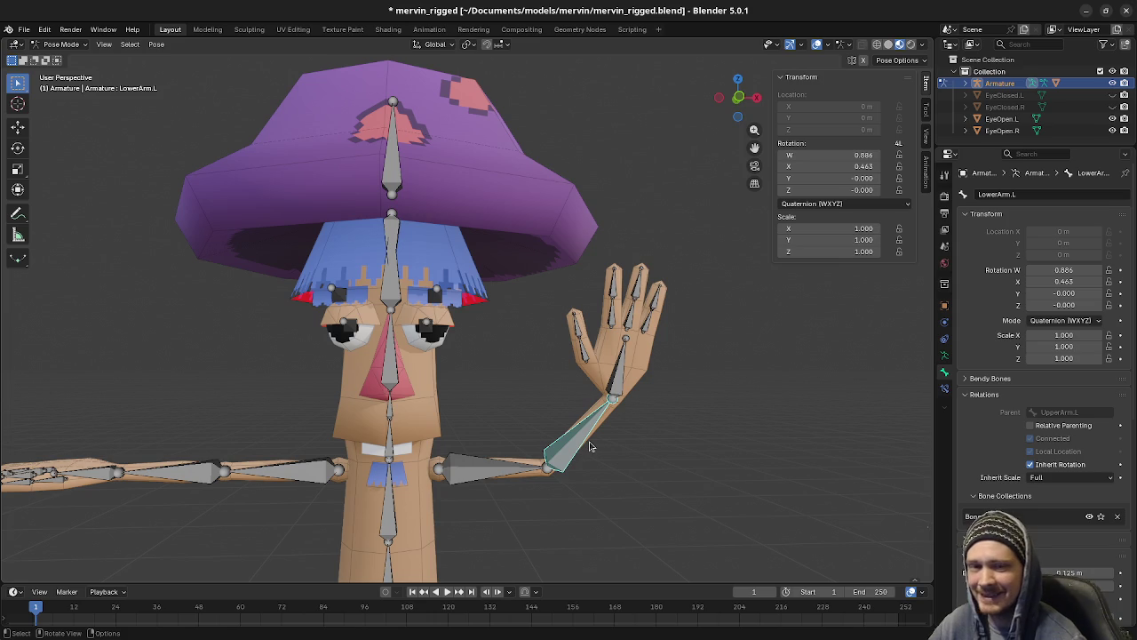
{"action": "middle_click_drag", "start_coordinate": [589, 452], "coordinate": [479, 409]}
Step: Swing UpperArm.R down on the global Y axis so the arm points down-left
{"action": "left_click", "coordinate": [407, 366]}
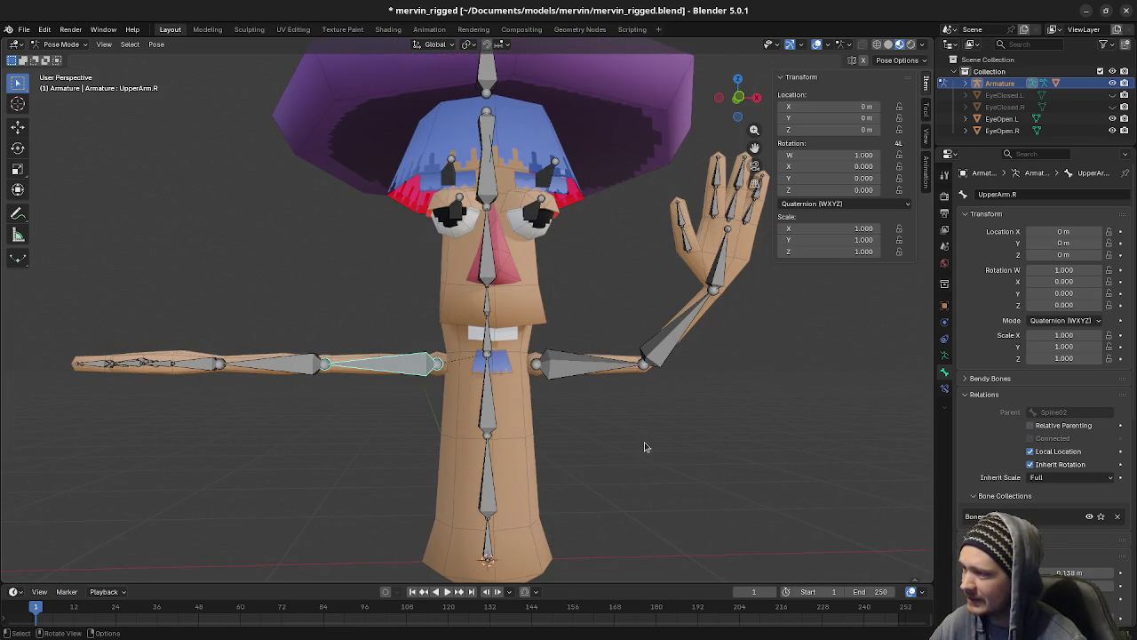
{"action": "key", "text": "r"}
{"action": "key", "text": "z"}
{"action": "key", "text": "z"}
{"action": "key", "text": "z"}
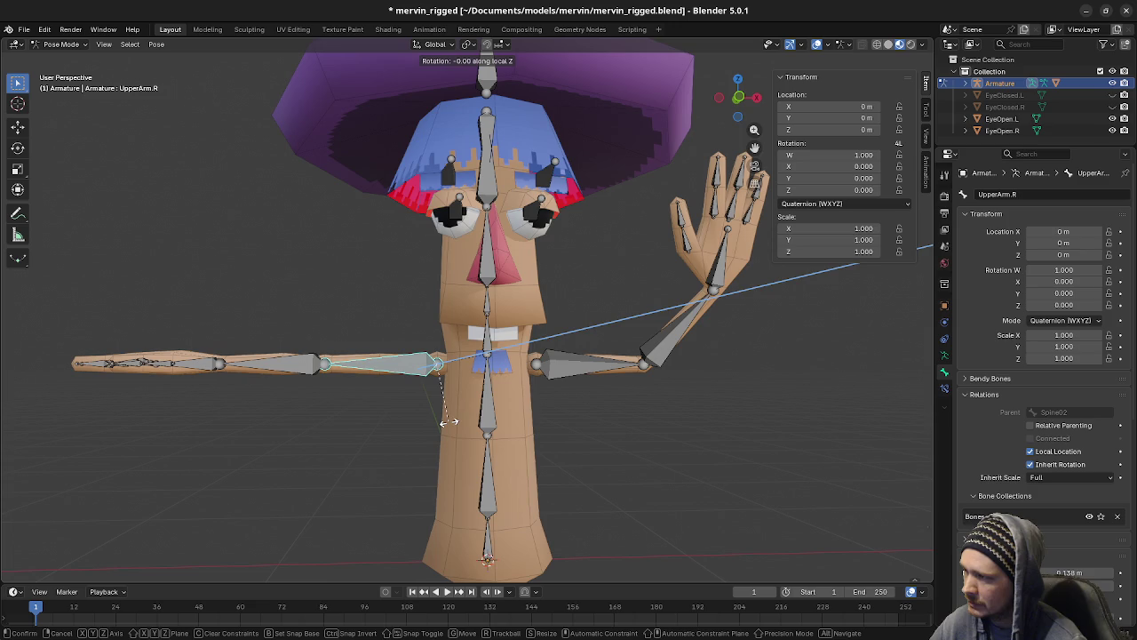
{"action": "middle_click_drag", "start_coordinate": [381, 437], "coordinate": [672, 433]}
{"action": "key", "text": "x"}
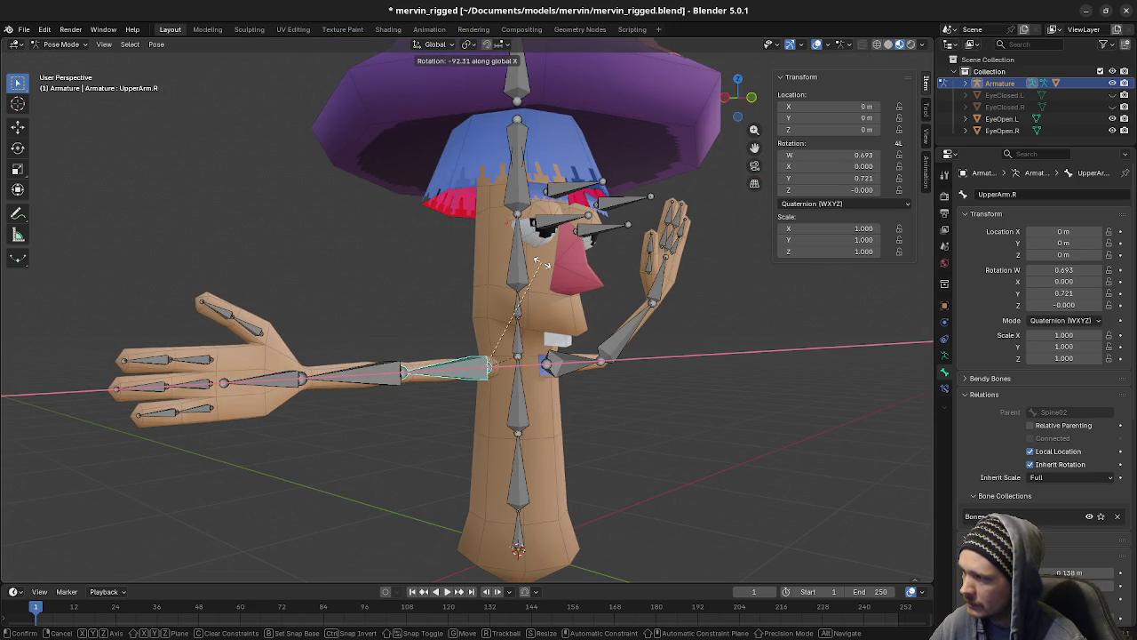
{"action": "key", "text": "Escape"}
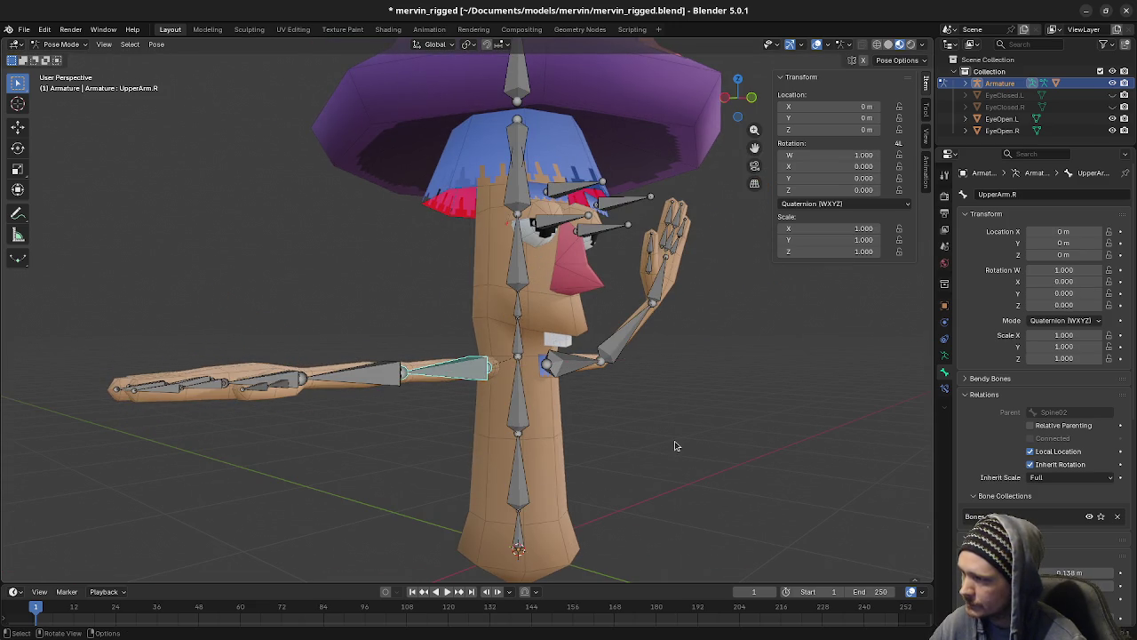
{"action": "middle_click_drag", "start_coordinate": [675, 446], "coordinate": [630, 442]}
{"action": "key", "text": "r"}
{"action": "key", "text": "y"}
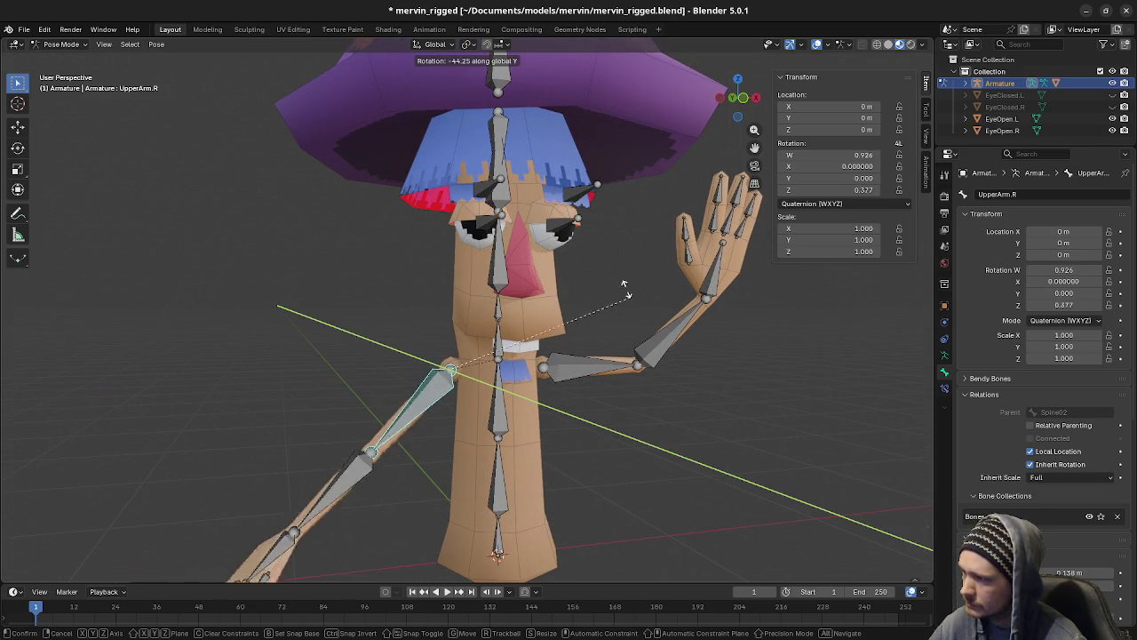
{"action": "left_click", "coordinate": [526, 261]}
{"action": "middle_click_drag", "start_coordinate": [525, 261], "coordinate": [555, 393]}
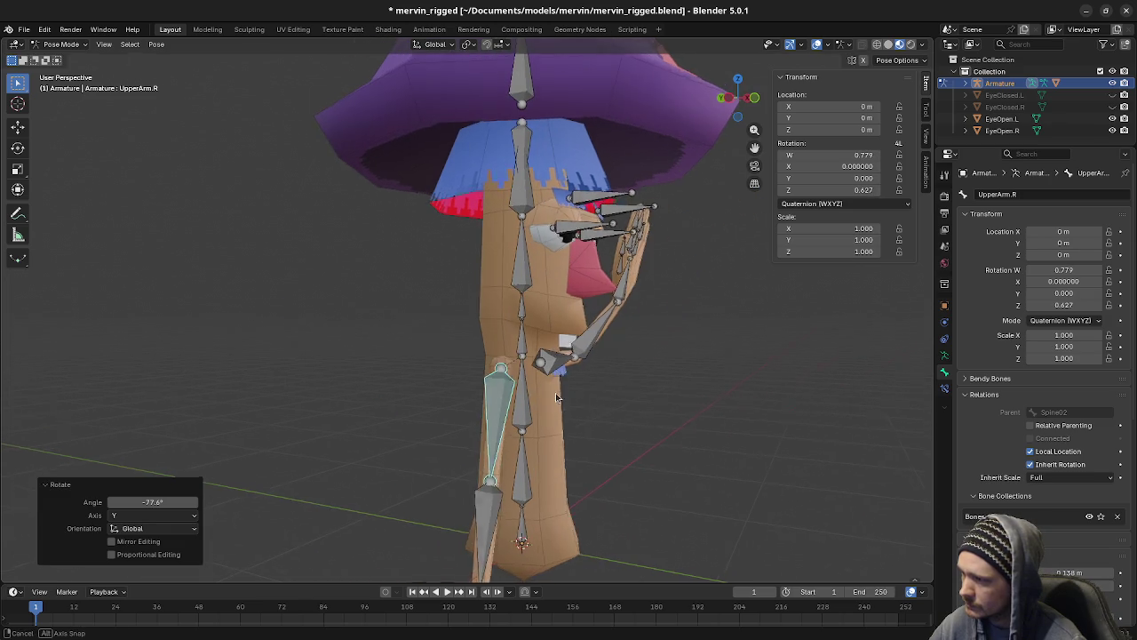
{"action": "key", "text": "r"}
{"action": "left_click", "coordinate": [388, 494]}
Step: Rotate LowerArm.R so the forearm hangs down toward the body
{"action": "left_click", "coordinate": [388, 494]}
{"action": "mouse_move", "coordinate": [388, 494]}
{"action": "middle_mouse_down"}
{"action": "mouse_move", "coordinate": [534, 489]}
{"action": "mouse_move", "coordinate": [482, 530]}
{"action": "mouse_move", "coordinate": [475, 357]}
{"action": "middle_mouse_up"}
{"action": "key", "text": "r"}
{"action": "left_click", "coordinate": [543, 492]}
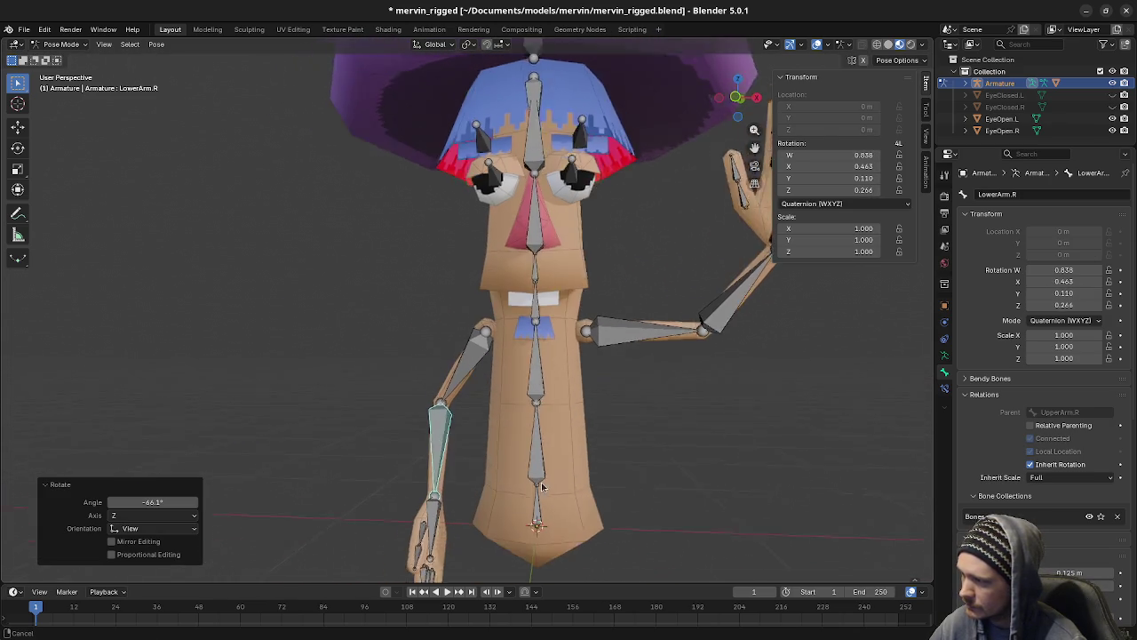
{"action": "key", "text": "r"}
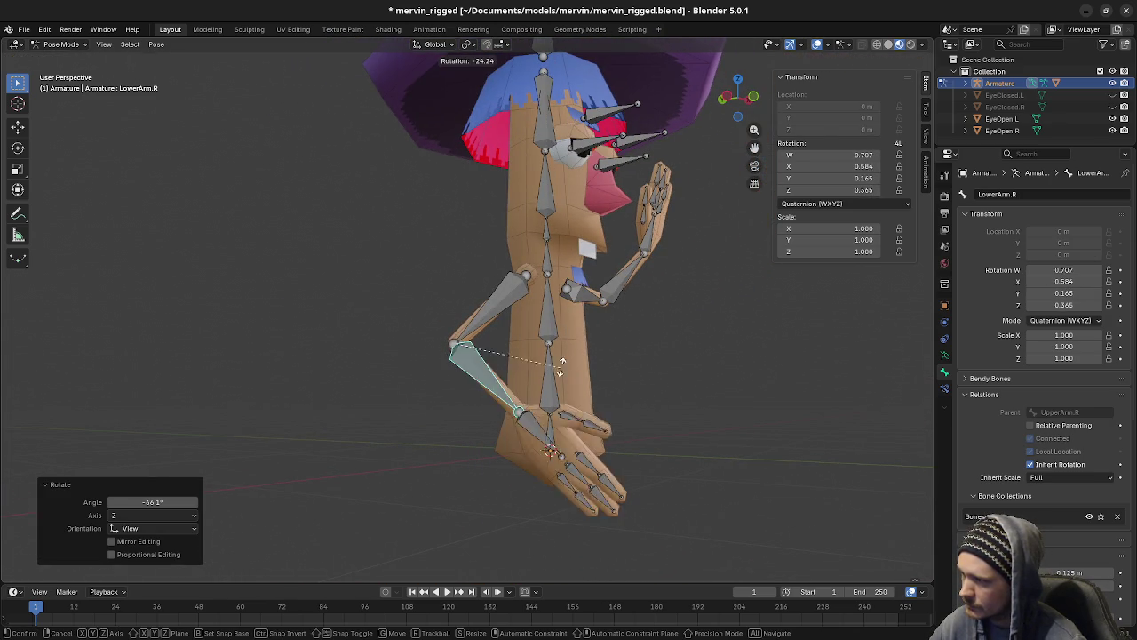
{"action": "left_click", "coordinate": [543, 436]}
Step: Turn Hand.R about 88 degrees on its local Y axis
{"action": "left_click", "coordinate": [537, 434]}
{"action": "key", "text": "r"}
{"action": "key", "text": "z"}
{"action": "key", "text": "z"}
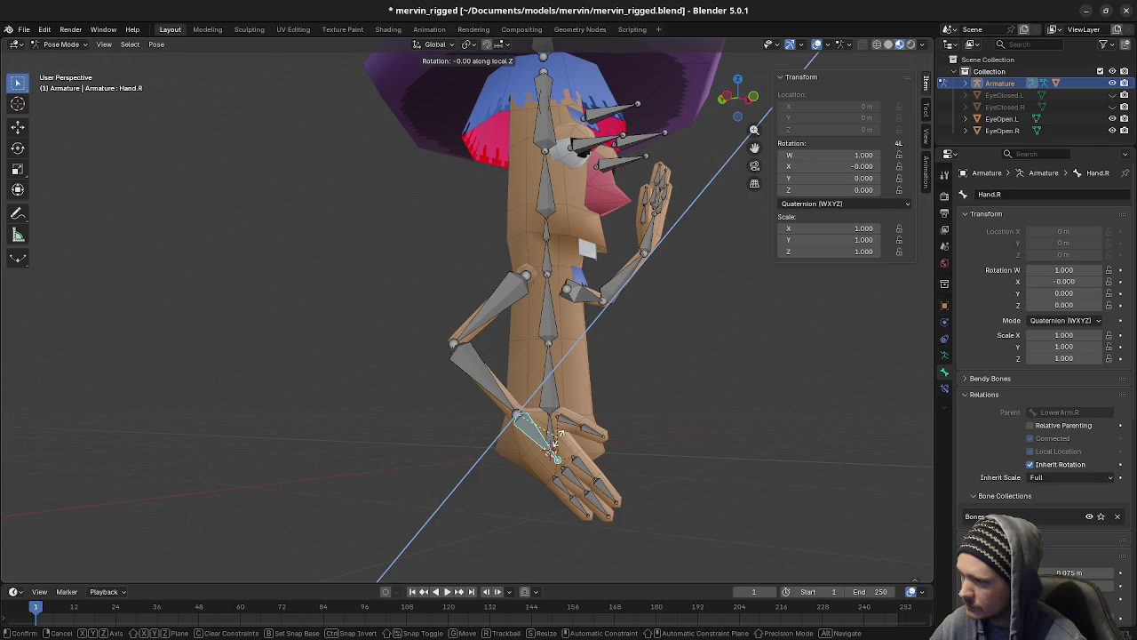
{"action": "key", "text": "y"}
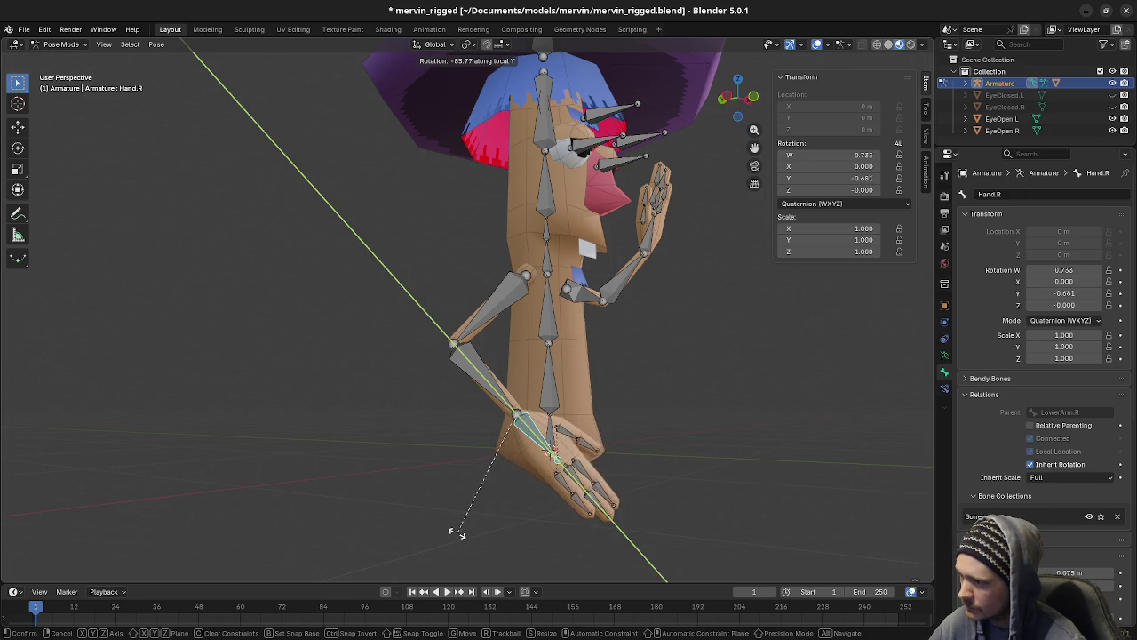
{"action": "left_click", "coordinate": [573, 506]}
{"action": "middle_click_drag", "start_coordinate": [573, 507], "coordinate": [674, 481]}
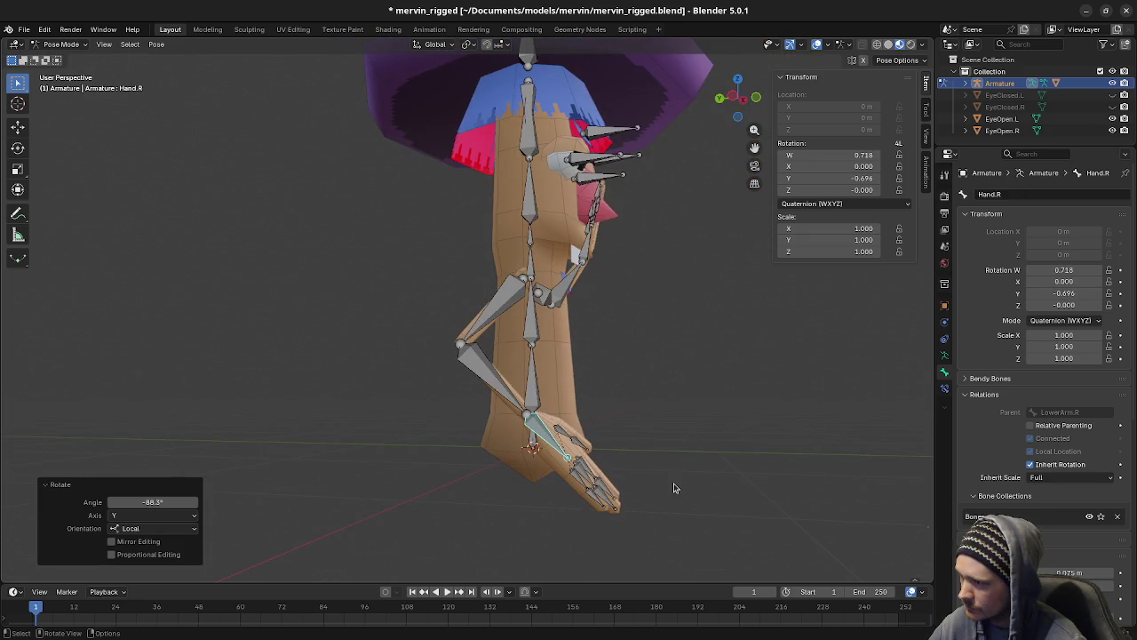
Step: Turn Hand.R a further 43 degrees on its local Z axis to quaternion W 0.668, X 0.254
{"action": "key", "text": "r"}
{"action": "key", "text": "x"}
{"action": "key", "text": "z"}
{"action": "key", "text": "z"}
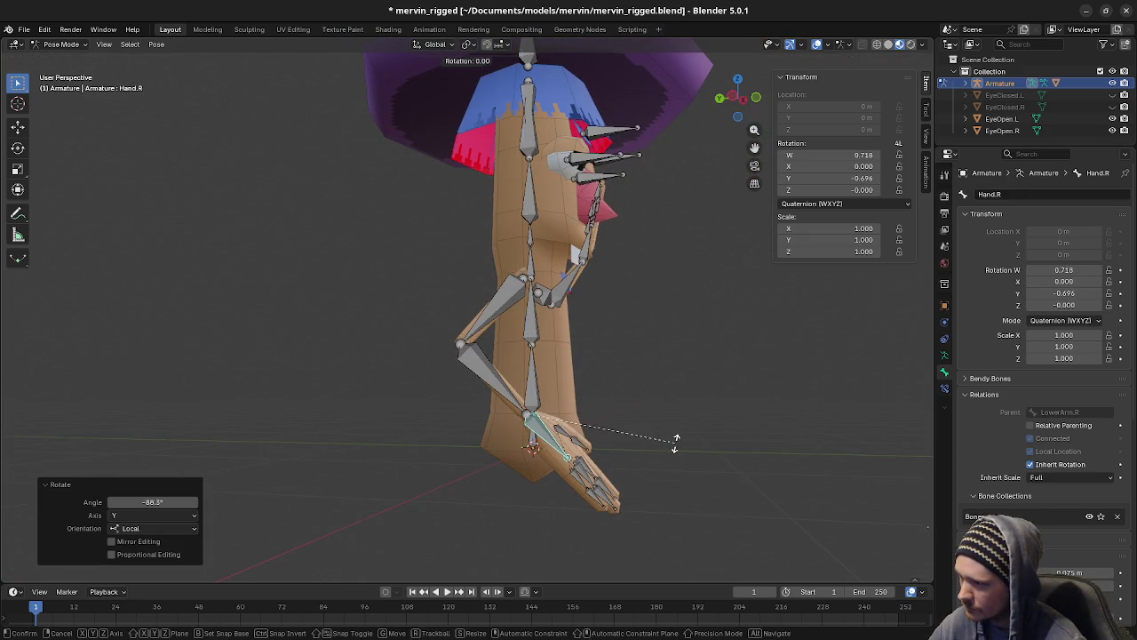
{"action": "key", "text": "Escape"}
{"action": "mouse_move", "coordinate": [672, 395]}
{"action": "middle_mouse_down"}
{"action": "mouse_move", "coordinate": [523, 480]}
{"action": "mouse_move", "coordinate": [530, 471]}
{"action": "middle_mouse_up"}
{"action": "key", "text": "r"}
{"action": "key", "text": "x"}
{"action": "key", "text": "z"}
{"action": "key", "text": "z"}
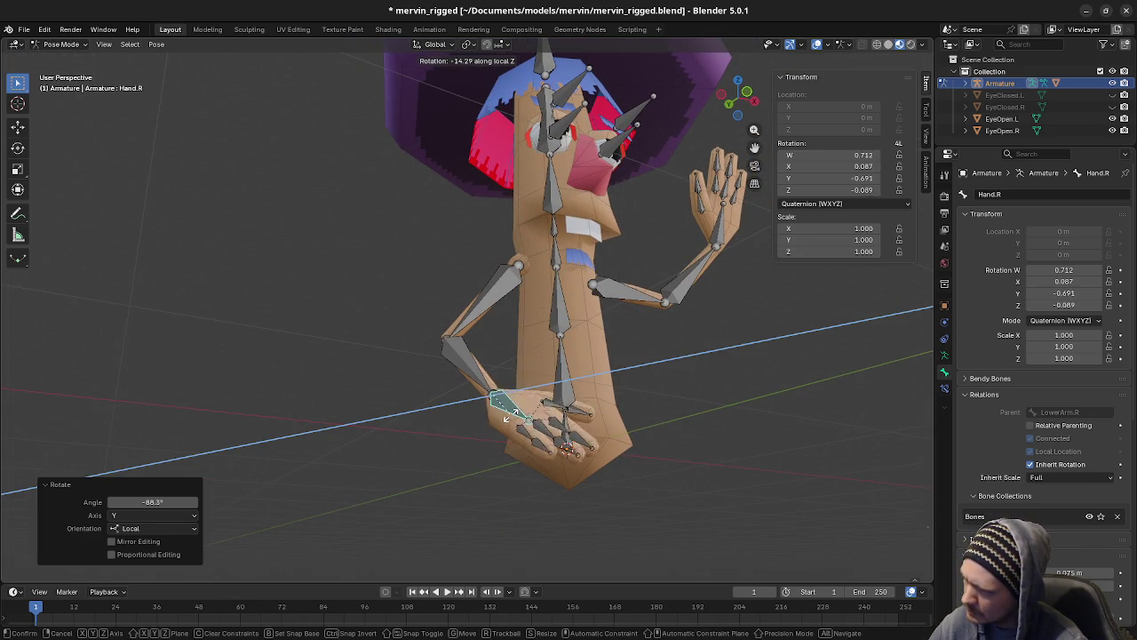
{"action": "left_click", "coordinate": [508, 404]}
{"action": "middle_click_drag", "start_coordinate": [509, 405], "coordinate": [634, 425]}
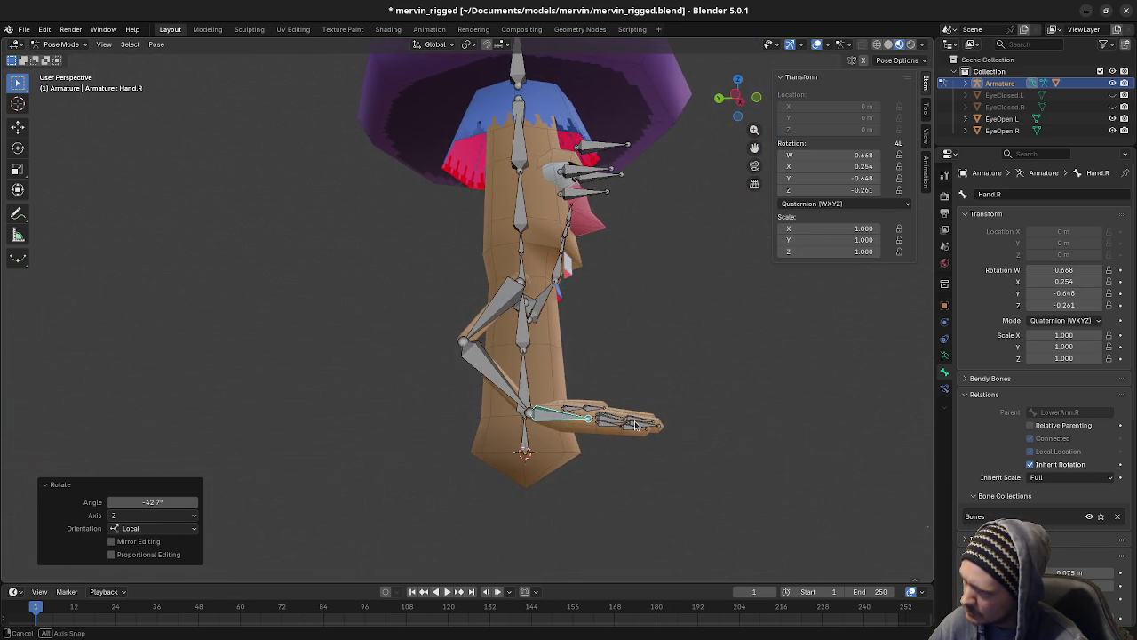
Step: Rotate UpperArm.R and LowerArm.R so the right arm starts hanging beside the body
{"action": "left_click", "coordinate": [492, 378]}
{"action": "left_click", "coordinate": [490, 315]}
{"action": "key", "text": "r"}
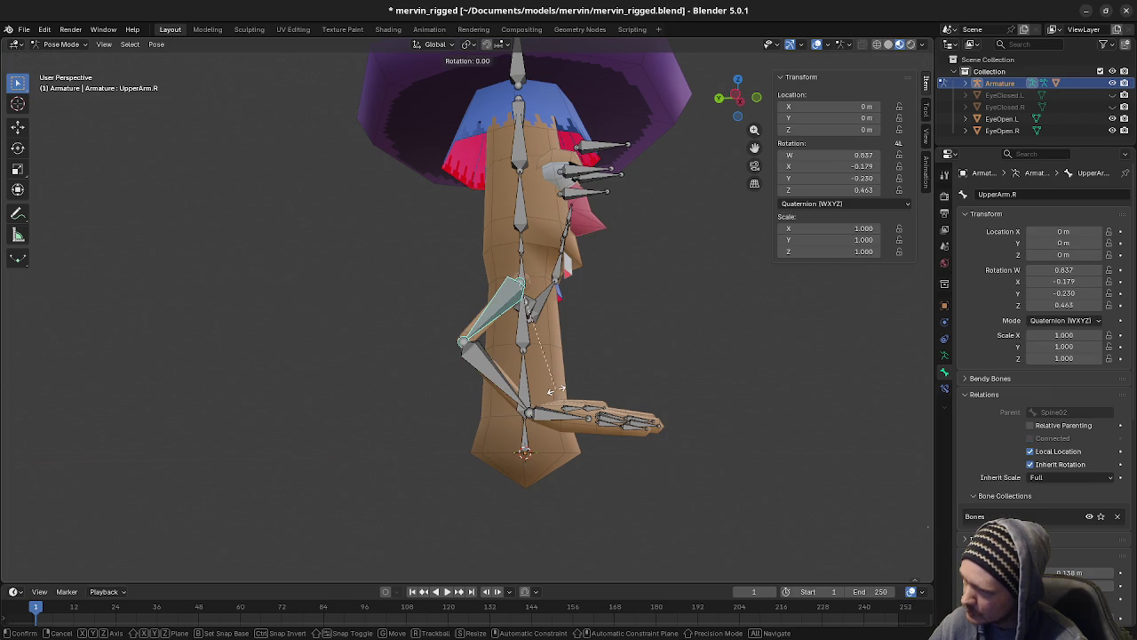
{"action": "left_click", "coordinate": [588, 396]}
{"action": "left_click", "coordinate": [533, 389]}
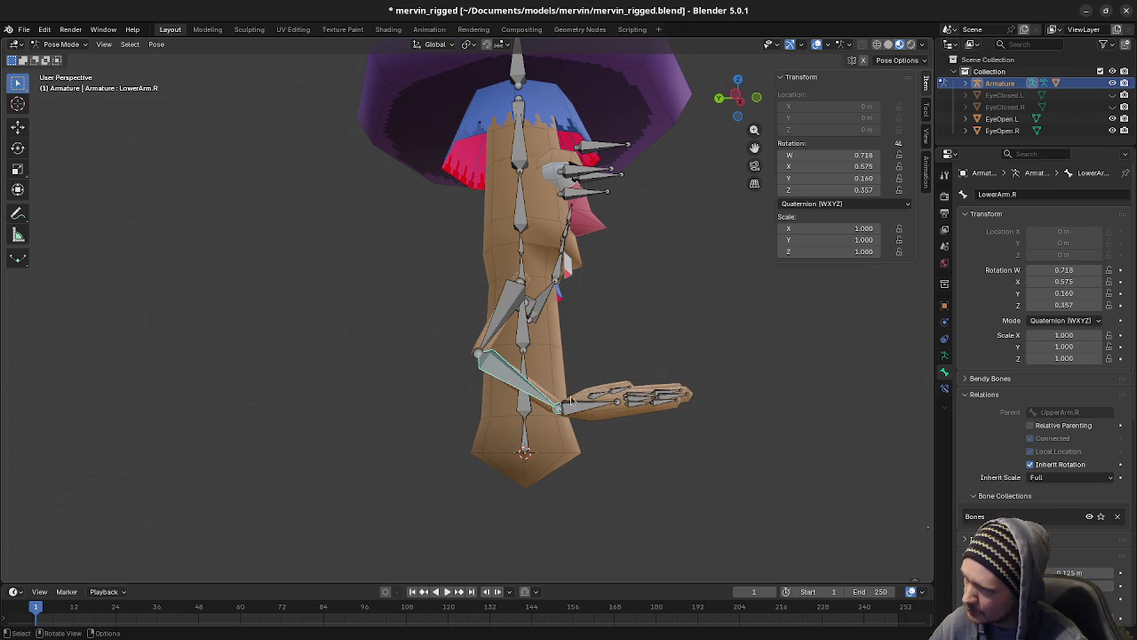
{"action": "key", "text": "r"}
{"action": "left_click", "coordinate": [649, 421]}
{"action": "mouse_move", "coordinate": [649, 421]}
{"action": "middle_mouse_down"}
{"action": "mouse_move", "coordinate": [517, 462]}
{"action": "mouse_move", "coordinate": [520, 346]}
{"action": "middle_mouse_up"}
{"action": "key", "text": "r"}
{"action": "left_click", "coordinate": [537, 459]}
Step: Bend the right forearm about 23 degrees and swing the upper arm 11 degrees down
{"action": "left_click", "coordinate": [521, 346]}
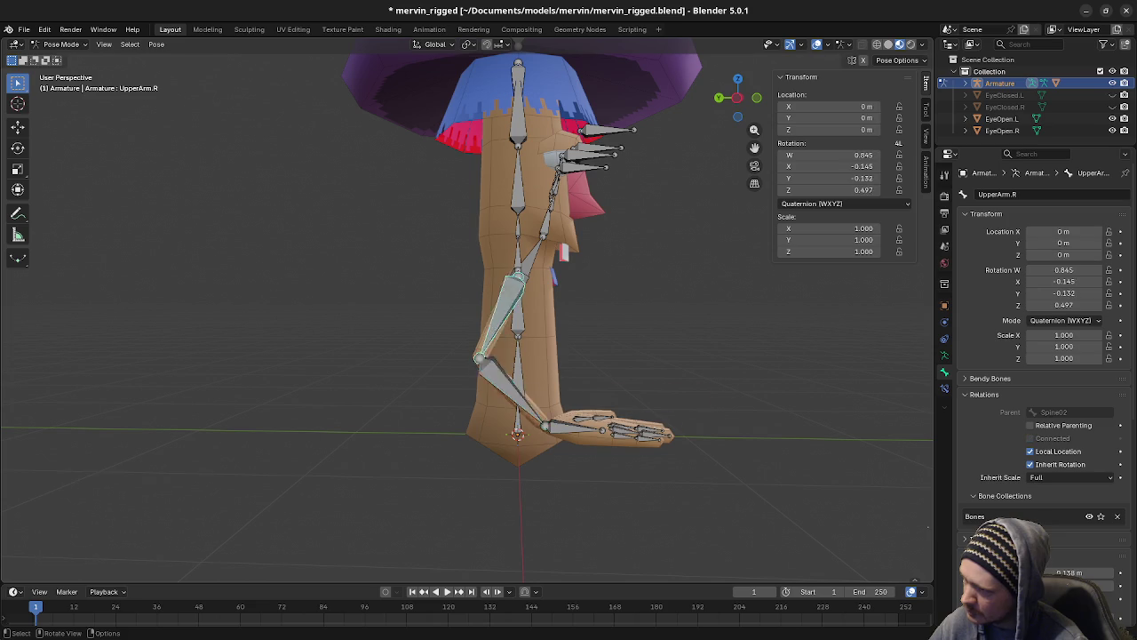
{"action": "key", "text": "r"}
{"action": "left_click", "coordinate": [542, 367]}
{"action": "left_click", "coordinate": [574, 395]}
{"action": "key", "text": "r"}
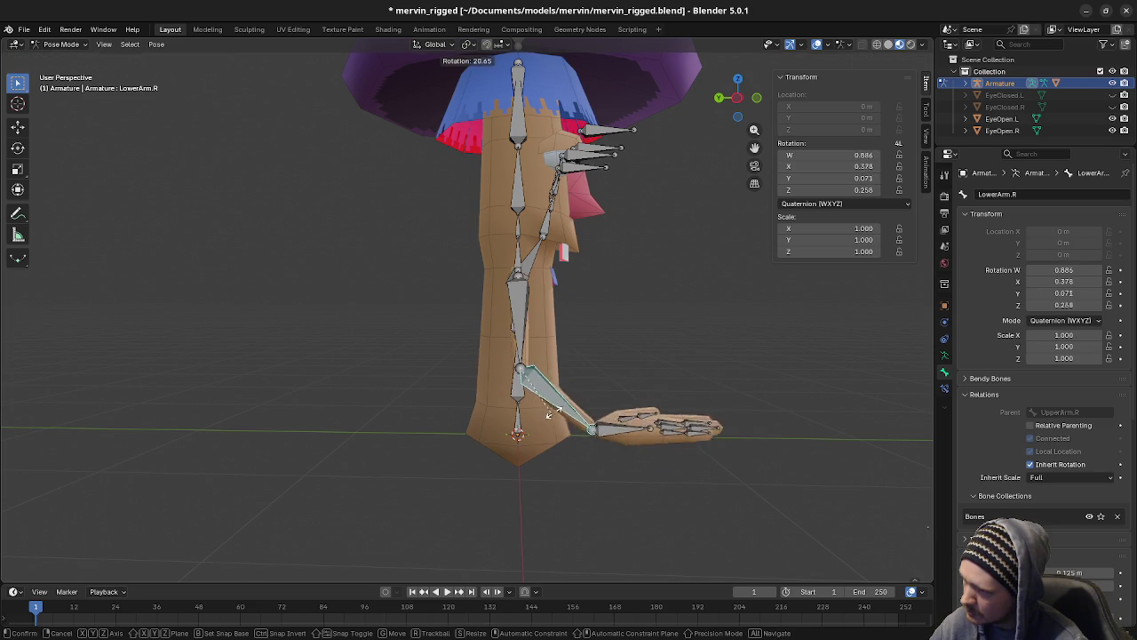
{"action": "left_click", "coordinate": [549, 417]}
{"action": "mouse_move", "coordinate": [548, 418]}
{"action": "middle_mouse_down"}
{"action": "mouse_move", "coordinate": [609, 444]}
{"action": "mouse_move", "coordinate": [523, 341]}
{"action": "middle_mouse_up"}
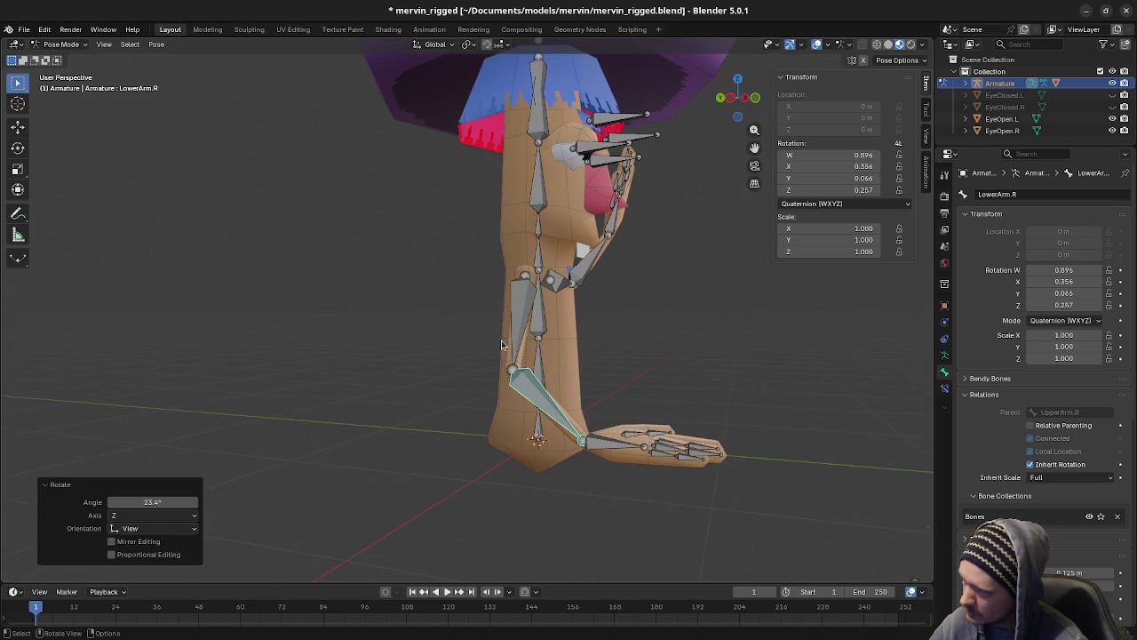
{"action": "left_click", "coordinate": [523, 341]}
{"action": "key", "text": "r"}
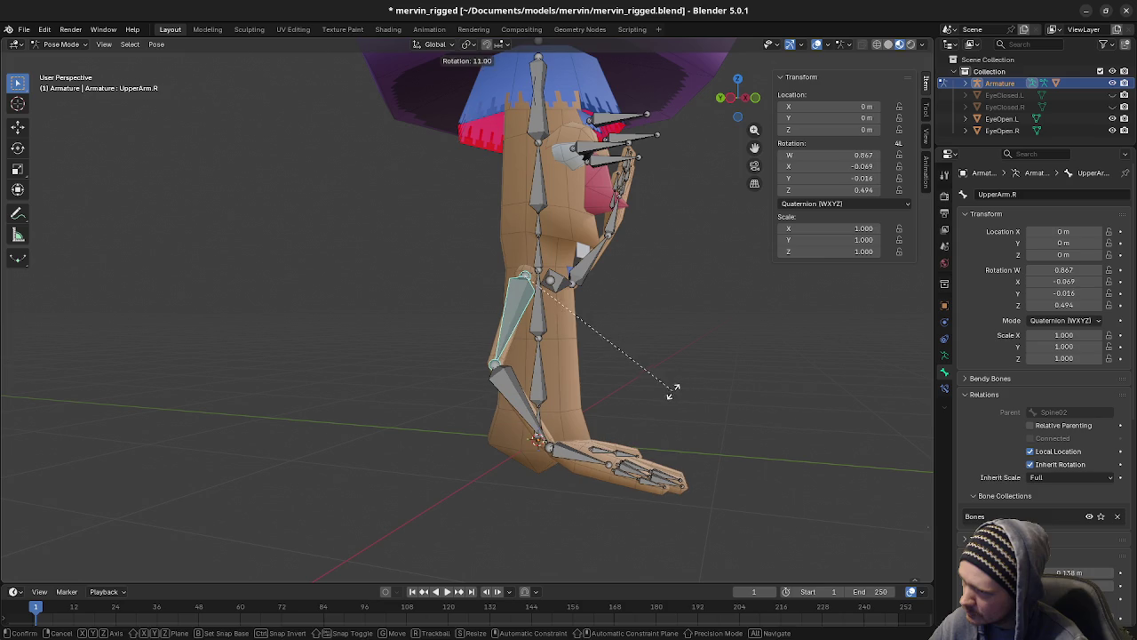
{"action": "left_click", "coordinate": [672, 388]}
{"action": "key", "text": "KP_3"}
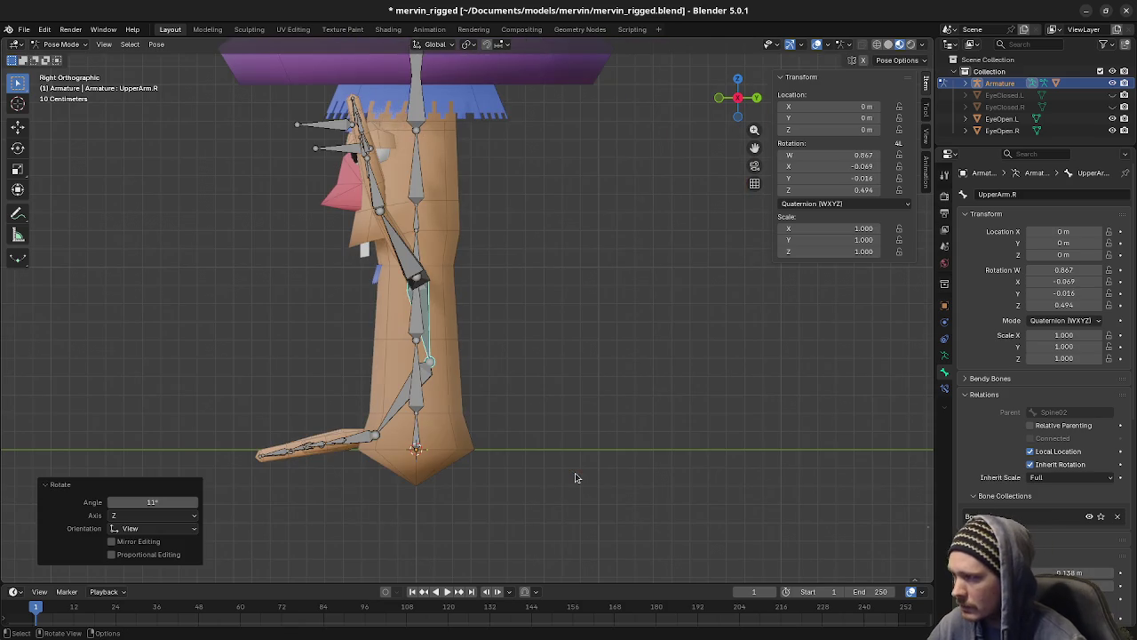
Step: In side view, level Hand.R forward and drop UpperArm.R slightly, ending at Hand.R quaternion W 0.633, X 0.340
{"action": "left_click", "coordinate": [357, 446]}
{"action": "key", "text": "r"}
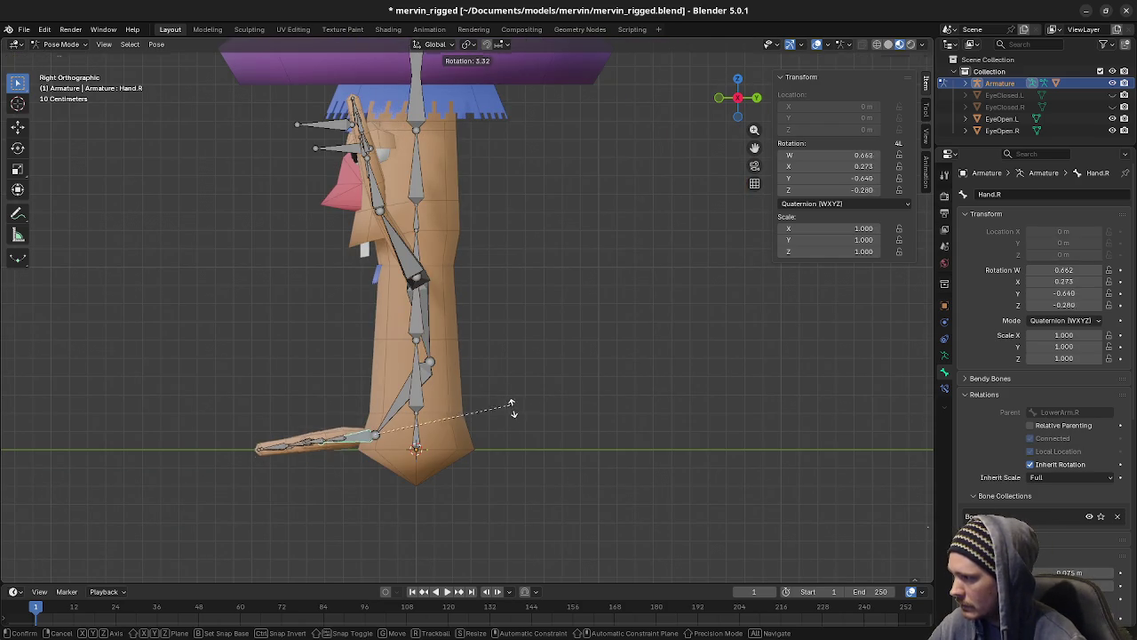
{"action": "left_click", "coordinate": [520, 415]}
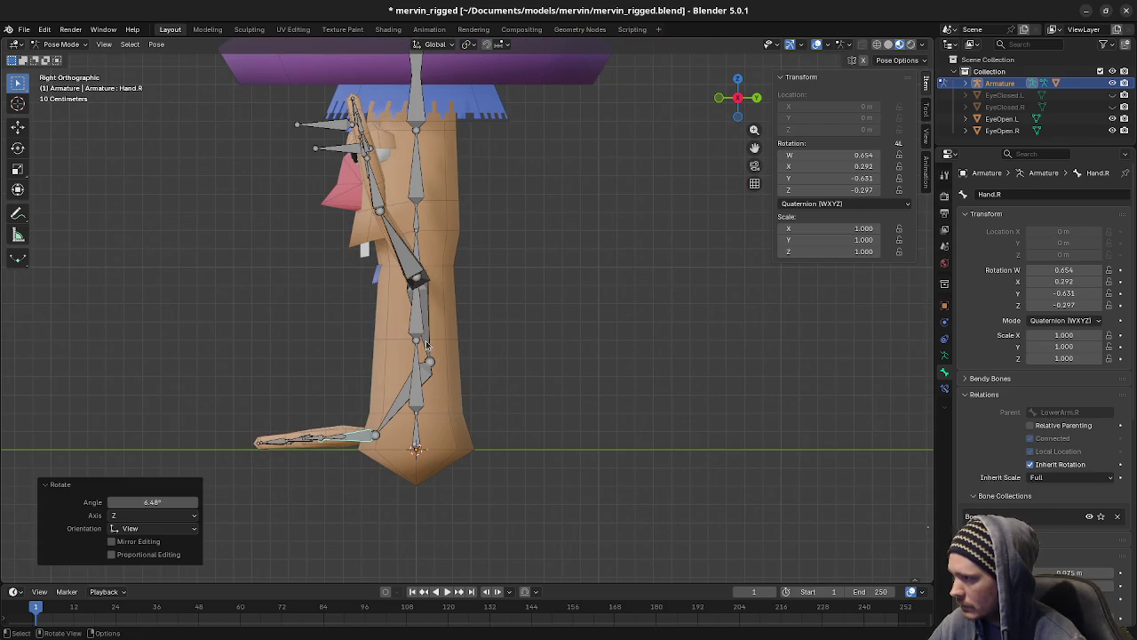
{"action": "left_click", "coordinate": [426, 344]}
{"action": "key", "text": "r"}
{"action": "left_click", "coordinate": [539, 385]}
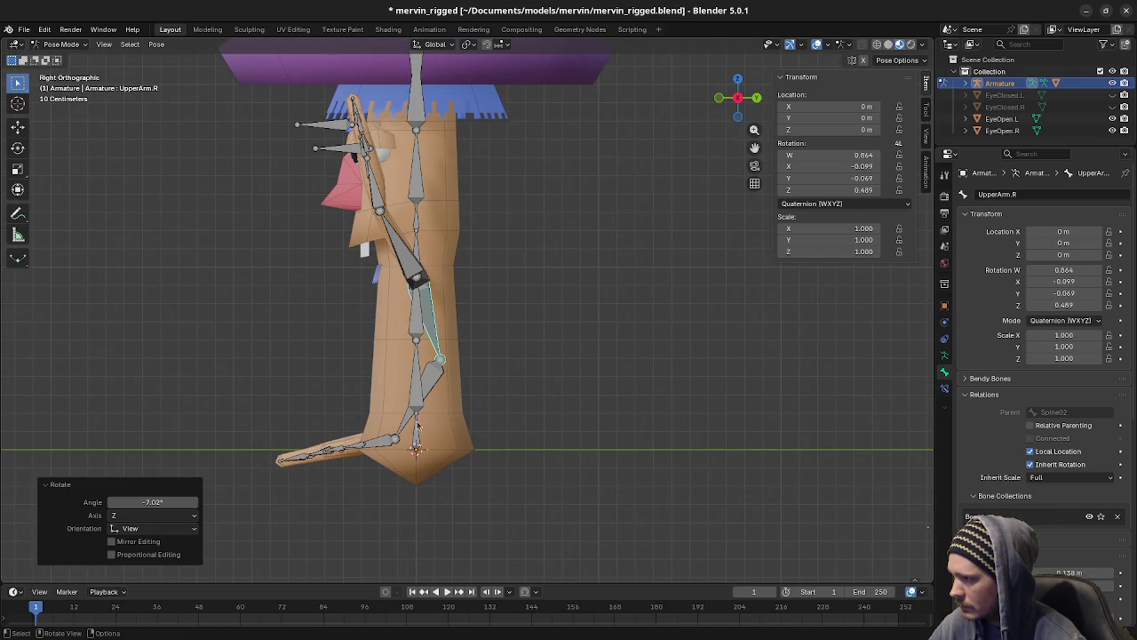
{"action": "left_click", "coordinate": [387, 440]}
{"action": "key", "text": "r"}
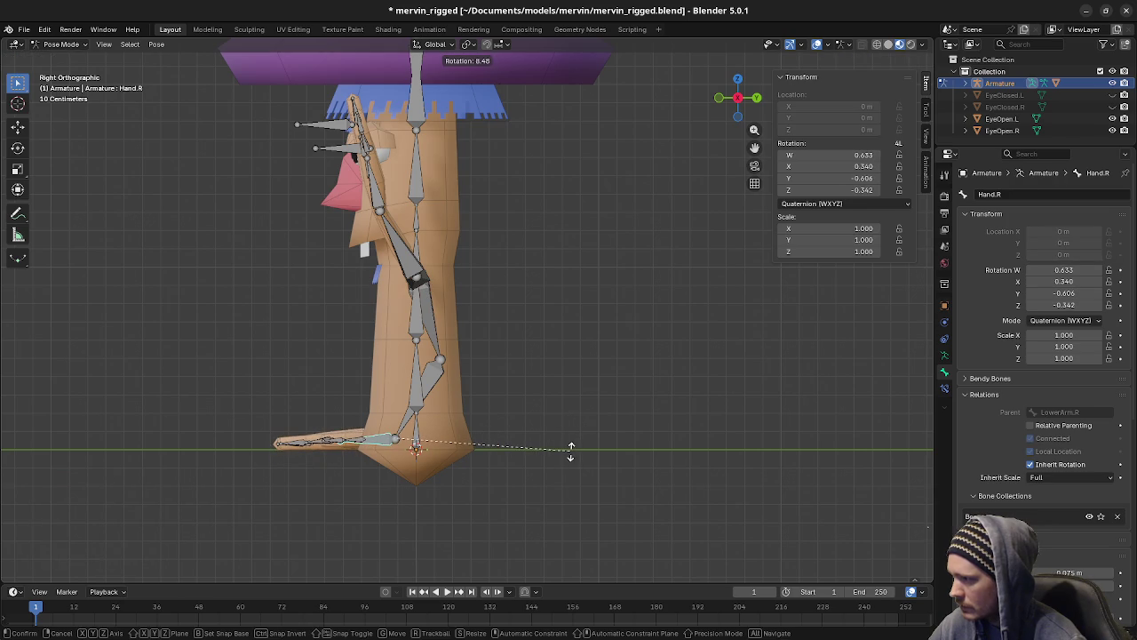
{"action": "left_click", "coordinate": [571, 453]}
{"action": "mouse_move", "coordinate": [436, 471]}
{"action": "middle_mouse_down"}
{"action": "mouse_move", "coordinate": [571, 509]}
{"action": "mouse_move", "coordinate": [553, 432]}
{"action": "middle_mouse_up"}
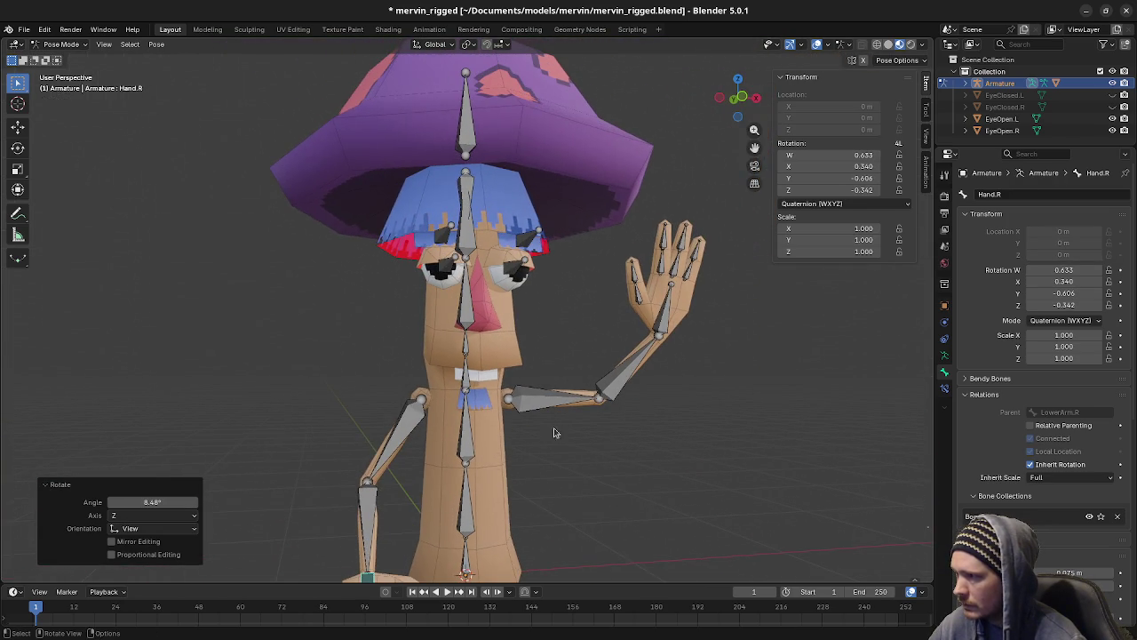
{"action": "left_click", "coordinate": [466, 455]}
{"action": "mouse_move", "coordinate": [467, 455]}
{"action": "middle_mouse_down"}
{"action": "mouse_move", "coordinate": [598, 482]}
{"action": "mouse_move", "coordinate": [502, 340]}
{"action": "middle_mouse_up"}
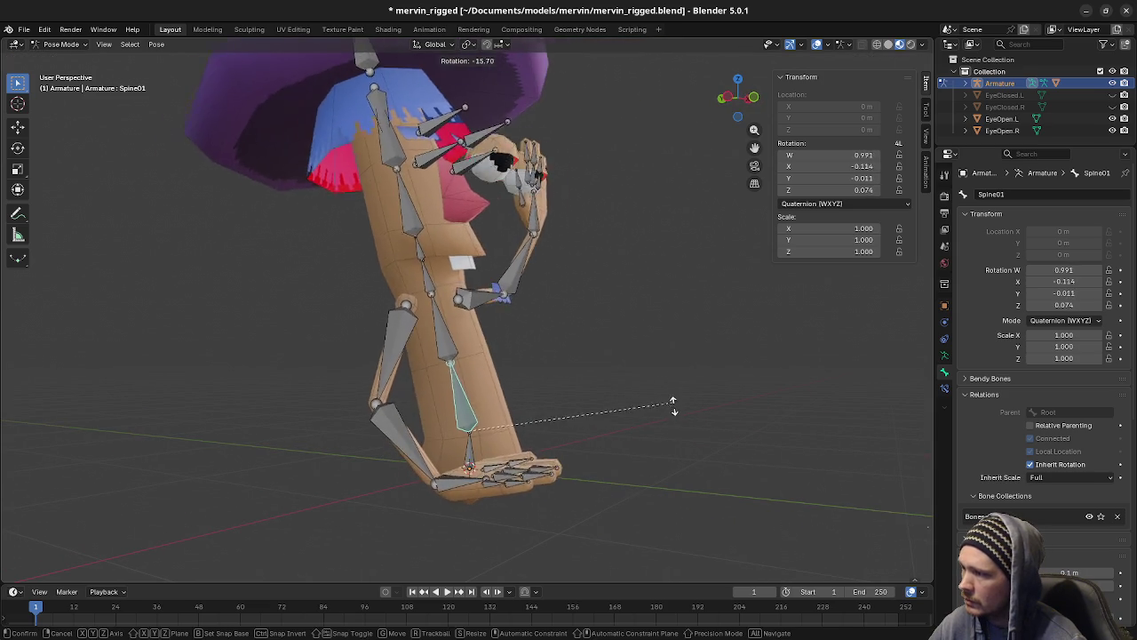
{"action": "left_click", "coordinate": [471, 327]}
{"action": "key", "text": "r"}
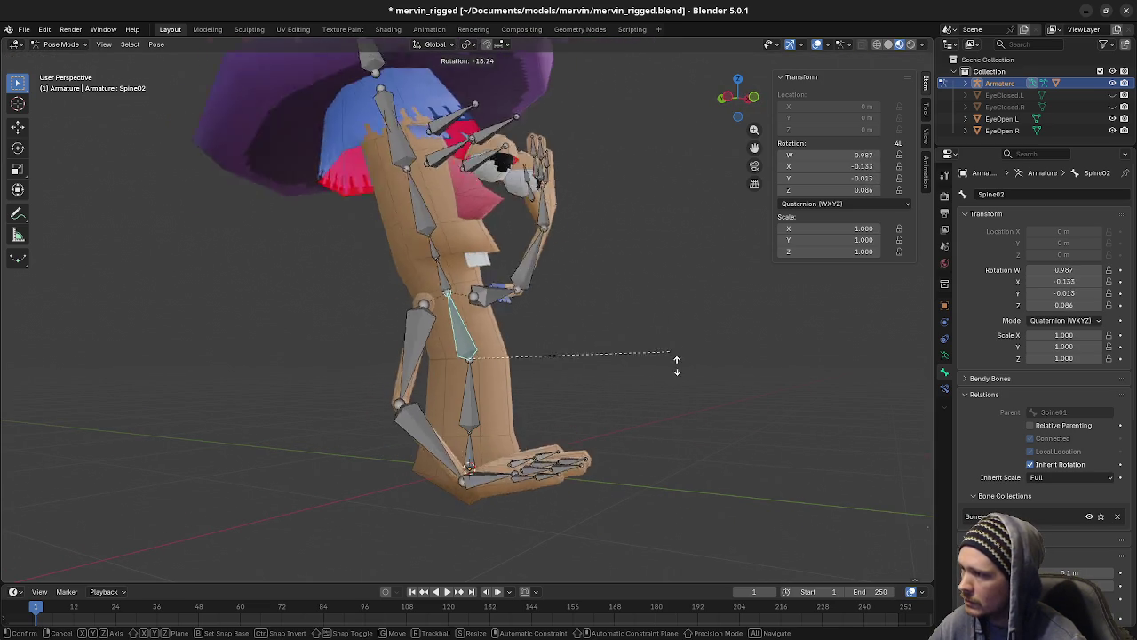
{"action": "key", "text": "Escape"}
{"action": "middle_click_drag", "start_coordinate": [541, 359], "coordinate": [509, 377]}
{"action": "left_click", "coordinate": [509, 378]}
{"action": "mouse_move", "coordinate": [672, 432]}
{"action": "middle_mouse_down"}
{"action": "mouse_move", "coordinate": [705, 343]}
{"action": "mouse_move", "coordinate": [619, 373]}
{"action": "middle_mouse_up"}
{"action": "left_click", "coordinate": [493, 338]}
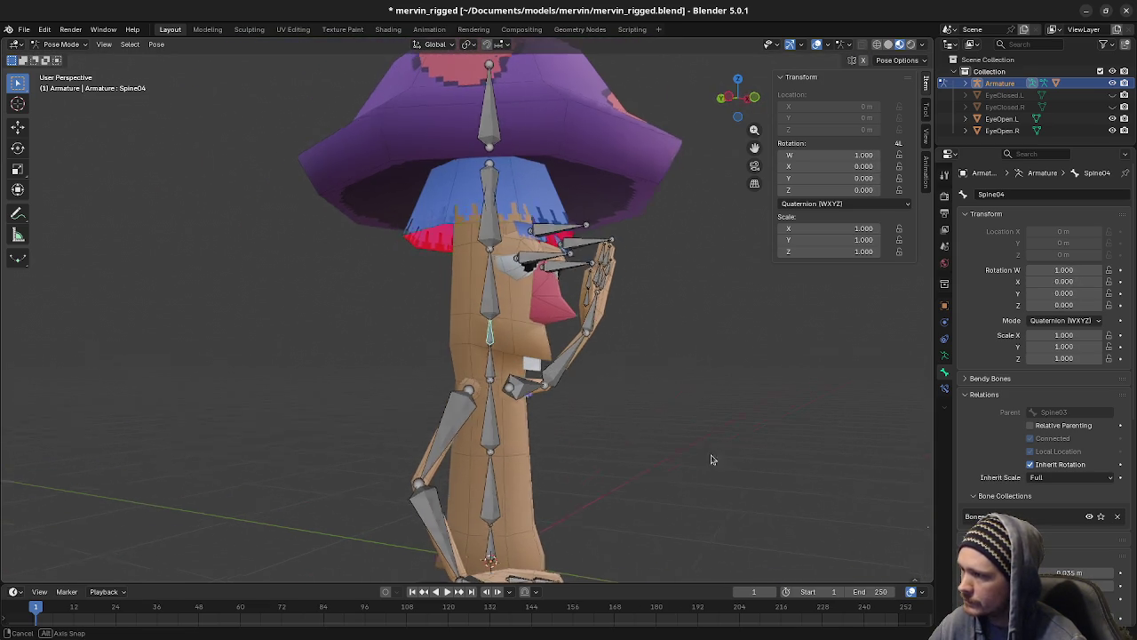
{"action": "middle_click_drag", "start_coordinate": [679, 465], "coordinate": [732, 457]}
{"action": "key", "text": "r"}
{"action": "mouse_move", "coordinate": [668, 363]}
{"action": "middle_mouse_down"}
{"action": "mouse_move", "coordinate": [660, 393]}
{"action": "mouse_move", "coordinate": [604, 393]}
{"action": "mouse_move", "coordinate": [715, 380]}
{"action": "mouse_move", "coordinate": [574, 419]}
{"action": "mouse_move", "coordinate": [608, 376]}
{"action": "middle_mouse_up"}
{"action": "right_click", "coordinate": [714, 379]}
{"action": "key", "text": "r"}
{"action": "key", "text": "x"}
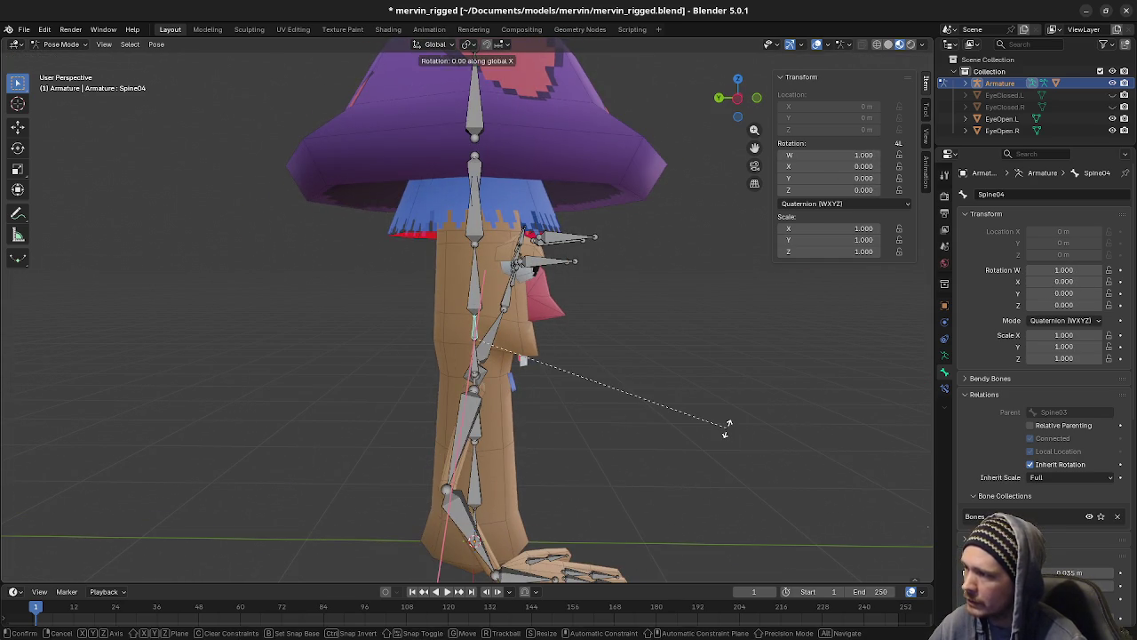
{"action": "key", "text": "x"}
{"action": "middle_click_drag", "start_coordinate": [684, 432], "coordinate": [590, 424], "text": "alt"}
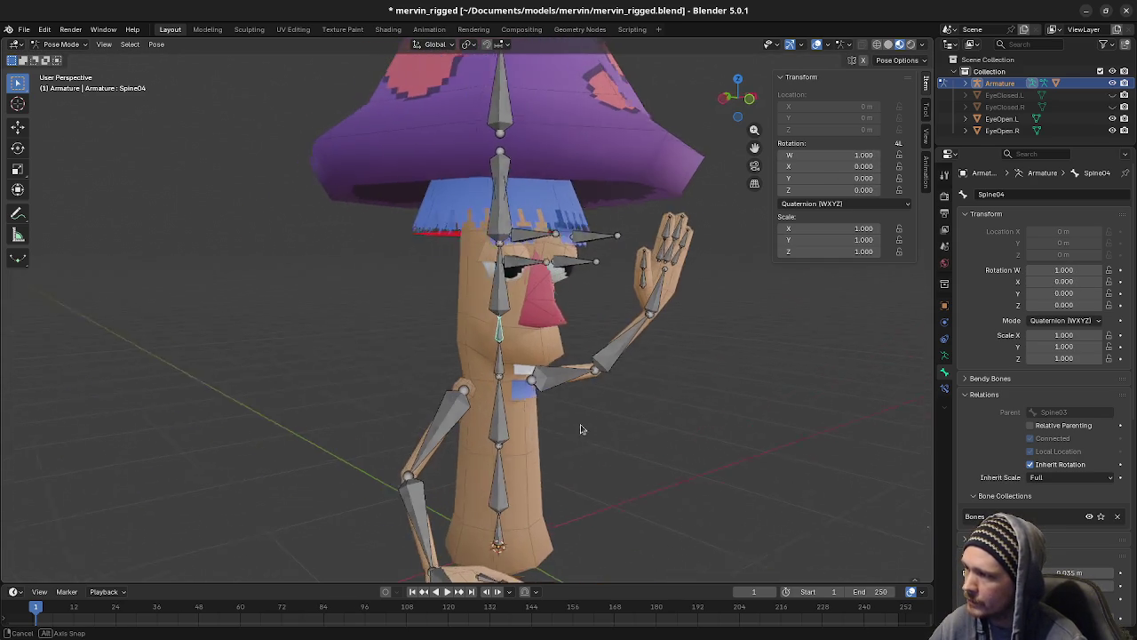
{"action": "right_click", "coordinate": [696, 396]}
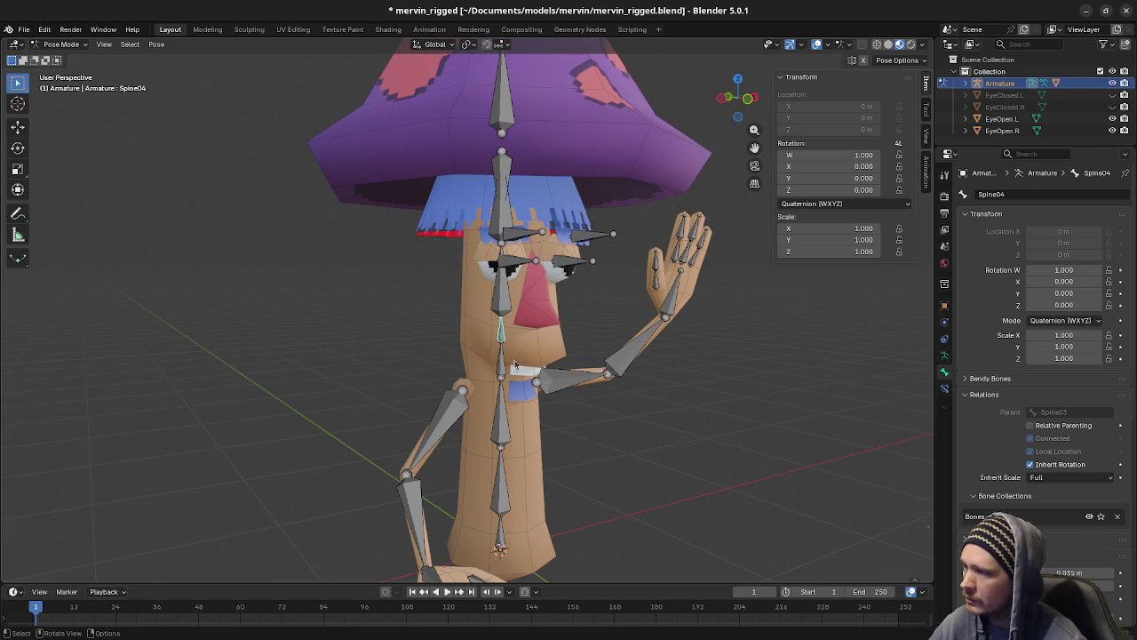
{"action": "key", "text": "r"}
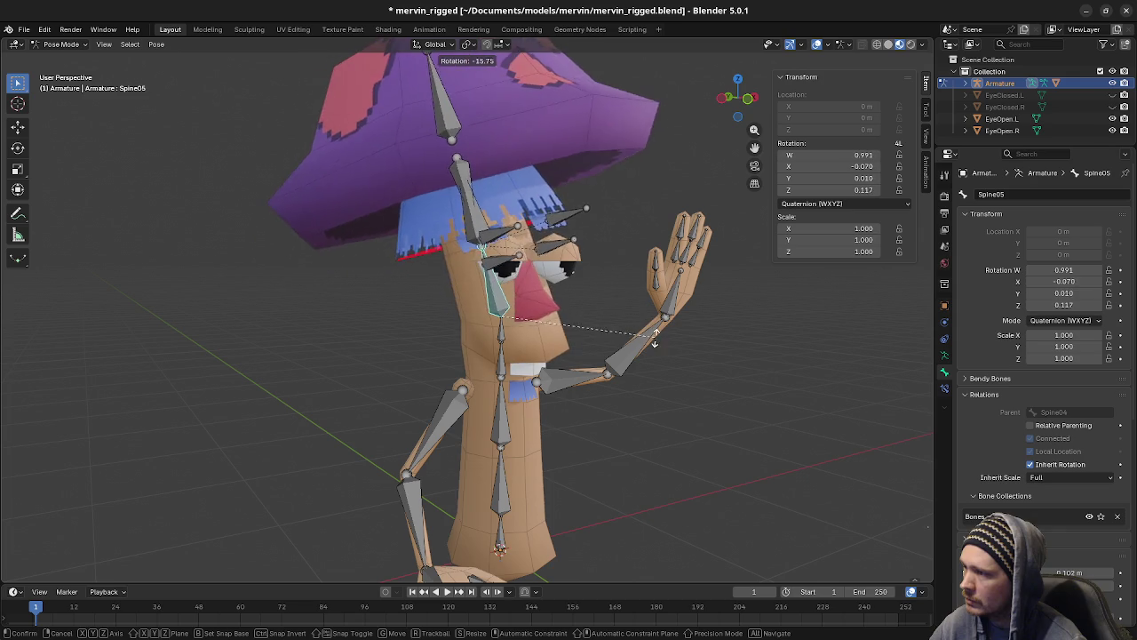
{"action": "key", "text": "Escape"}
{"action": "left_click", "coordinate": [509, 213]}
{"action": "key", "text": "r"}
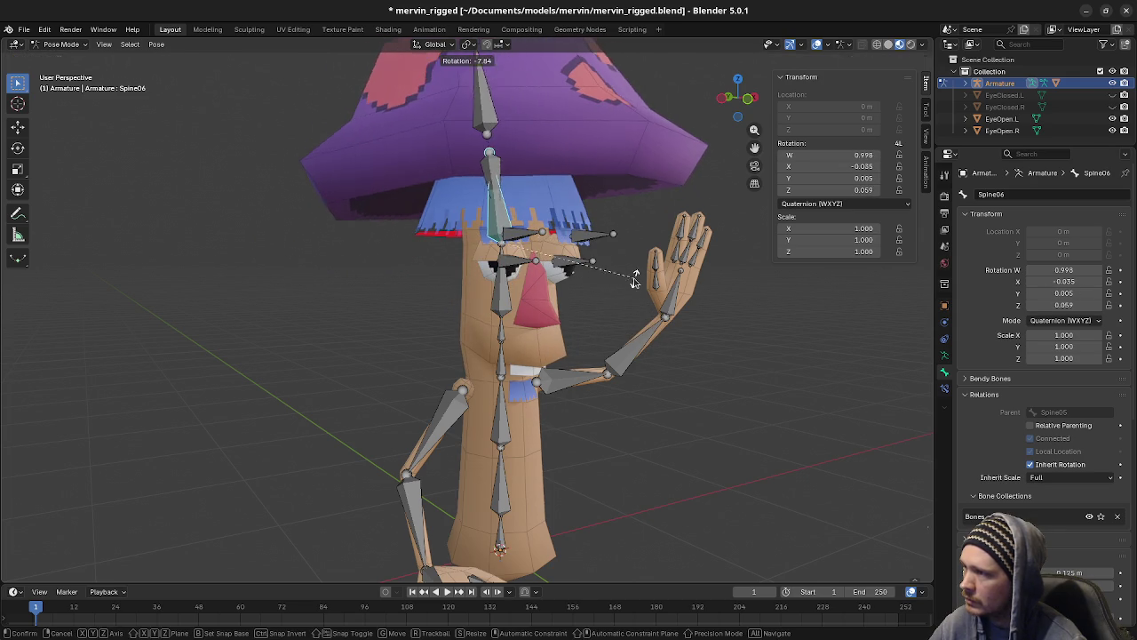
{"action": "key", "text": "Escape"}
{"action": "left_click", "coordinate": [533, 200]}
{"action": "left_click", "coordinate": [503, 98]}
{"action": "key", "text": "r"}
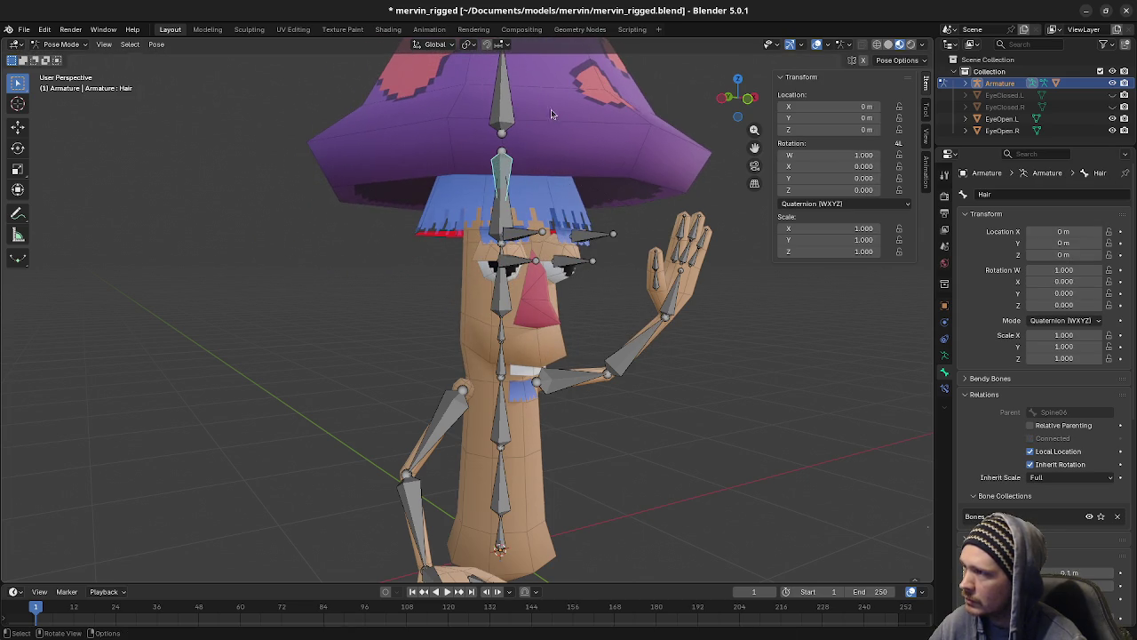
{"action": "key", "text": "Escape"}
{"action": "mouse_move", "coordinate": [662, 238]}
{"action": "middle_mouse_down"}
{"action": "mouse_move", "coordinate": [647, 414]}
{"action": "mouse_move", "coordinate": [649, 391]}
{"action": "mouse_move", "coordinate": [633, 399]}
{"action": "middle_mouse_up"}
Step: Return the armature to Object Mode and save the blend file
{"action": "key", "text": "Tab"}
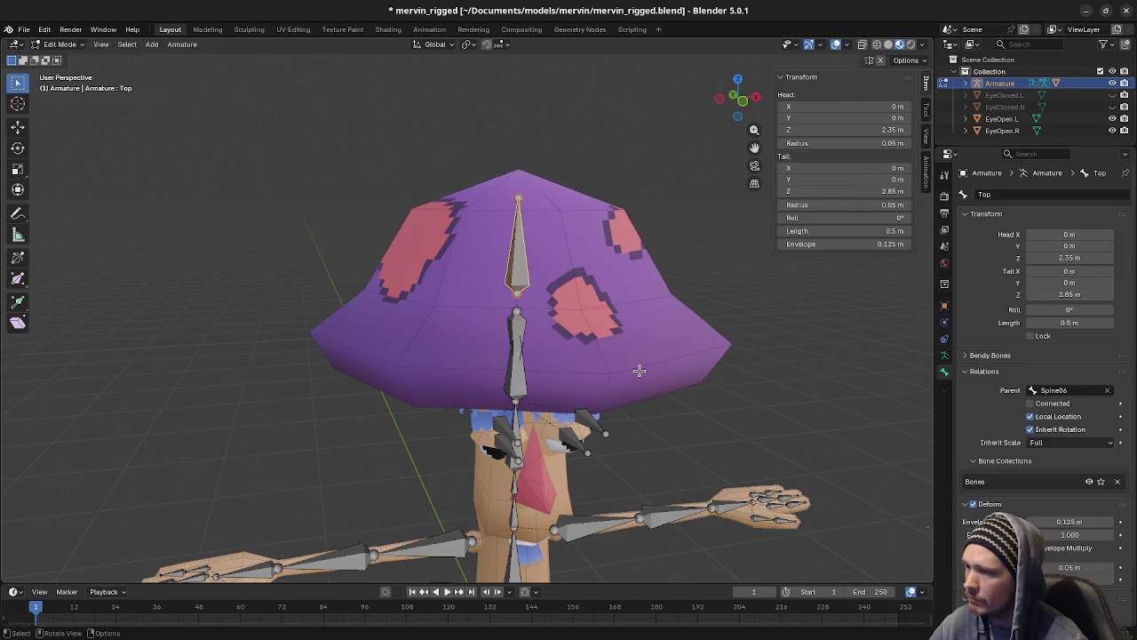
{"action": "key", "text": "Tab"}
{"action": "key", "text": "Tab"}
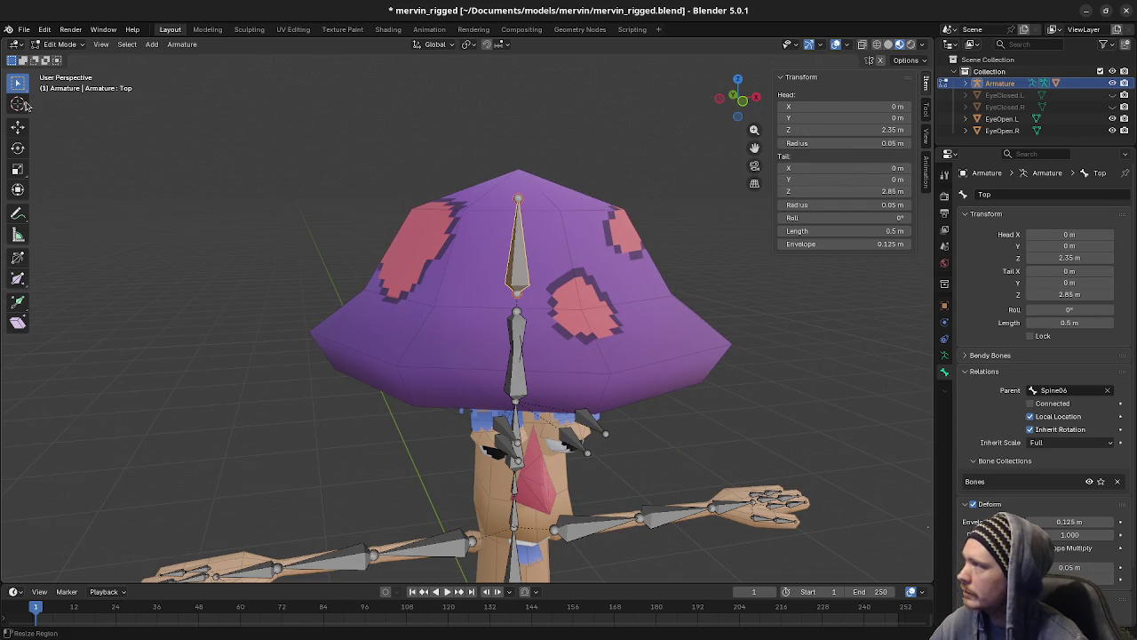
{"action": "left_click", "coordinate": [67, 44]}
{"action": "left_click", "coordinate": [71, 57]}
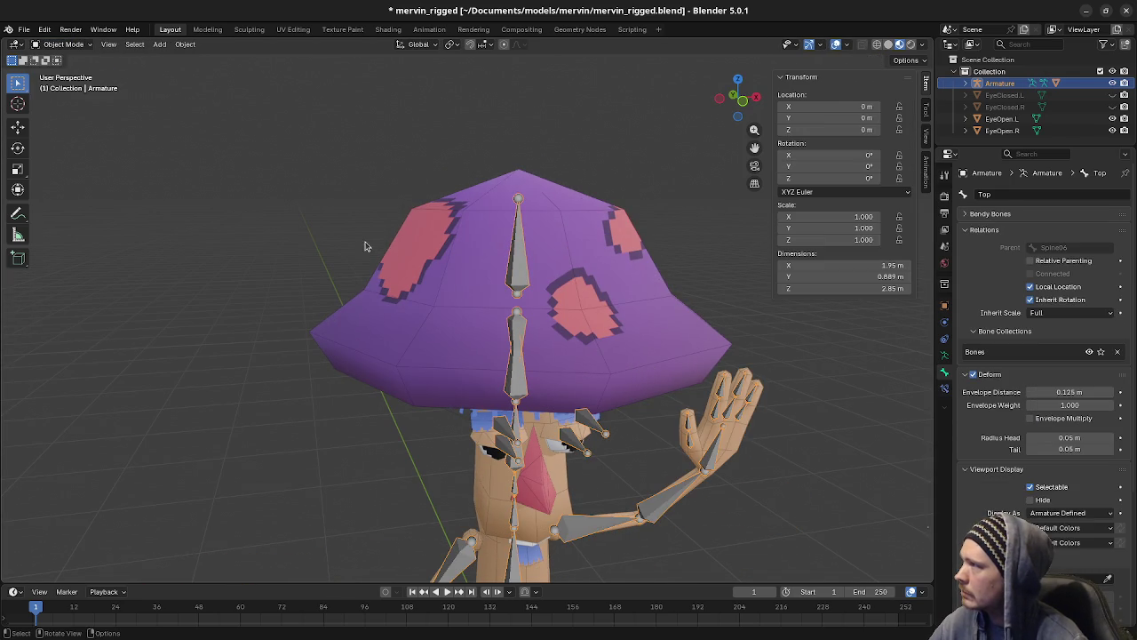
{"action": "key", "text": "ctrl+s"}
Step: In Pose Mode, select all bones and clear their rotations with Alt+R to restore the T-pose
{"action": "key", "text": "Tab"}
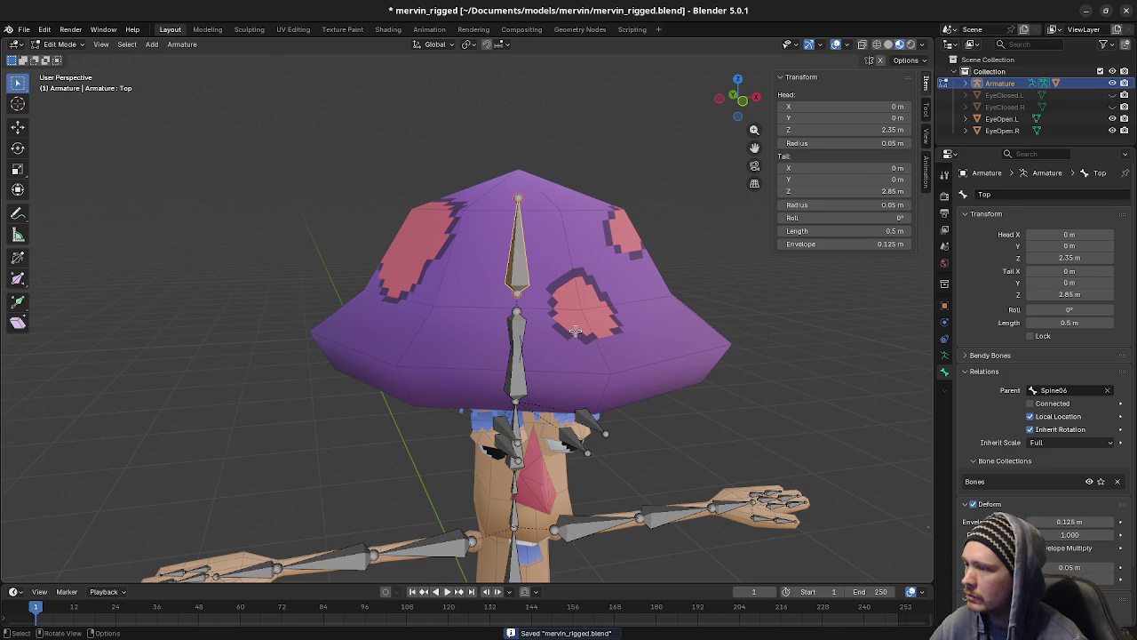
{"action": "key", "text": "Tab"}
{"action": "left_click", "coordinate": [64, 45]}
{"action": "left_click", "coordinate": [71, 85]}
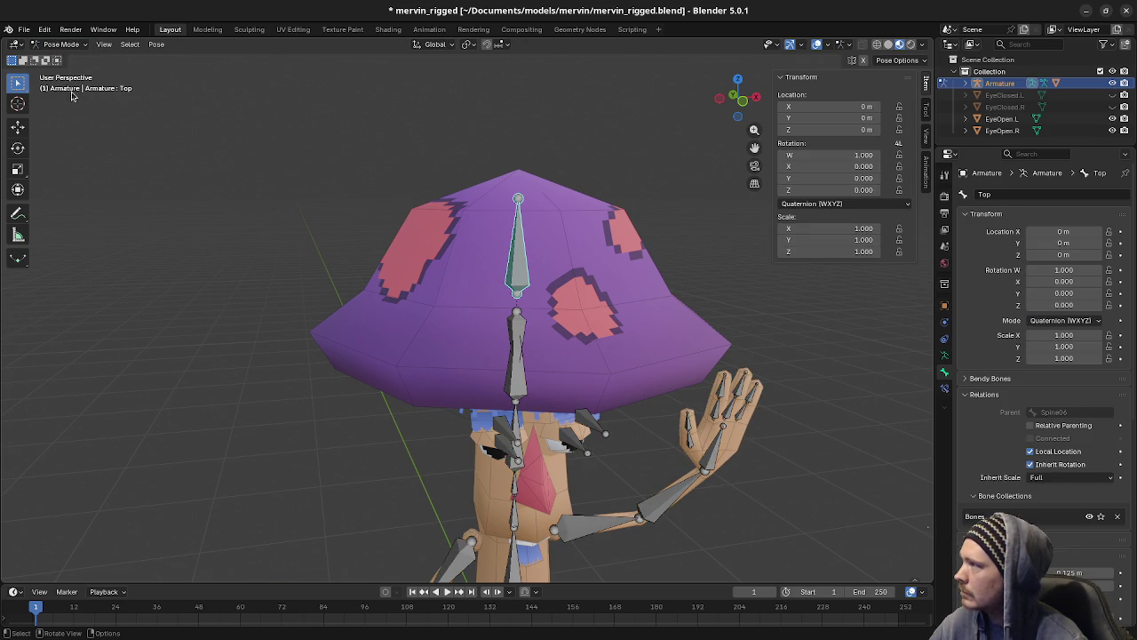
{"action": "key", "text": "a"}
{"action": "key", "text": "alt+r"}
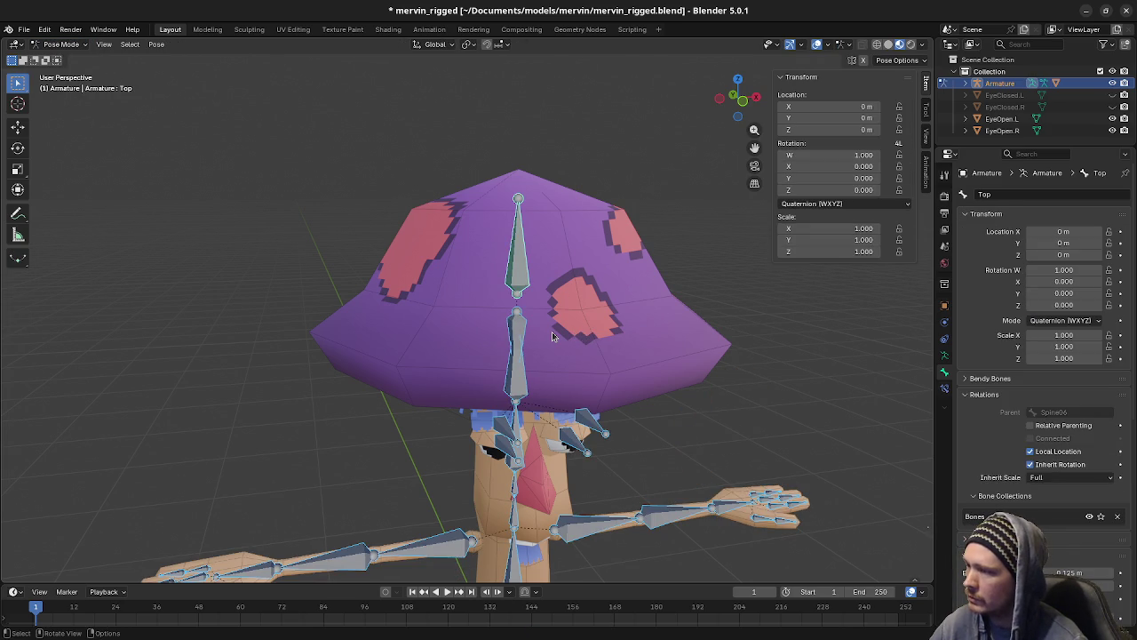
{"action": "scroll", "coordinate": [552, 336], "scroll_direction": "down", "scroll_amount": 4}
{"action": "middle_click_drag", "start_coordinate": [569, 373], "coordinate": [597, 424]}
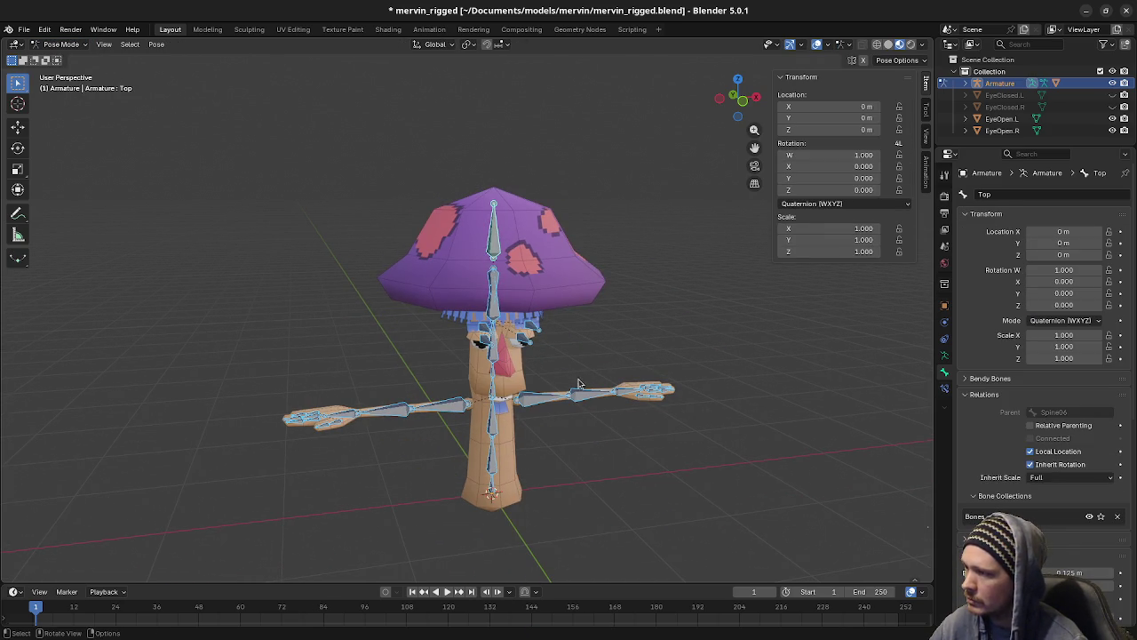
{"action": "key", "text": "alt+a"}
{"action": "key", "text": "a"}
{"action": "left_click", "coordinate": [60, 45]}
{"action": "left_click", "coordinate": [67, 57]}
Step: In Edit Mode on the Body mesh, select only the connected hat pieces, including the underside
{"action": "left_click", "coordinate": [557, 277]}
{"action": "key", "text": "Tab"}
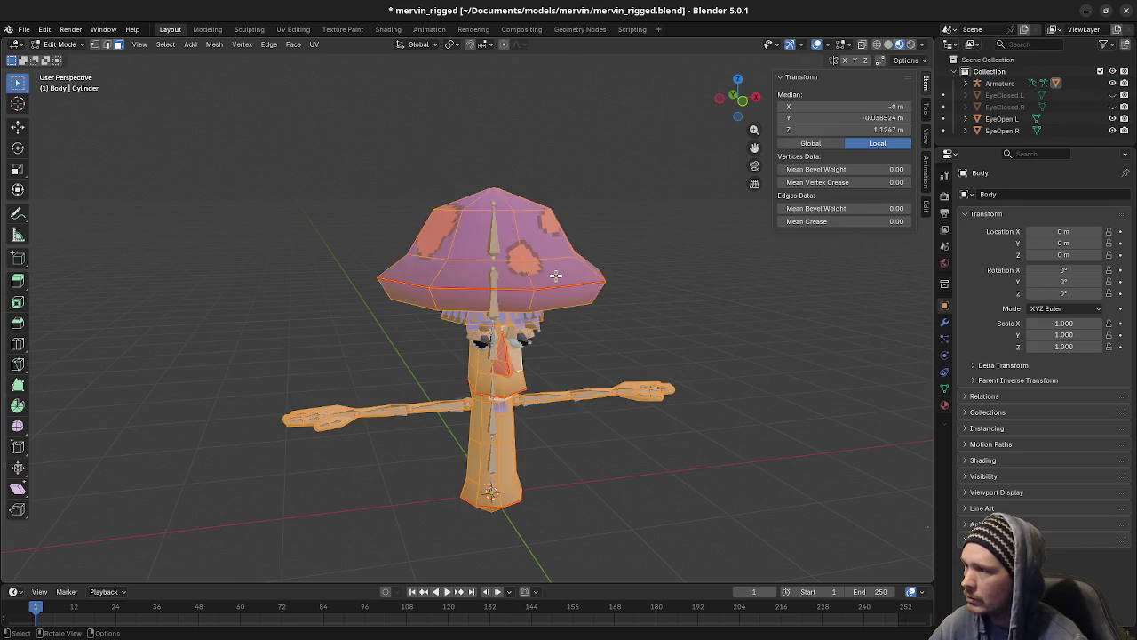
{"action": "key", "text": "alt+a"}
{"action": "key", "text": "l"}
{"action": "middle_click_drag", "start_coordinate": [590, 373], "coordinate": [566, 257]}
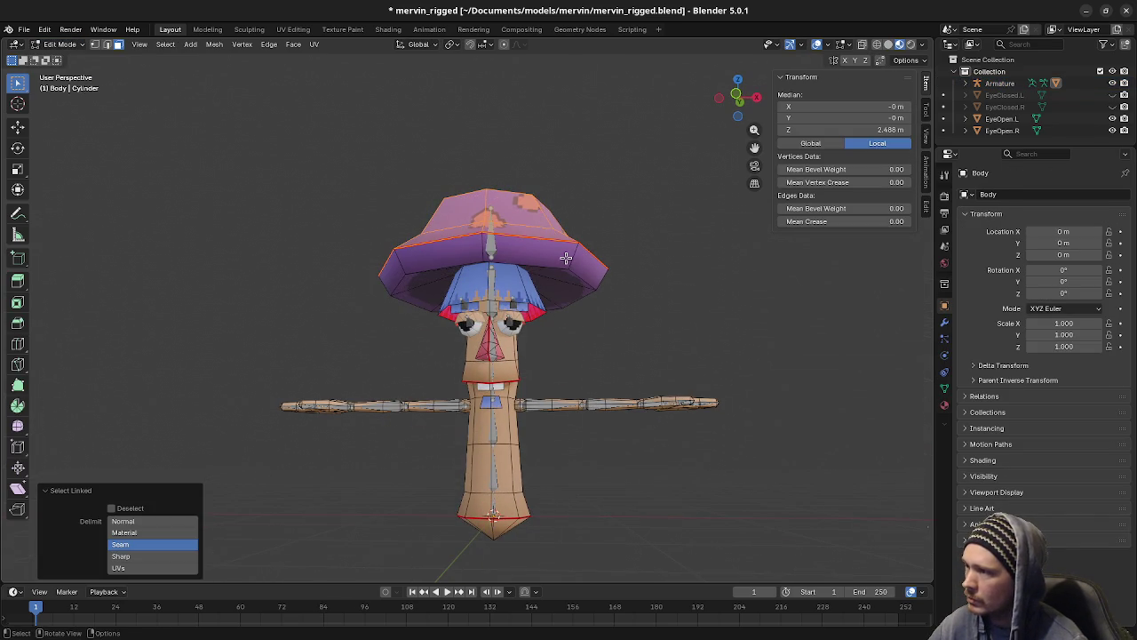
{"action": "key", "text": "l"}
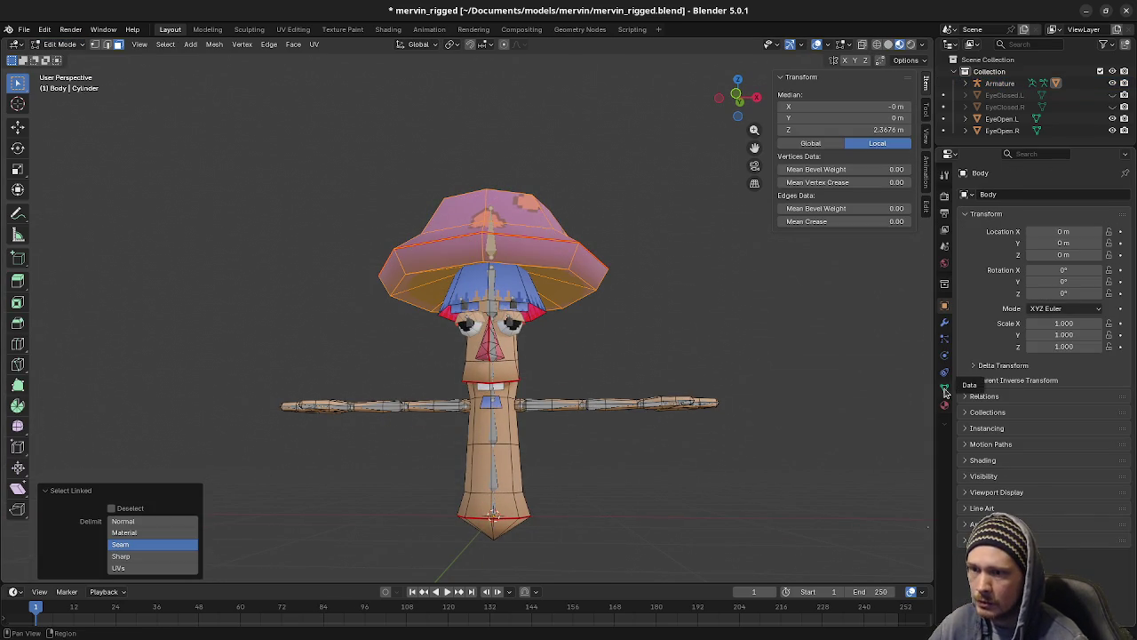
Step: Remove the selected hat vertices from the Root vertex group and the next spine vertex group
{"action": "left_click", "coordinate": [945, 388]}
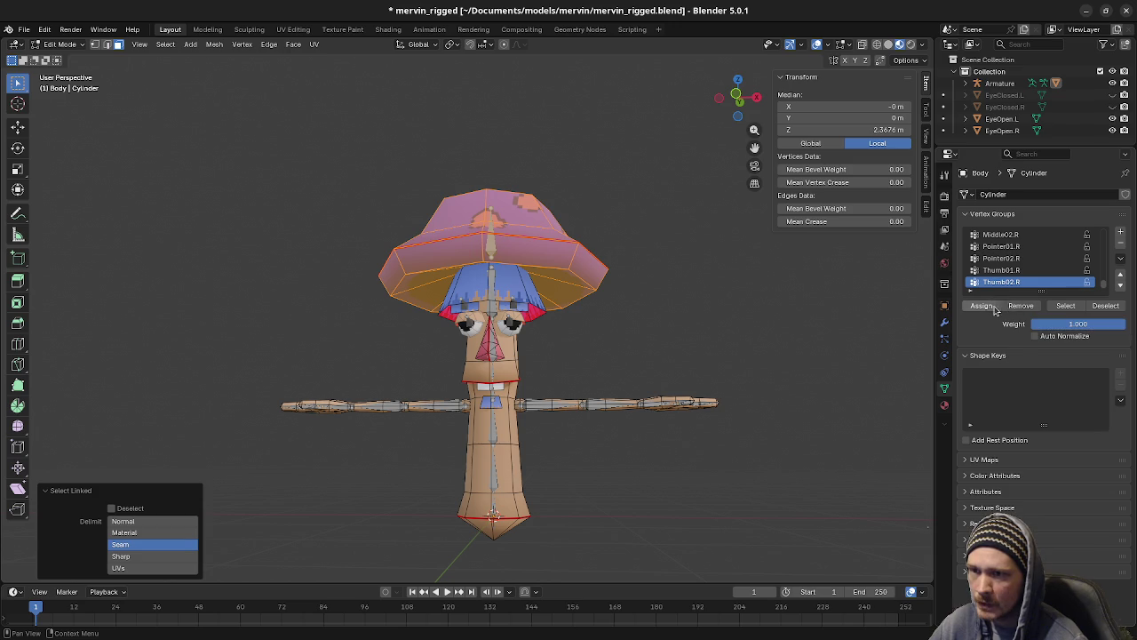
{"action": "scroll", "coordinate": [1031, 271], "scroll_direction": "up", "scroll_amount": 1}
{"action": "scroll", "coordinate": [1030, 271], "scroll_direction": "up", "scroll_amount": 2}
{"action": "scroll", "coordinate": [1028, 265], "scroll_direction": "up", "scroll_amount": 3}
{"action": "scroll", "coordinate": [1024, 256], "scroll_direction": "up", "scroll_amount": 2}
{"action": "left_click", "coordinate": [996, 246]}
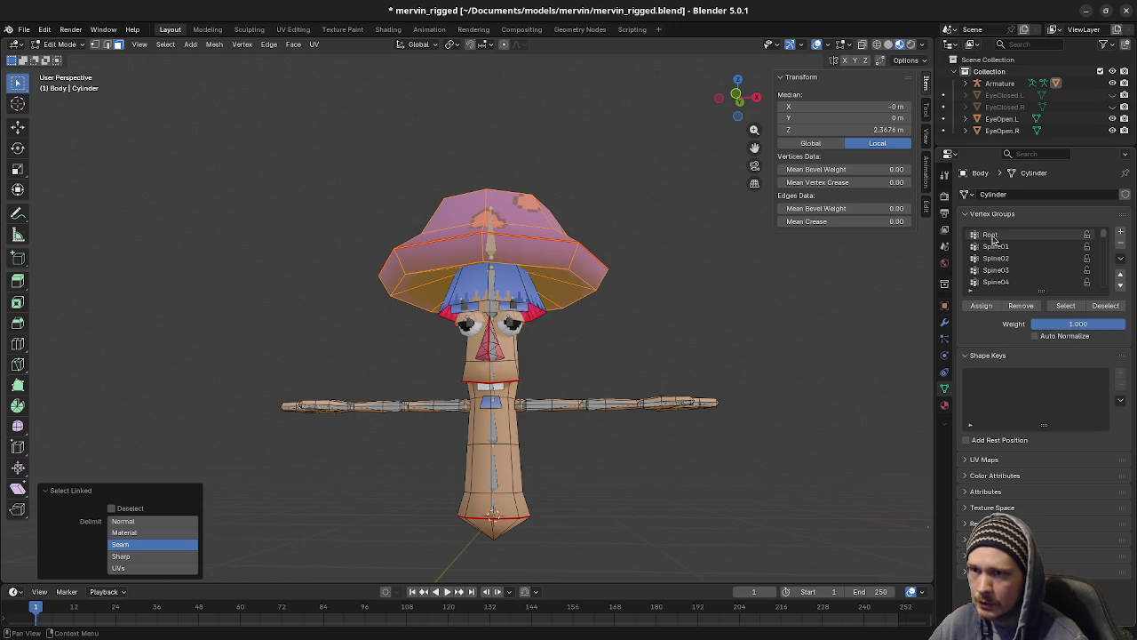
{"action": "left_click", "coordinate": [1020, 305]}
{"action": "left_click", "coordinate": [1021, 257]}
{"action": "left_click", "coordinate": [1021, 304]}
Step: Go through the Spine04, Spine06, Hair, Eye.R and EyeBrow.R vertex groups
{"action": "left_click", "coordinate": [1014, 281]}
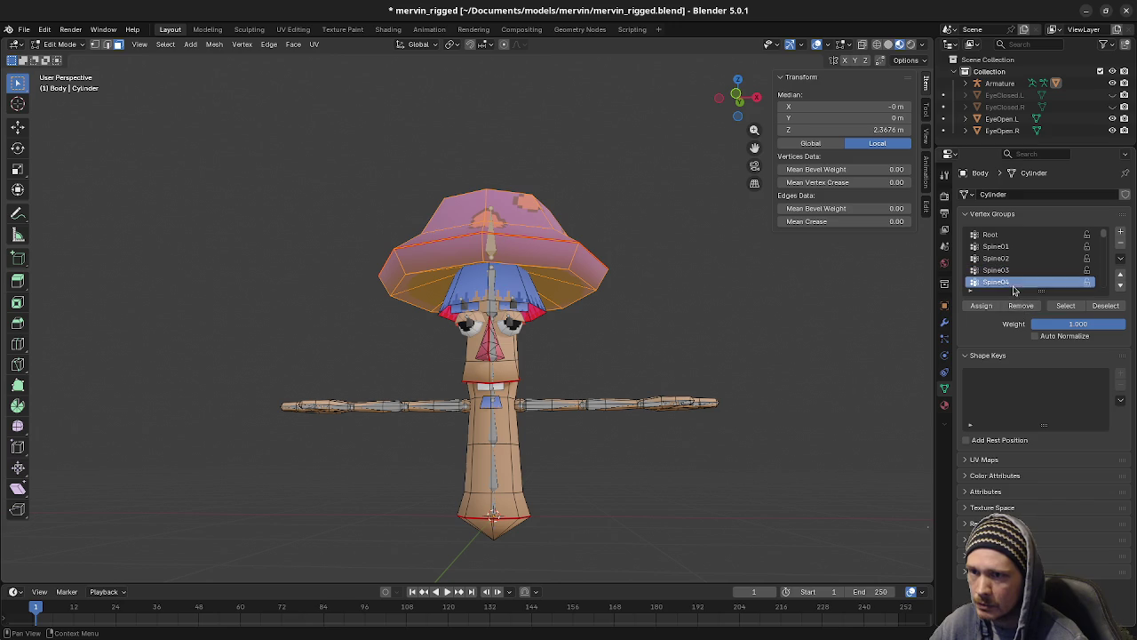
{"action": "scroll", "coordinate": [1012, 282], "scroll_direction": "down", "scroll_amount": 2}
{"action": "left_click", "coordinate": [1013, 282]}
{"action": "scroll", "coordinate": [1010, 285], "scroll_direction": "down", "scroll_amount": 2}
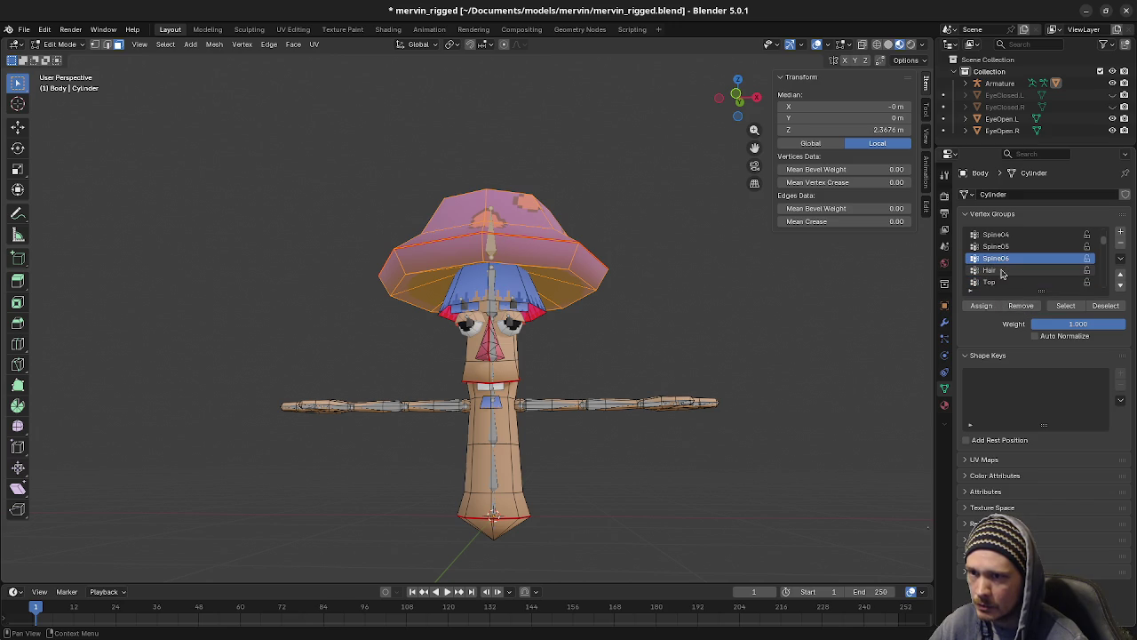
{"action": "left_click", "coordinate": [1001, 271]}
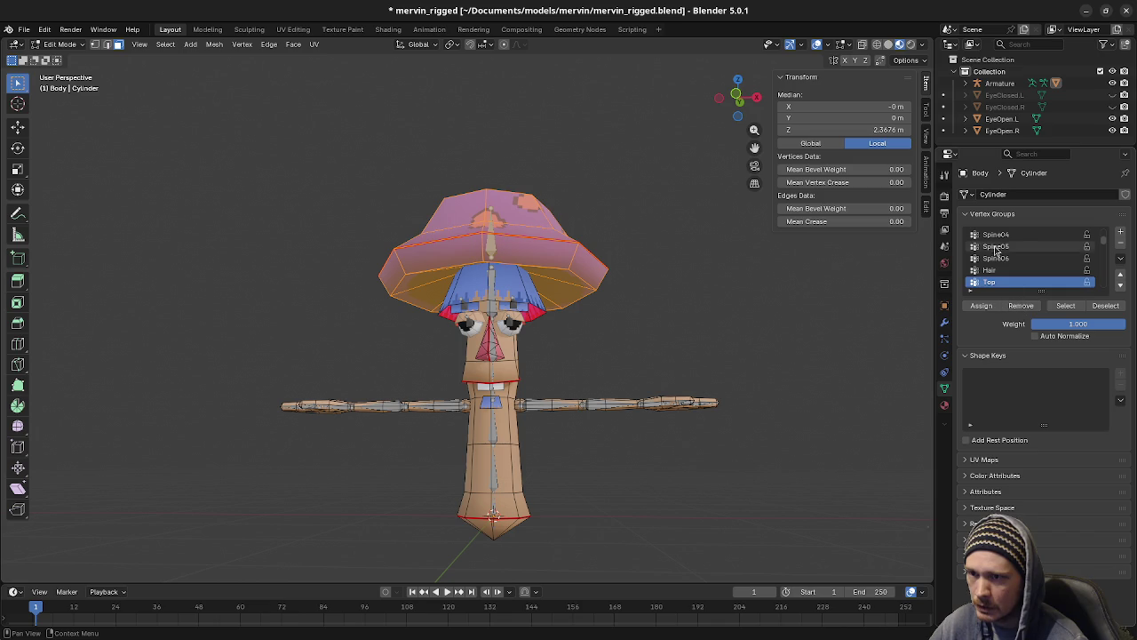
{"action": "scroll", "coordinate": [1008, 276], "scroll_direction": "down", "scroll_amount": 3}
{"action": "left_click", "coordinate": [1006, 270]}
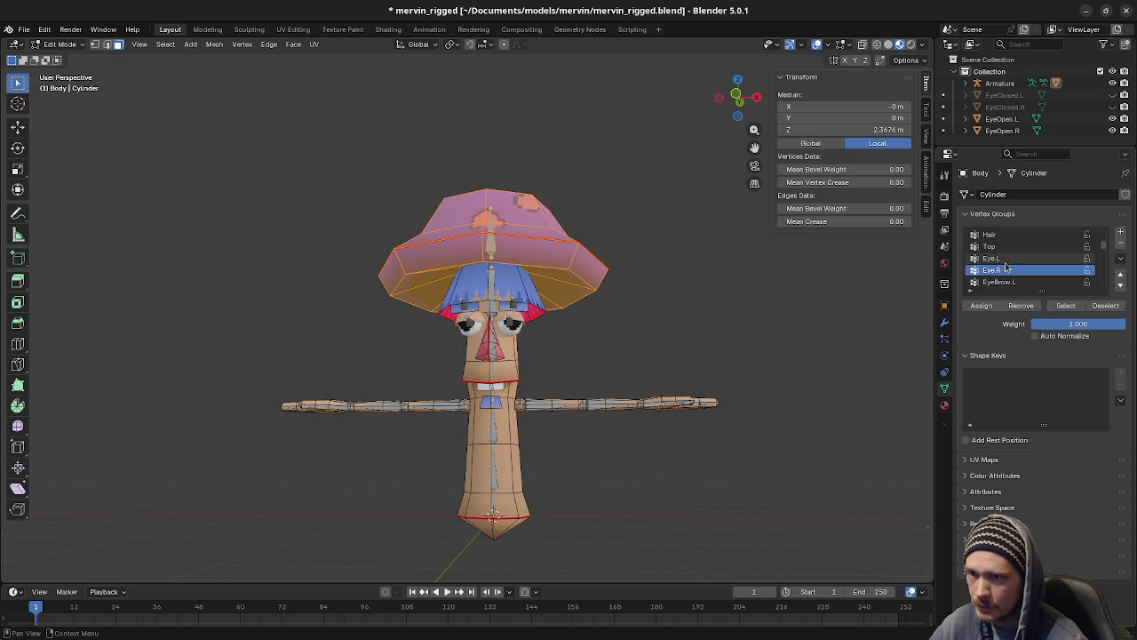
{"action": "scroll", "coordinate": [1013, 267], "scroll_direction": "down", "scroll_amount": 3}
{"action": "left_click", "coordinate": [1009, 259]}
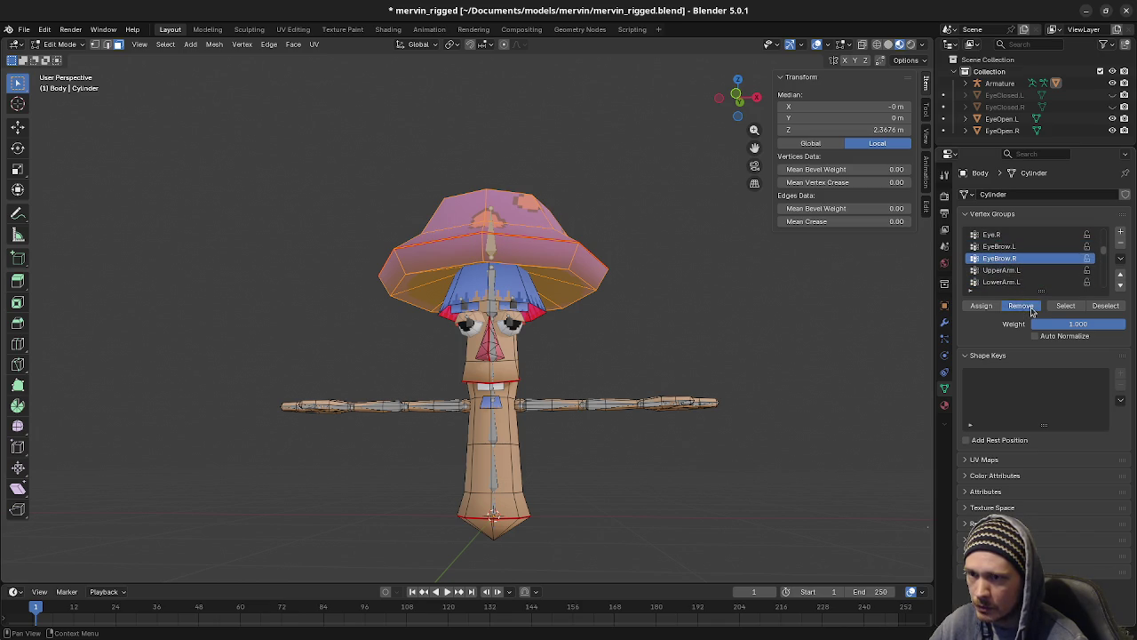
{"action": "scroll", "coordinate": [1015, 280], "scroll_direction": "down", "scroll_amount": 2}
Step: Go through the Pinky01.L, Pinky02.L, Middle01.L and Thumb02.L vertex groups, cancelling an accidental rename
{"action": "left_click", "coordinate": [1014, 281]}
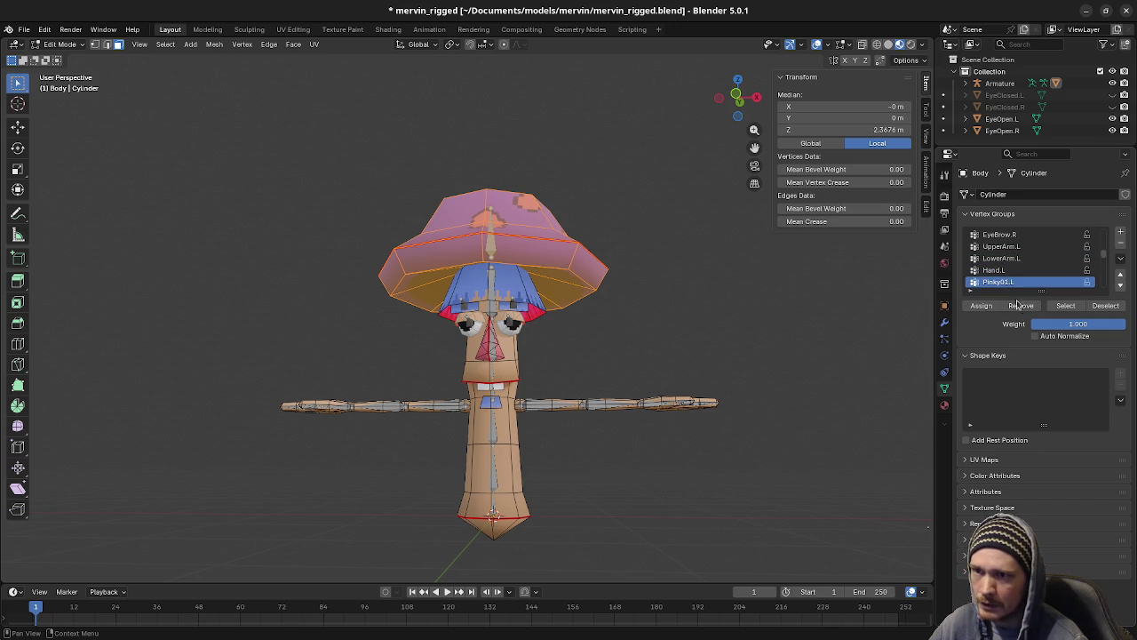
{"action": "scroll", "coordinate": [1010, 271], "scroll_direction": "down", "scroll_amount": 1}
{"action": "left_click", "coordinate": [1001, 283]}
{"action": "scroll", "coordinate": [1009, 276], "scroll_direction": "down", "scroll_amount": 2}
{"action": "left_click", "coordinate": [1009, 270]}
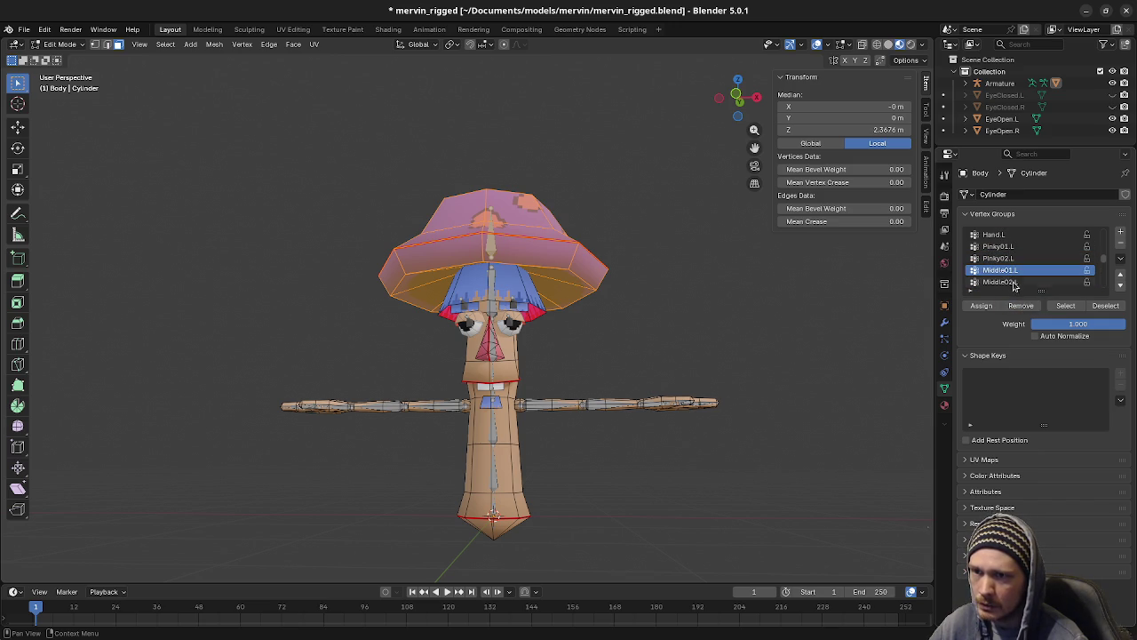
{"action": "scroll", "coordinate": [1009, 270], "scroll_direction": "down", "scroll_amount": 2}
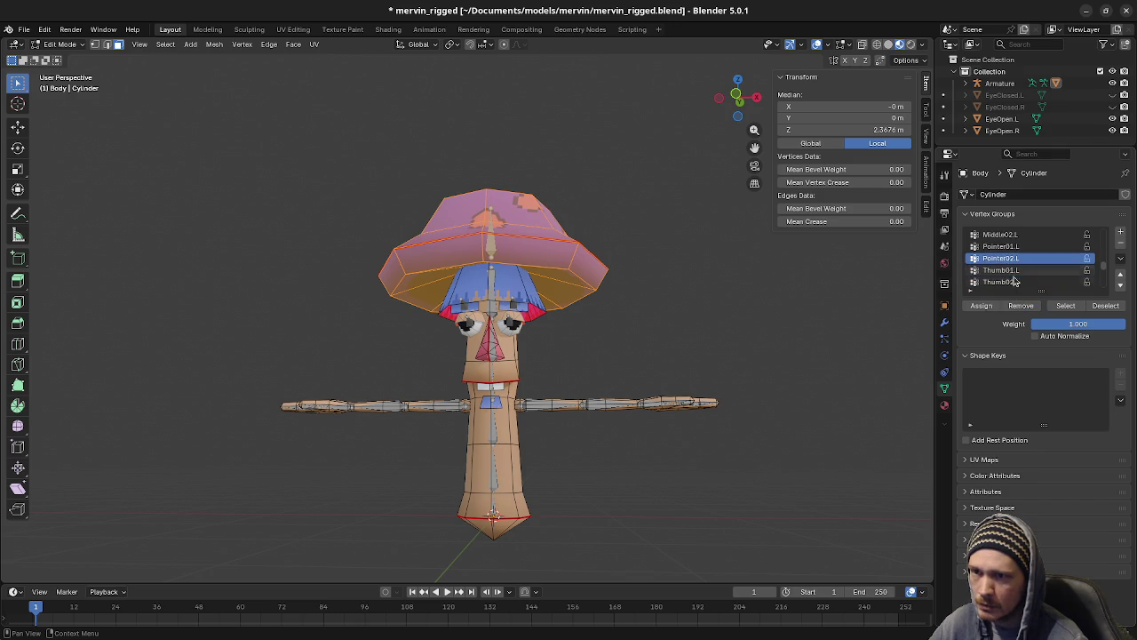
{"action": "double_click", "coordinate": [1010, 283]}
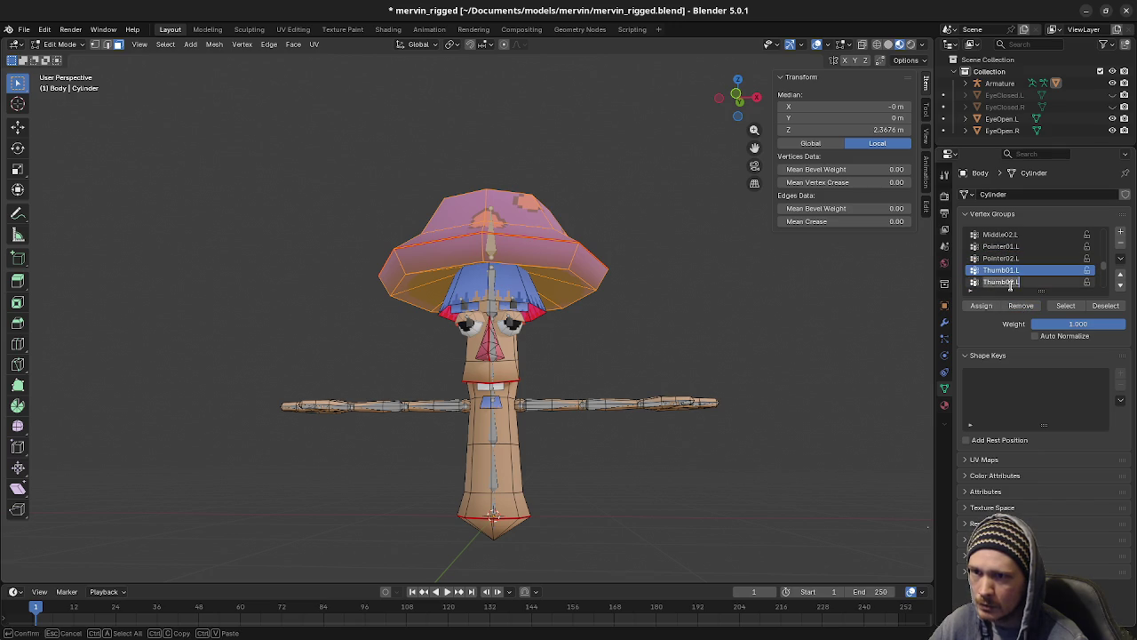
{"action": "key", "text": "Return"}
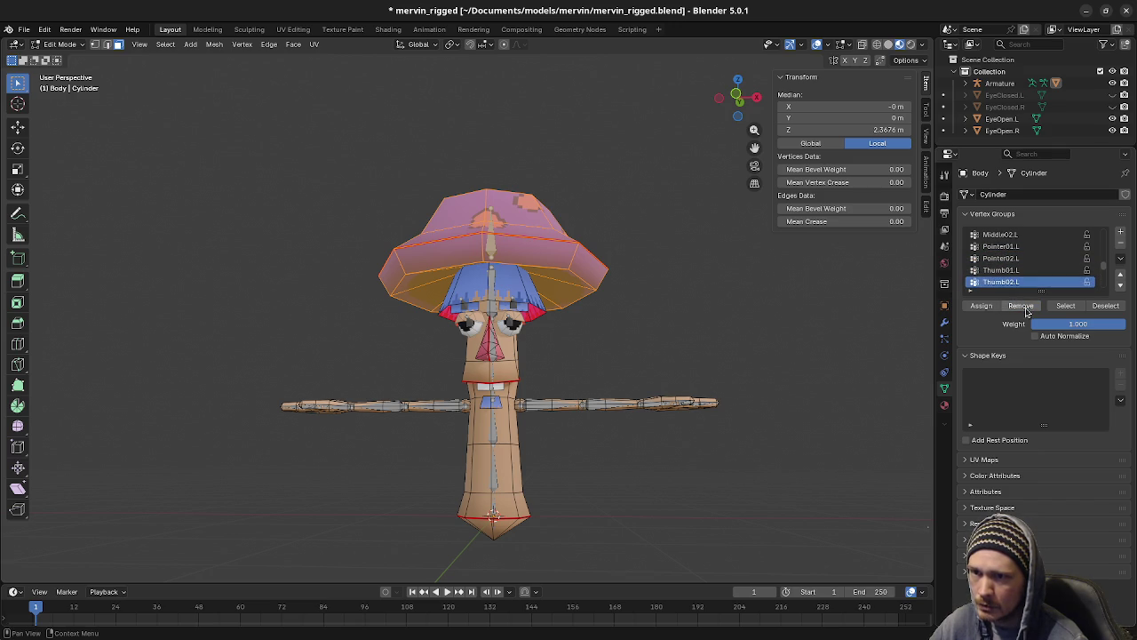
Step: Go through the UpperArm.R, Hand.R, Pinky02.R, Middle02.R, Pointer01.R and Thumb02.R vertex groups
{"action": "scroll", "coordinate": [1010, 277], "scroll_direction": "down", "scroll_amount": 2}
{"action": "left_click", "coordinate": [1004, 270]}
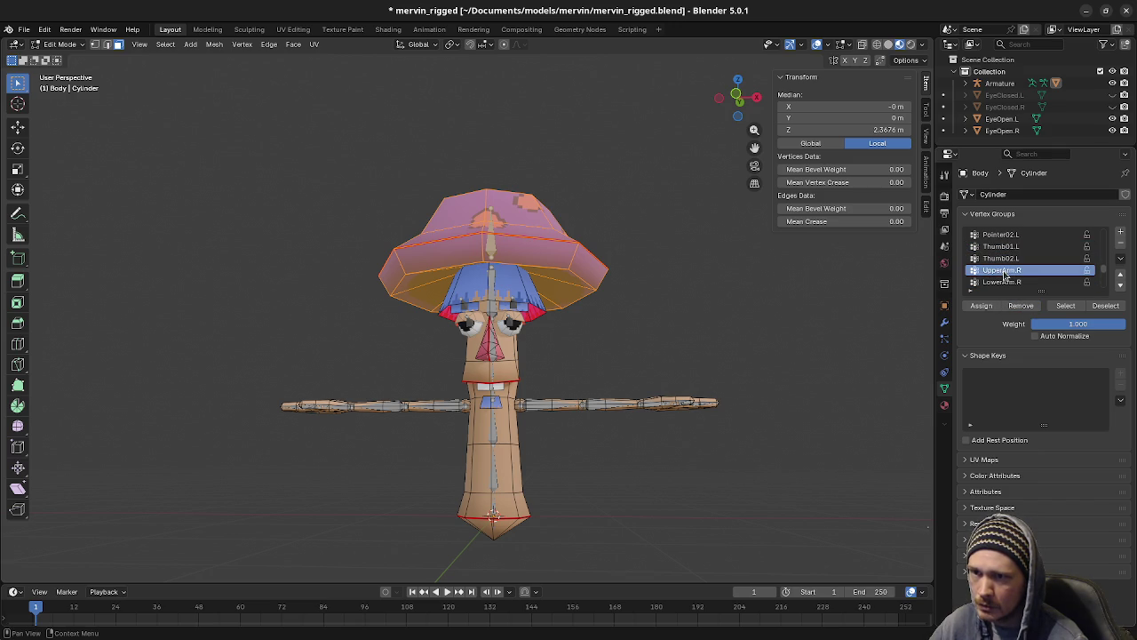
{"action": "scroll", "coordinate": [1013, 269], "scroll_direction": "down", "scroll_amount": 2}
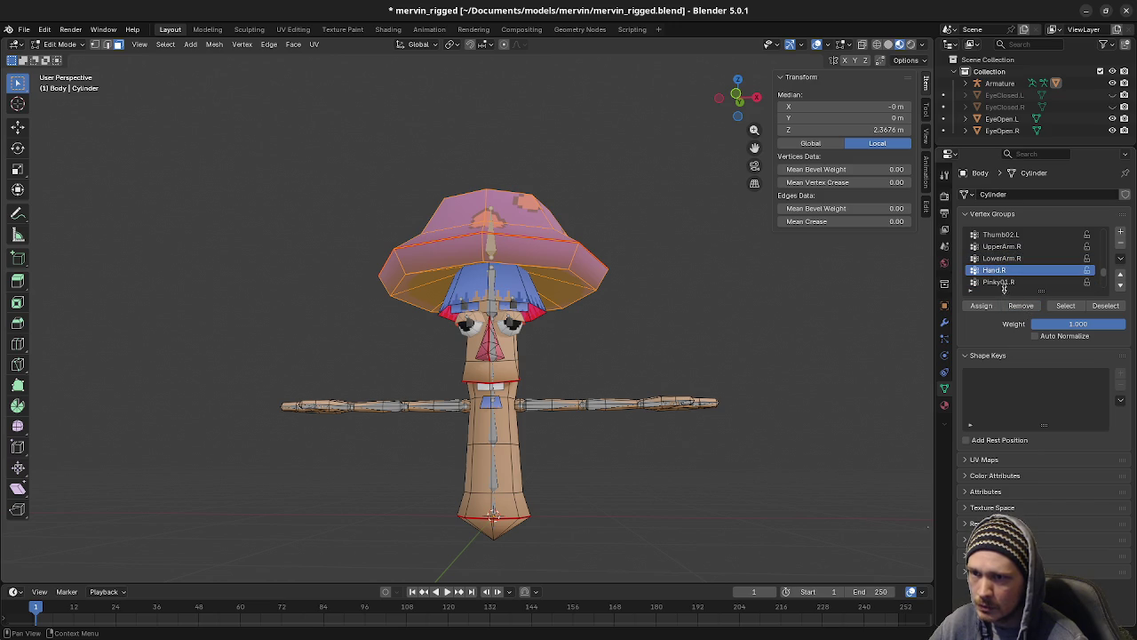
{"action": "left_click", "coordinate": [1003, 270]}
{"action": "scroll", "coordinate": [1004, 273], "scroll_direction": "down", "scroll_amount": 2}
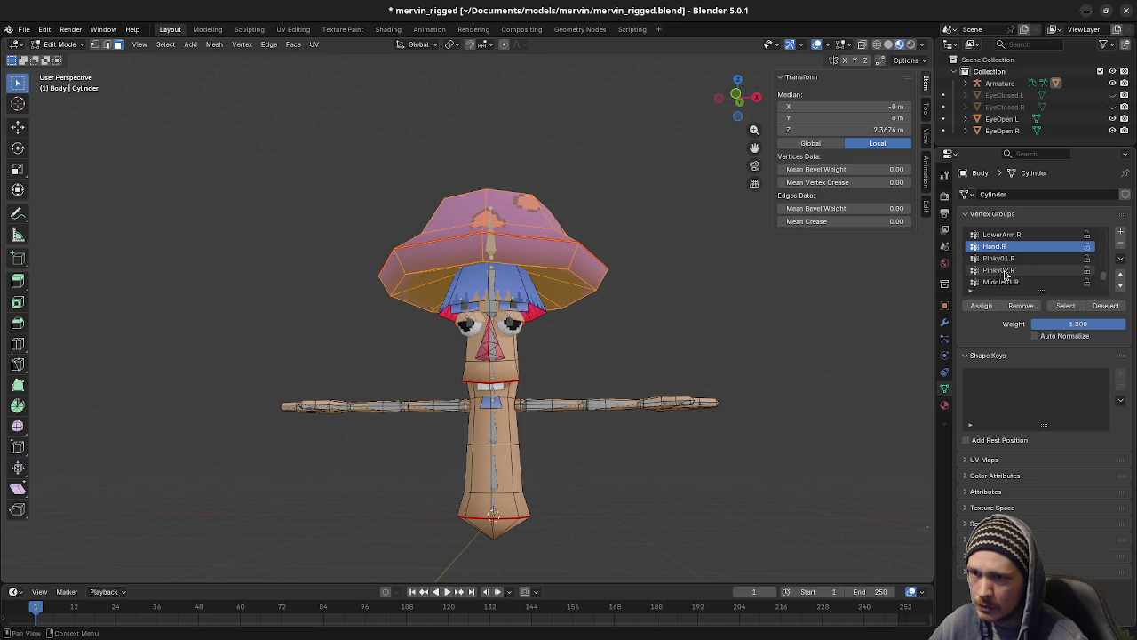
{"action": "left_click", "coordinate": [999, 271]}
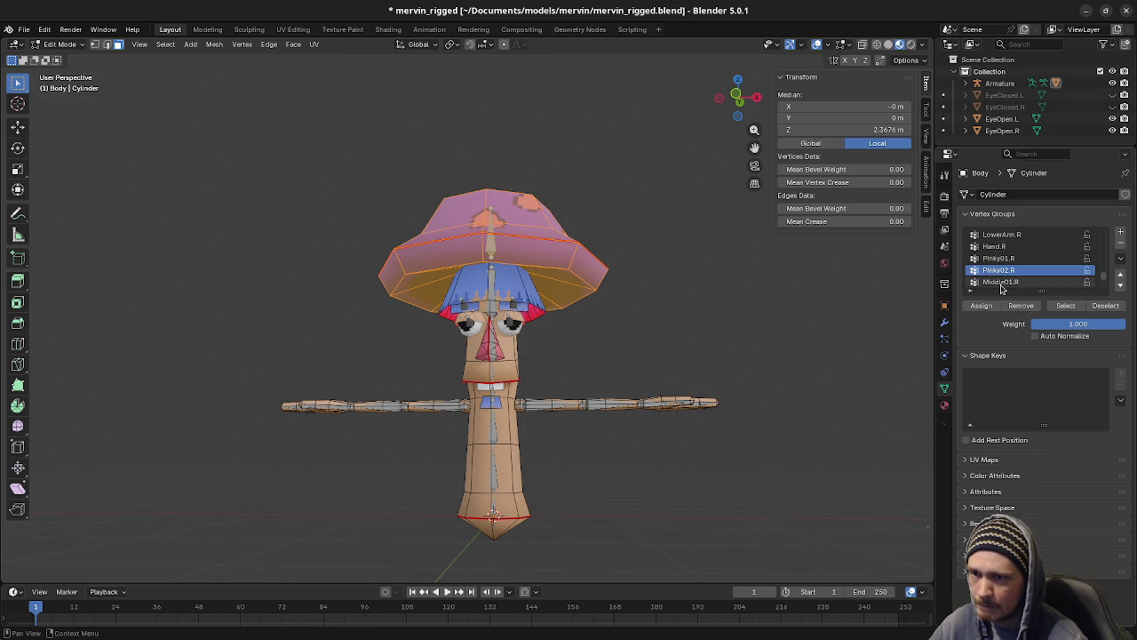
{"action": "scroll", "coordinate": [1009, 265], "scroll_direction": "down", "scroll_amount": 2}
{"action": "left_click", "coordinate": [997, 271]}
{"action": "scroll", "coordinate": [1011, 257], "scroll_direction": "down", "scroll_amount": 2}
{"action": "left_click", "coordinate": [1004, 258]}
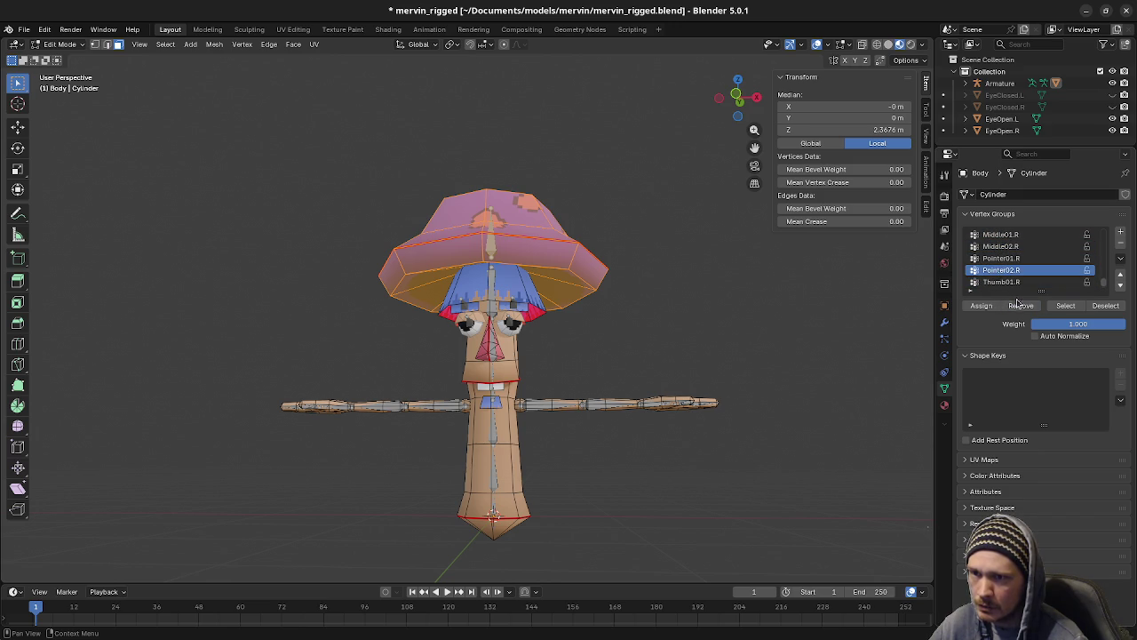
{"action": "scroll", "coordinate": [1013, 266], "scroll_direction": "down", "scroll_amount": 1}
{"action": "left_click", "coordinate": [1002, 282]}
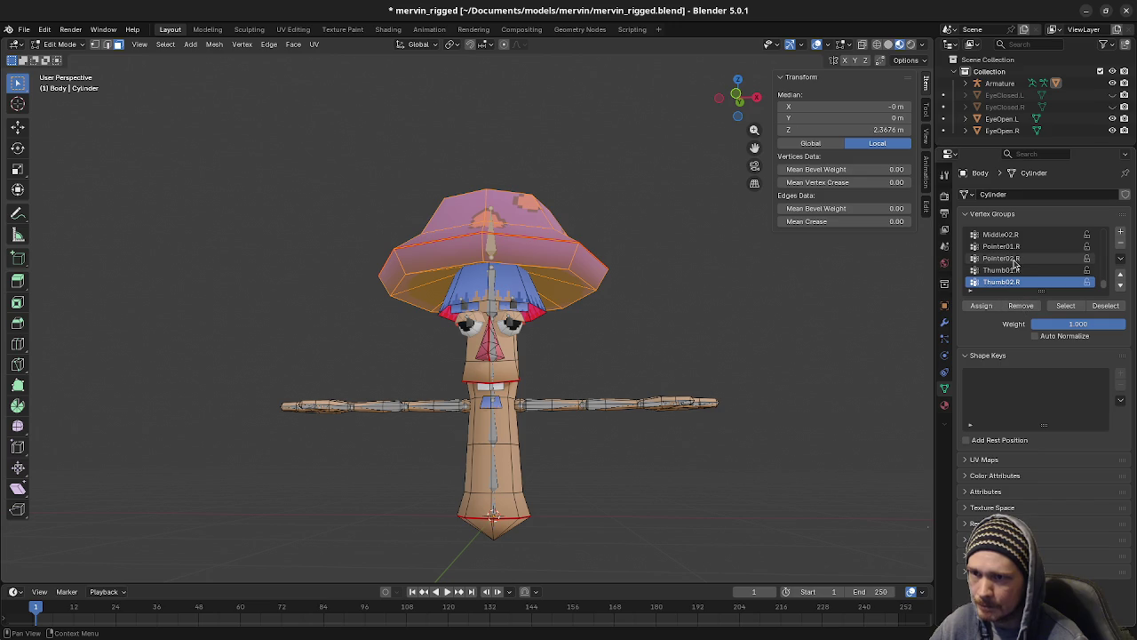
Step: Return to the top of the vertex group list and make Top the active group
{"action": "scroll", "coordinate": [1015, 261], "scroll_direction": "up", "scroll_amount": 3}
{"action": "scroll", "coordinate": [1015, 260], "scroll_direction": "up", "scroll_amount": 3}
{"action": "scroll", "coordinate": [1015, 261], "scroll_direction": "up", "scroll_amount": 3}
{"action": "scroll", "coordinate": [1014, 262], "scroll_direction": "up", "scroll_amount": 4}
{"action": "scroll", "coordinate": [1015, 263], "scroll_direction": "up", "scroll_amount": 2}
{"action": "scroll", "coordinate": [1015, 263], "scroll_direction": "up", "scroll_amount": 2}
{"action": "scroll", "coordinate": [1015, 263], "scroll_direction": "up", "scroll_amount": 1}
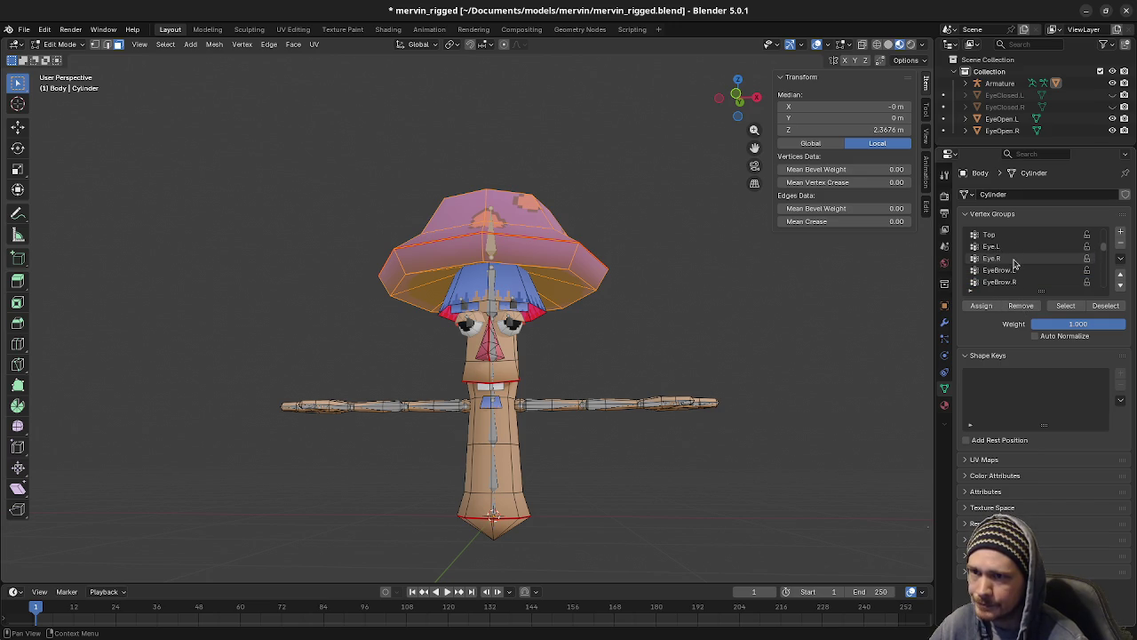
{"action": "left_click", "coordinate": [993, 249]}
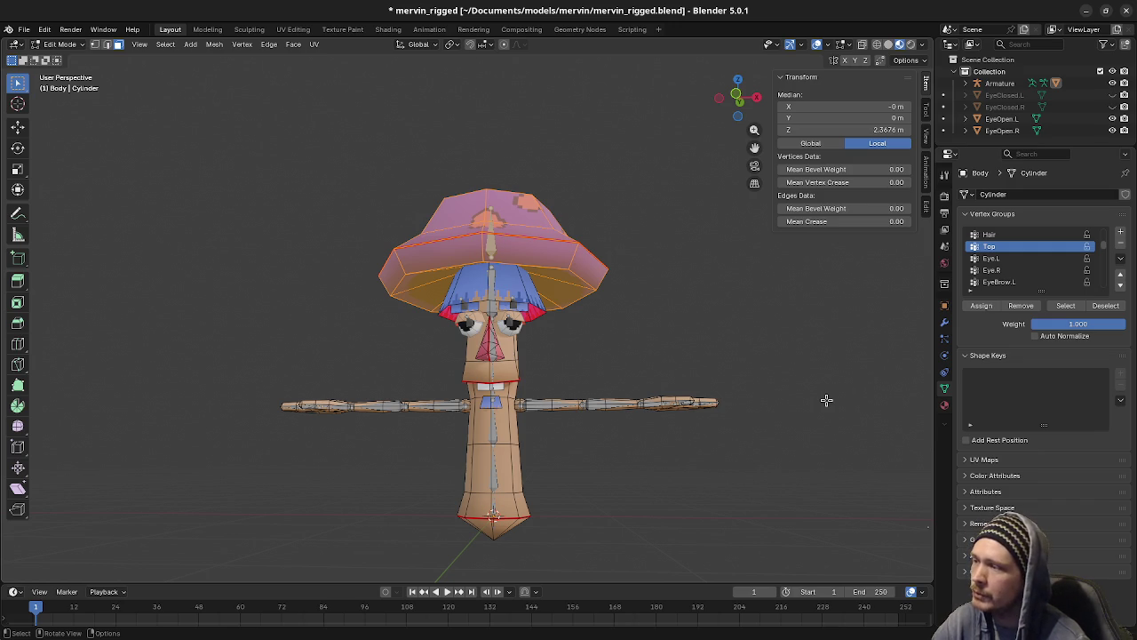
{"action": "mouse_move", "coordinate": [657, 382]}
{"action": "middle_mouse_down"}
{"action": "mouse_move", "coordinate": [641, 378]}
{"action": "mouse_move", "coordinate": [711, 397]}
{"action": "middle_mouse_up"}
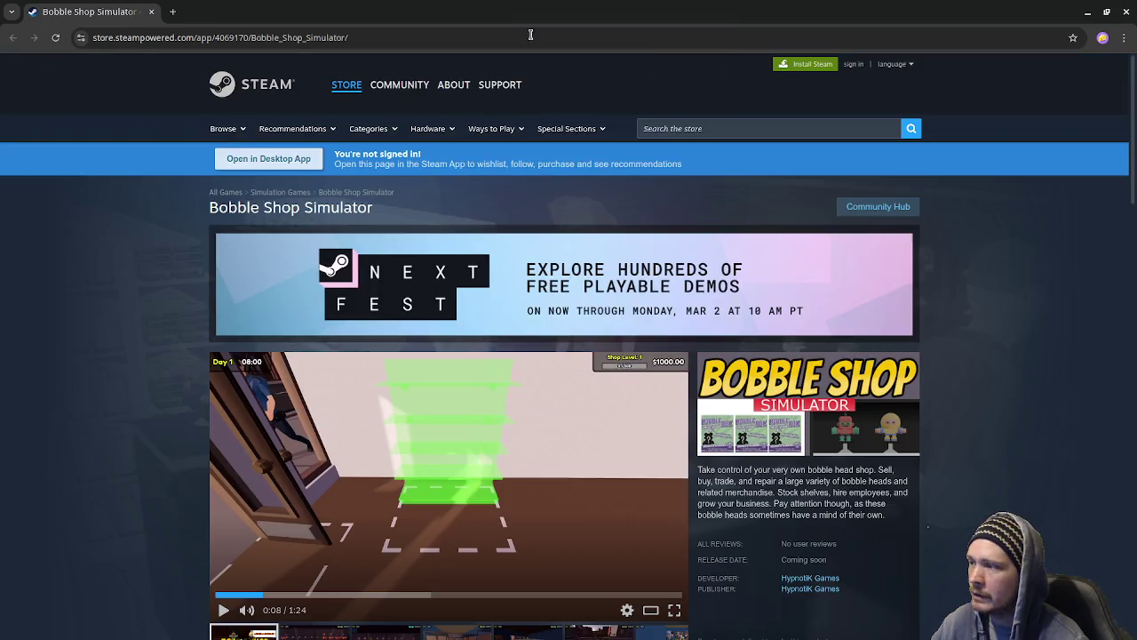
Step: Scroll up and down through the Bobble Shop Simulator Steam store page
{"action": "scroll", "coordinate": [193, 448], "scroll_direction": "down", "scroll_amount": 3}
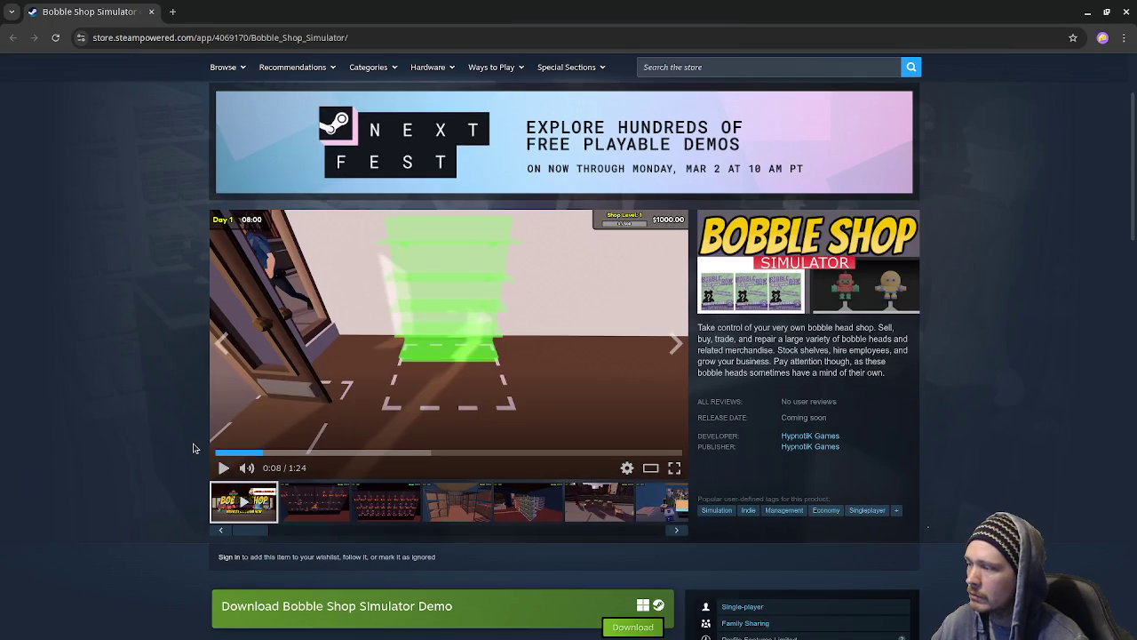
{"action": "scroll", "coordinate": [393, 542], "scroll_direction": "down", "scroll_amount": 2}
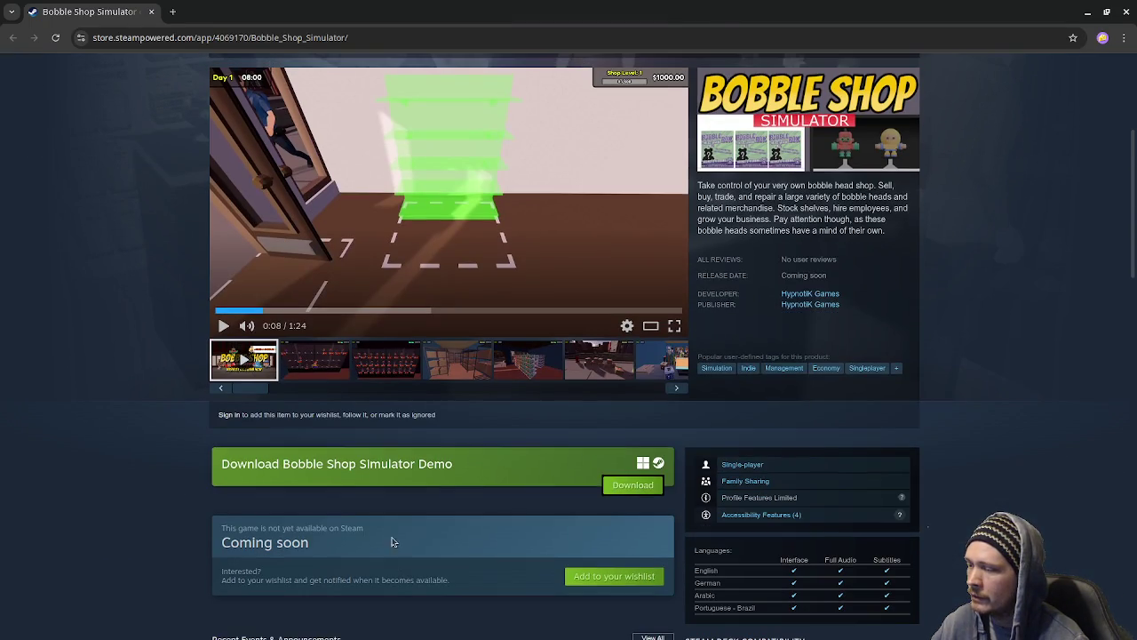
{"action": "scroll", "coordinate": [444, 506], "scroll_direction": "up", "scroll_amount": 4}
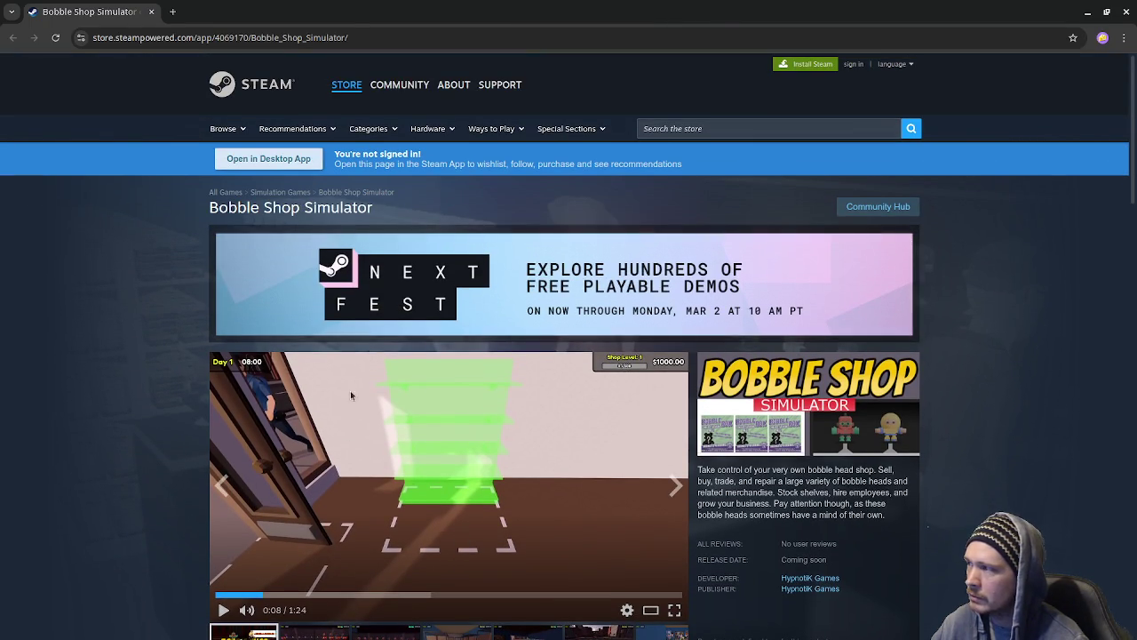
{"action": "scroll", "coordinate": [475, 444], "scroll_direction": "down", "scroll_amount": 3}
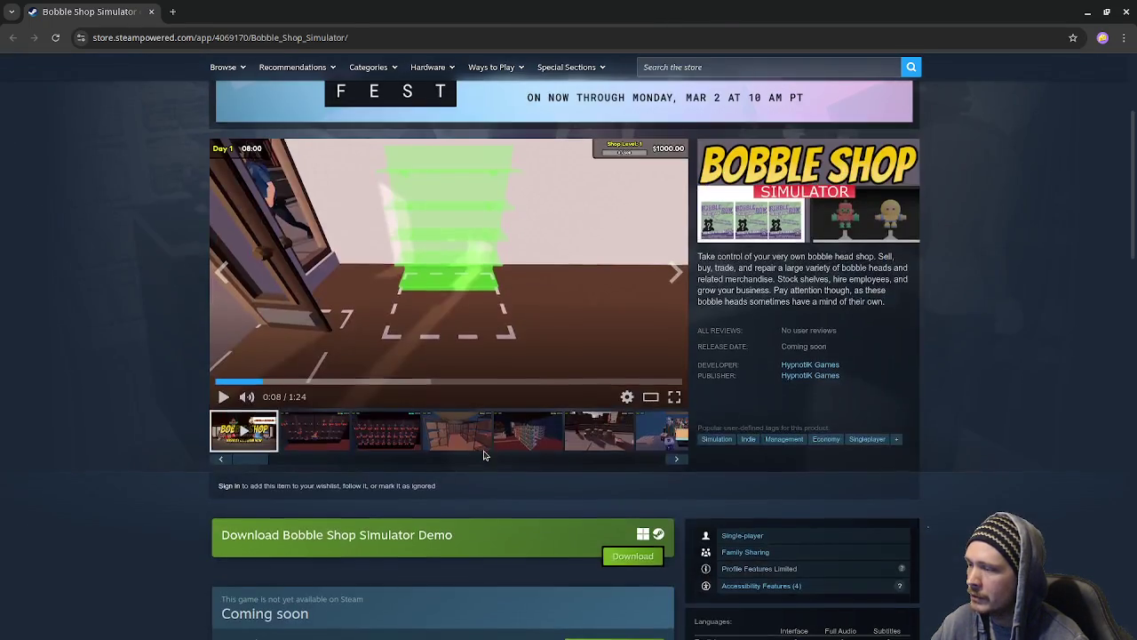
{"action": "scroll", "coordinate": [485, 454], "scroll_direction": "down", "scroll_amount": 4}
{"action": "scroll", "coordinate": [485, 454], "scroll_direction": "down", "scroll_amount": 2}
{"action": "scroll", "coordinate": [485, 454], "scroll_direction": "down", "scroll_amount": 2}
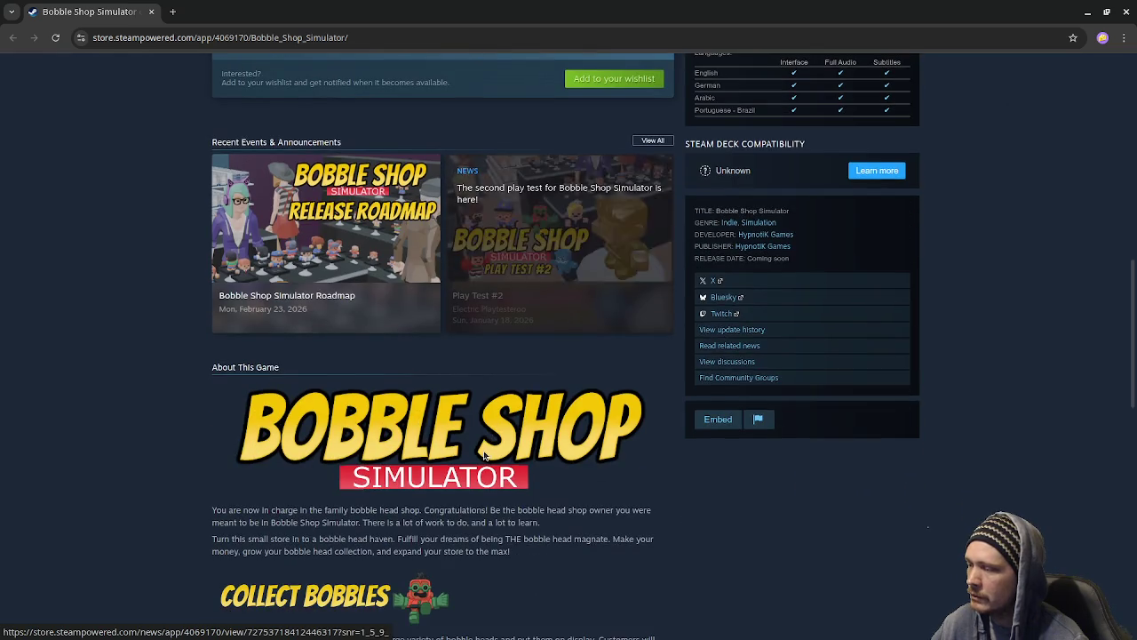
{"action": "scroll", "coordinate": [483, 455], "scroll_direction": "up", "scroll_amount": 5}
{"action": "scroll", "coordinate": [484, 455], "scroll_direction": "up", "scroll_amount": 5}
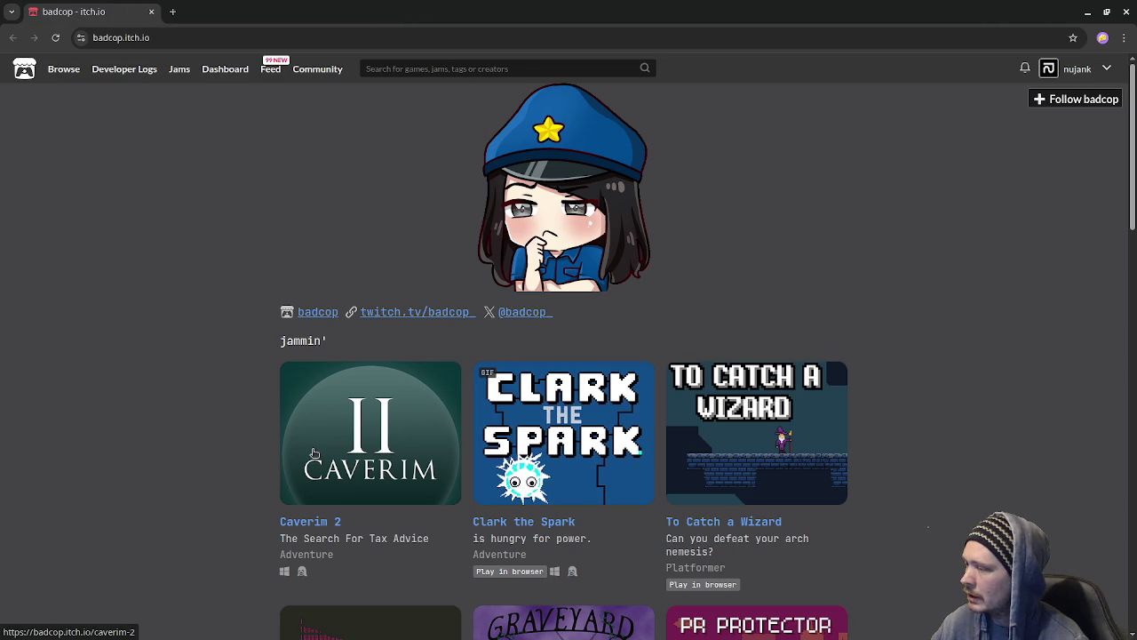
Step: Scroll through the developer's itch.io game grid, including Caverim 2 and Graveyard Shift
{"action": "scroll", "coordinate": [239, 515], "scroll_direction": "down", "scroll_amount": 4}
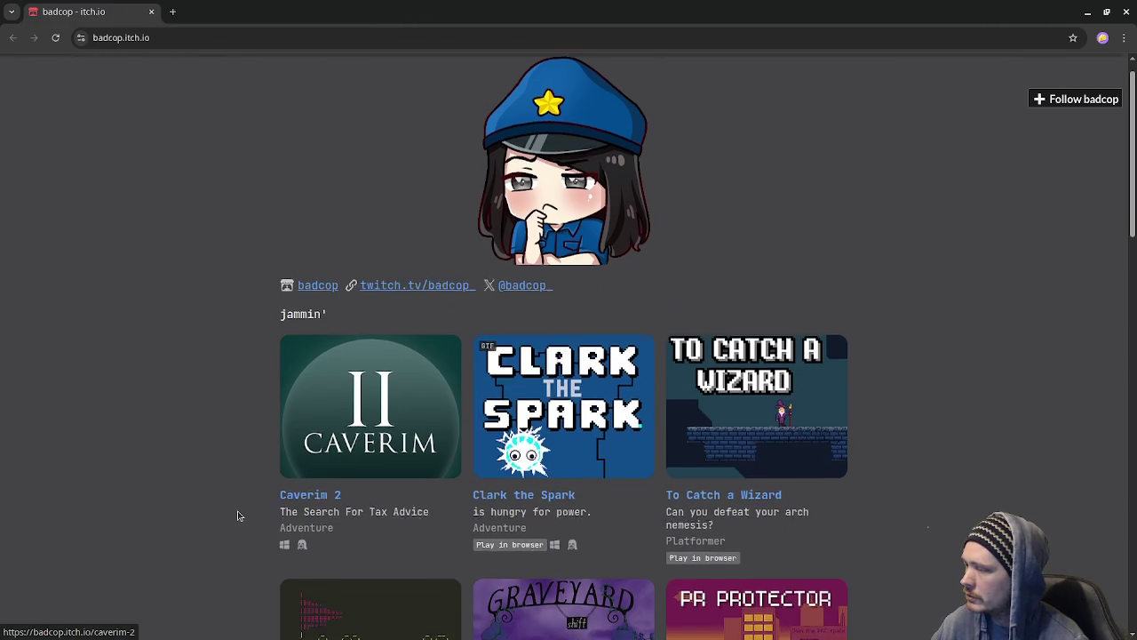
{"action": "scroll", "coordinate": [238, 515], "scroll_direction": "down", "scroll_amount": 2}
{"action": "scroll", "coordinate": [236, 515], "scroll_direction": "up", "scroll_amount": 2}
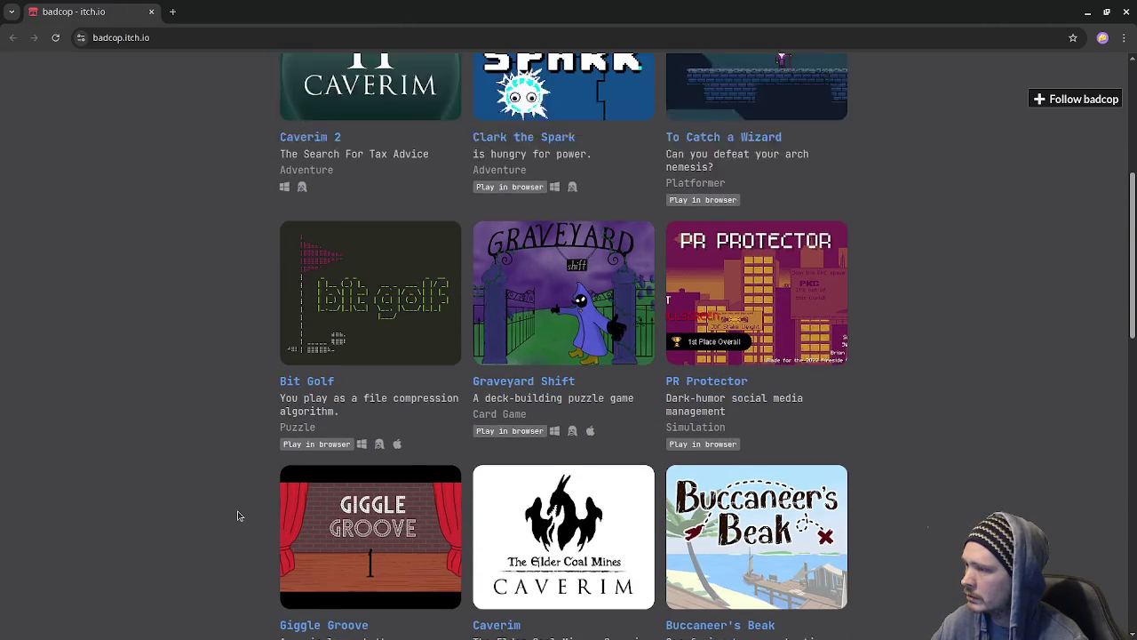
{"action": "scroll", "coordinate": [274, 549], "scroll_direction": "up", "scroll_amount": 1}
{"action": "scroll", "coordinate": [595, 530], "scroll_direction": "down", "scroll_amount": 3}
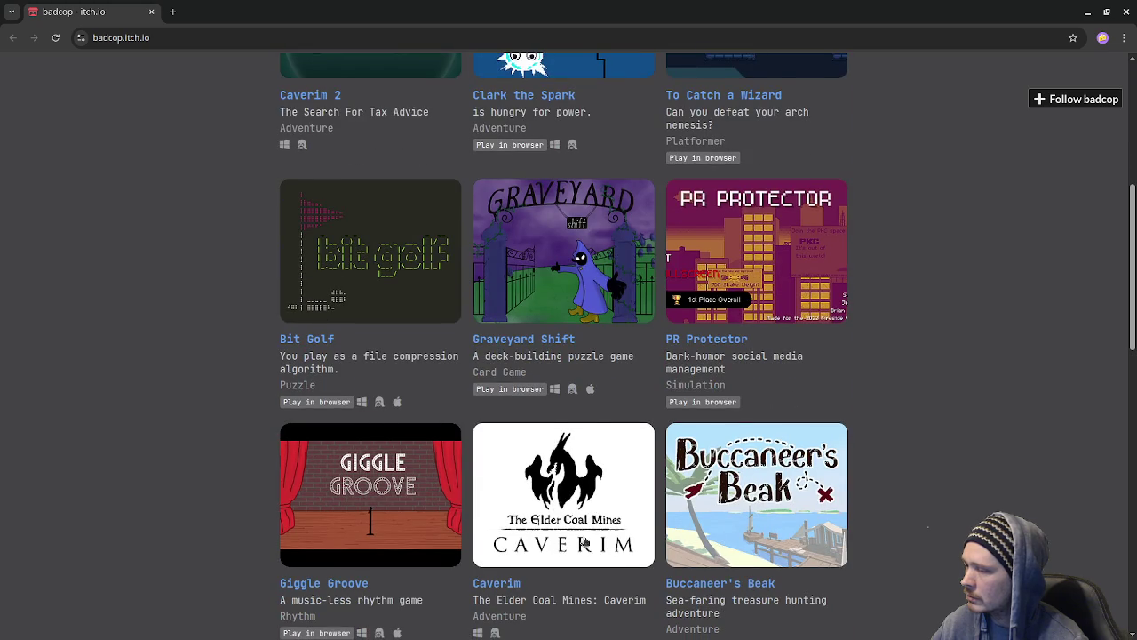
{"action": "scroll", "coordinate": [585, 542], "scroll_direction": "up", "scroll_amount": 4}
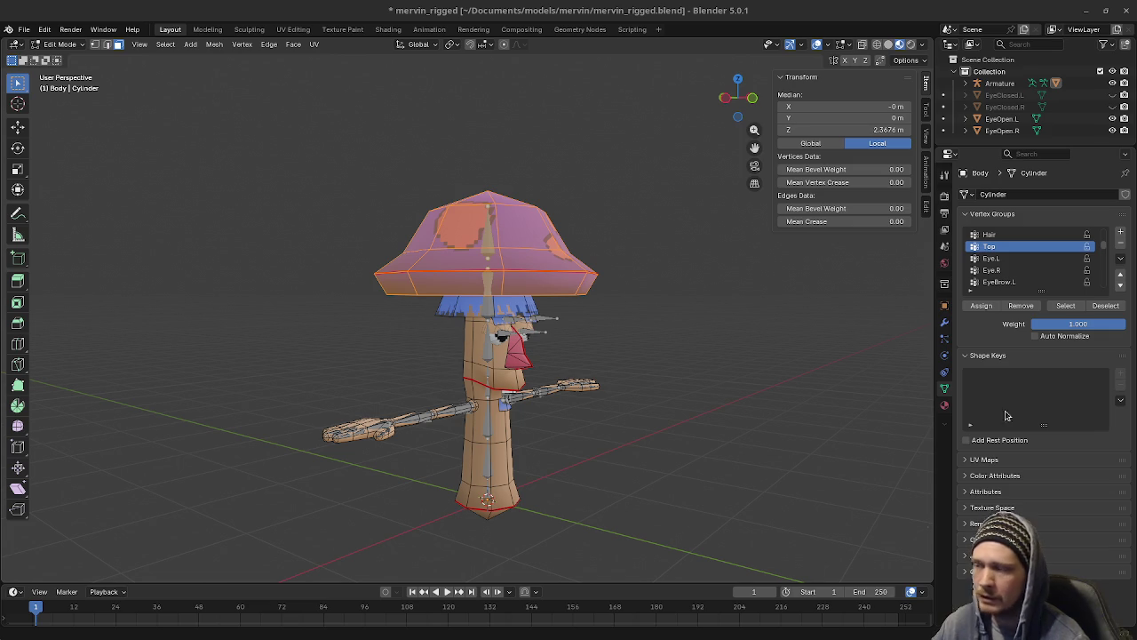
Step: Select the armature's Top bone inside the hat and switch the armature to Pose Mode
{"action": "scroll", "coordinate": [642, 397], "scroll_direction": "up", "scroll_amount": 4}
{"action": "scroll", "coordinate": [665, 350], "scroll_direction": "down", "scroll_amount": 1}
{"action": "scroll", "coordinate": [665, 350], "scroll_direction": "down", "scroll_amount": 1}
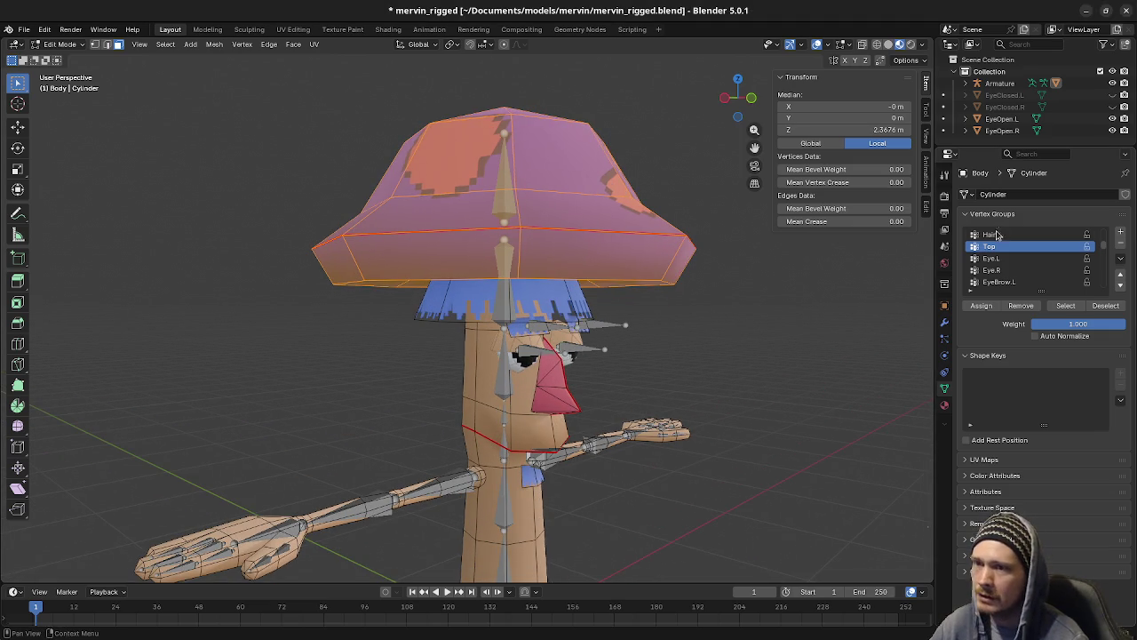
{"action": "key", "text": "Tab"}
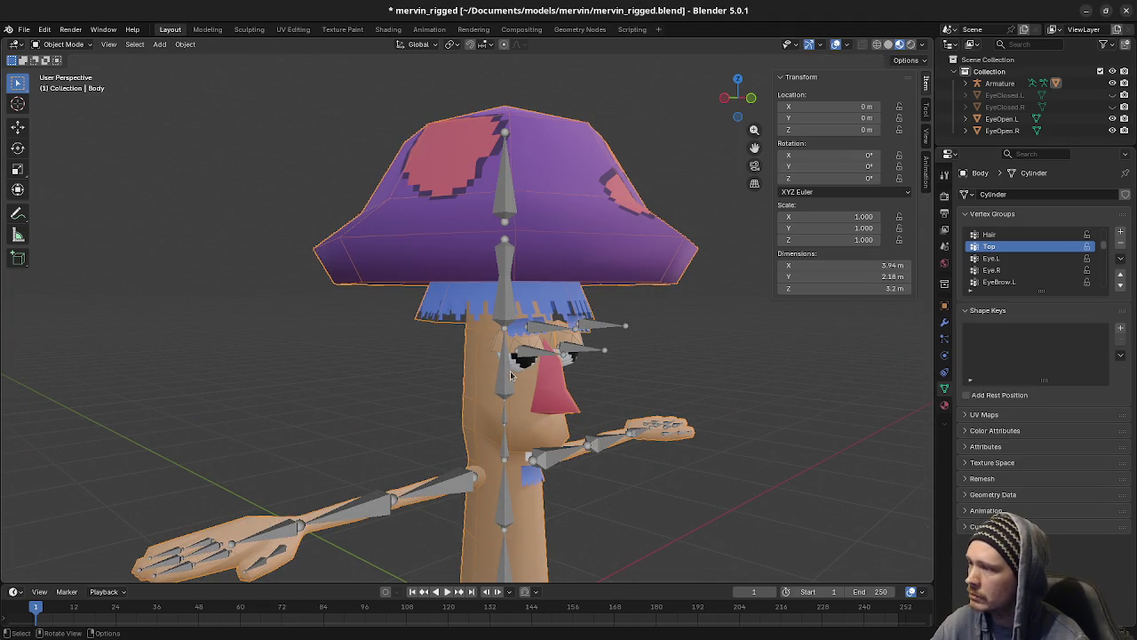
{"action": "left_click", "coordinate": [511, 376]}
{"action": "key", "text": "Tab"}
{"action": "left_click", "coordinate": [502, 179]}
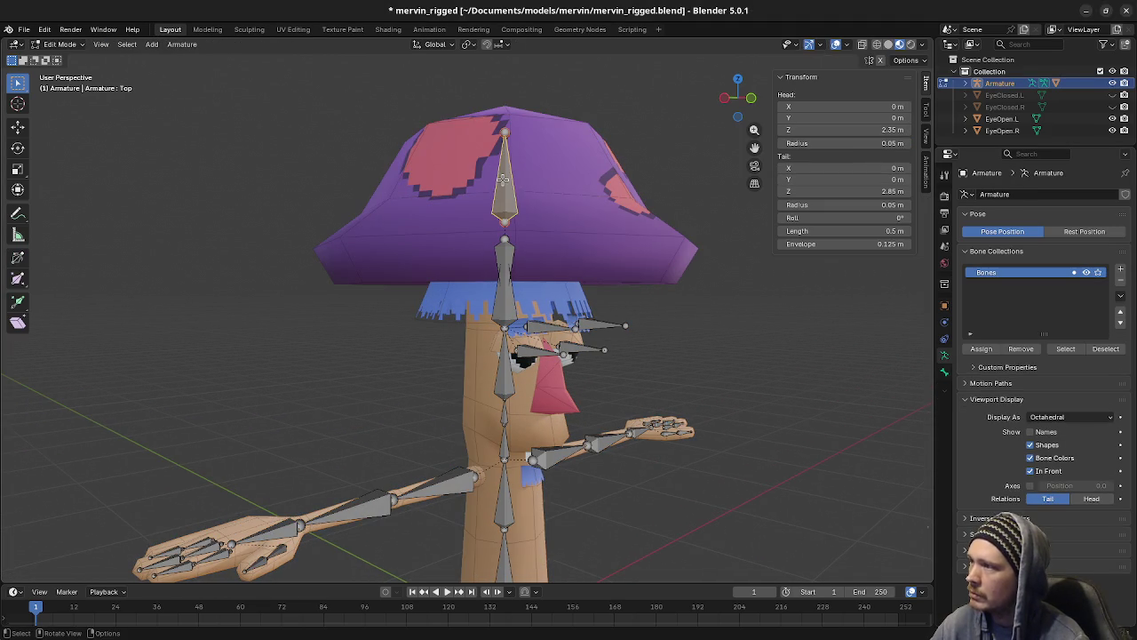
{"action": "left_click", "coordinate": [63, 44]}
{"action": "left_click", "coordinate": [62, 83]}
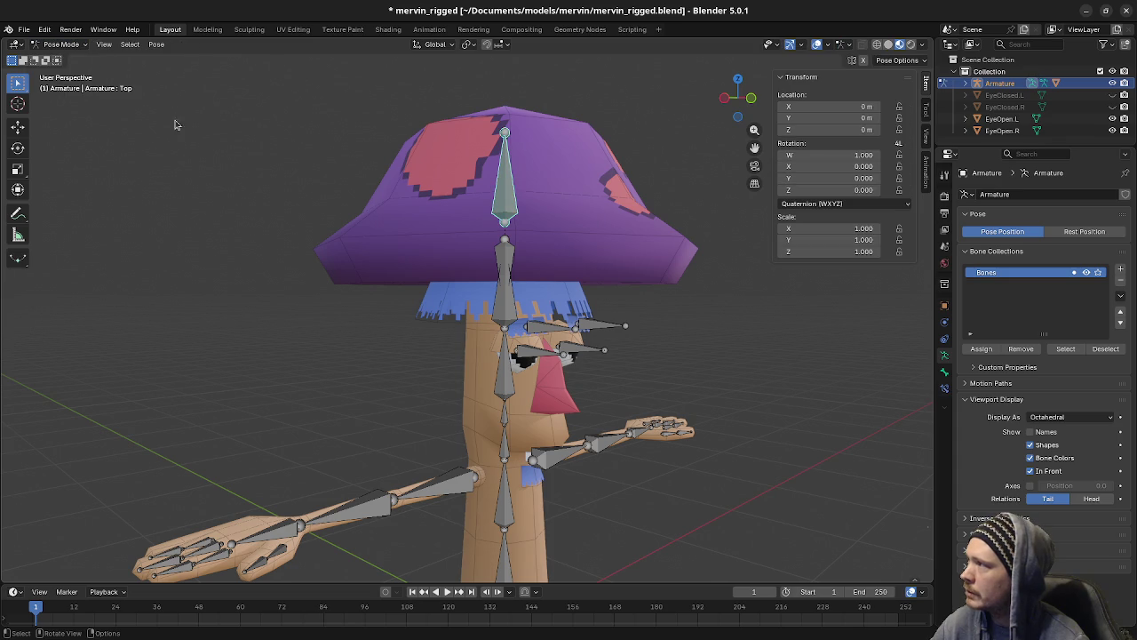
Step: Tilt the Top bone -20.4° on X to test the hat, then reset its rotation
{"action": "key", "text": "r"}
{"action": "key", "text": "Escape"}
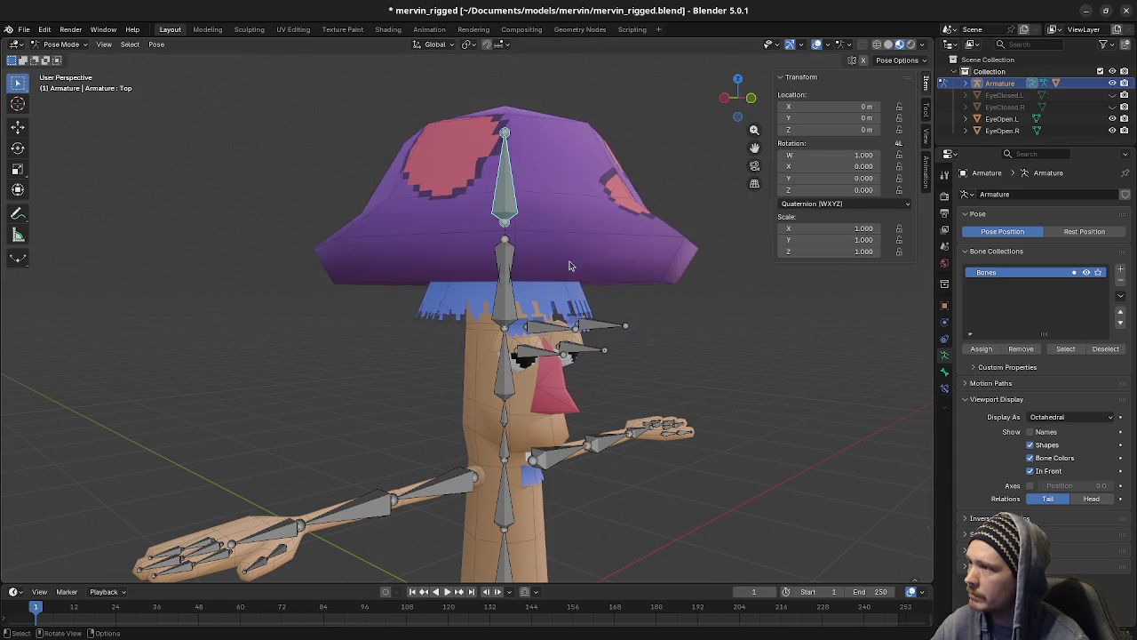
{"action": "middle_click_drag", "start_coordinate": [572, 261], "coordinate": [533, 262]}
{"action": "key", "text": "r"}
{"action": "key", "text": "x"}
{"action": "left_click", "coordinate": [714, 317]}
{"action": "mouse_move", "coordinate": [714, 318]}
{"action": "middle_mouse_down"}
{"action": "mouse_move", "coordinate": [565, 317]}
{"action": "mouse_move", "coordinate": [599, 291]}
{"action": "middle_mouse_up"}
{"action": "key", "text": "alt+r"}
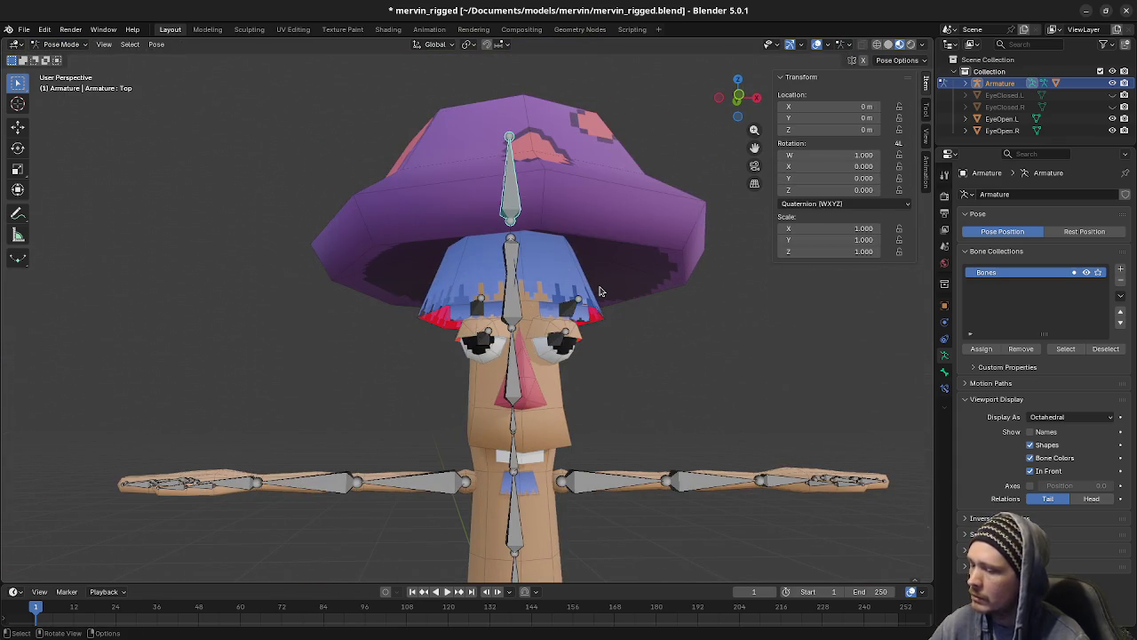
Step: Check the character from the front view, deselect the bone, and return the armature to Object Mode
{"action": "key", "text": "KP_1"}
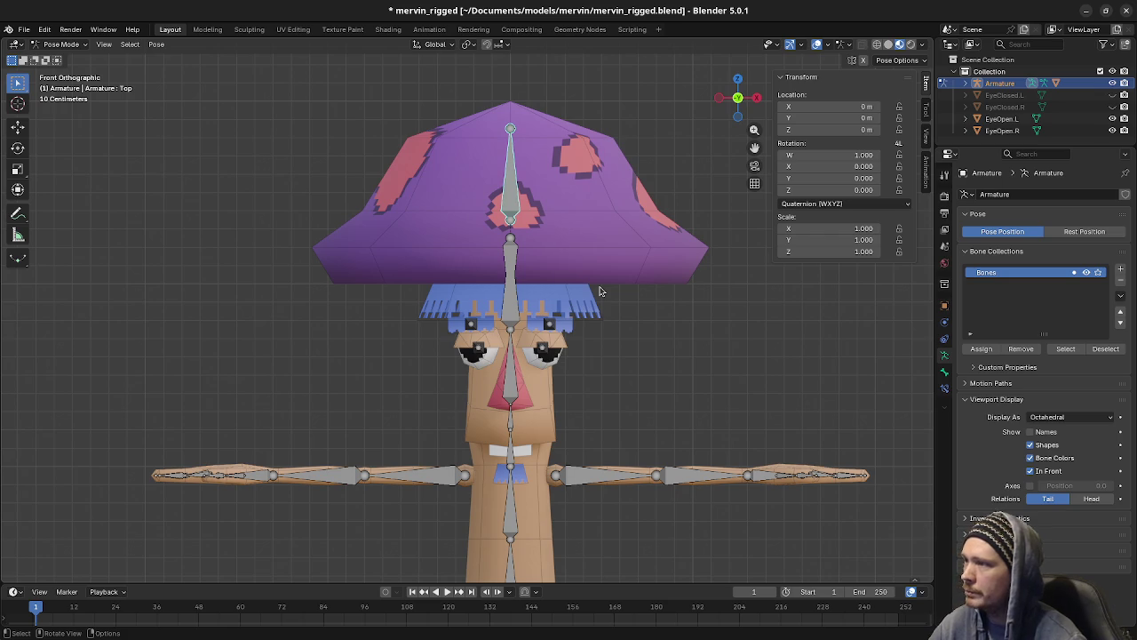
{"action": "mouse_move", "coordinate": [599, 292]}
{"action": "middle_mouse_down"}
{"action": "mouse_move", "coordinate": [389, 299]}
{"action": "mouse_move", "coordinate": [444, 330]}
{"action": "mouse_move", "coordinate": [649, 325]}
{"action": "middle_mouse_up"}
{"action": "key", "text": "KP_1"}
{"action": "key", "text": "KP_1"}
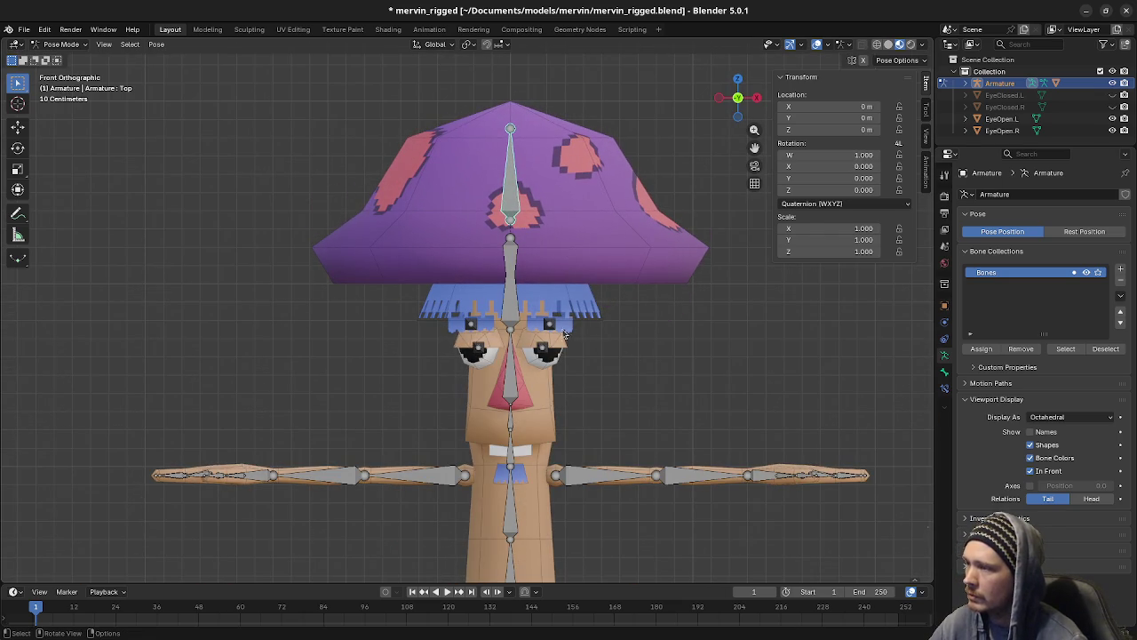
{"action": "left_click", "coordinate": [586, 310]}
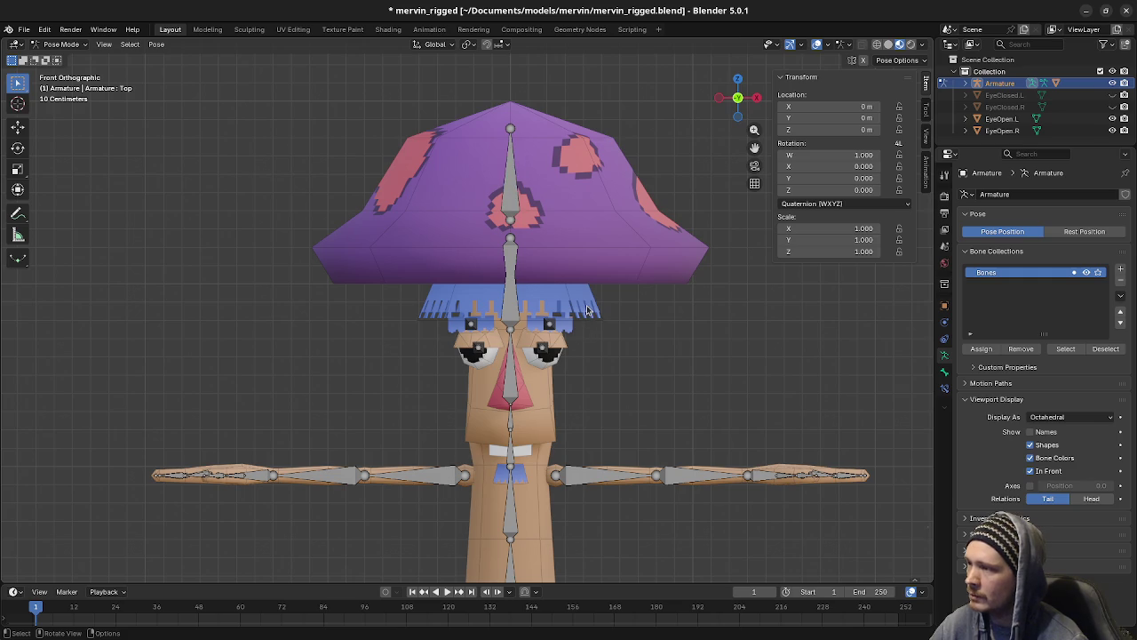
{"action": "key", "text": "Tab"}
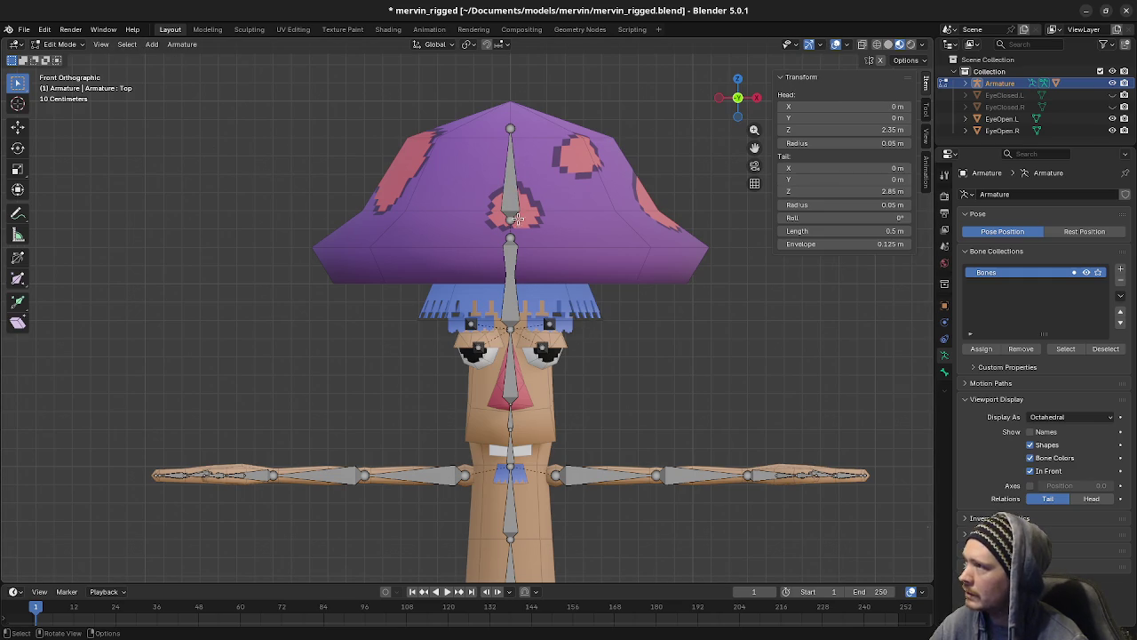
{"action": "middle_click_drag", "start_coordinate": [448, 356], "coordinate": [473, 346]}
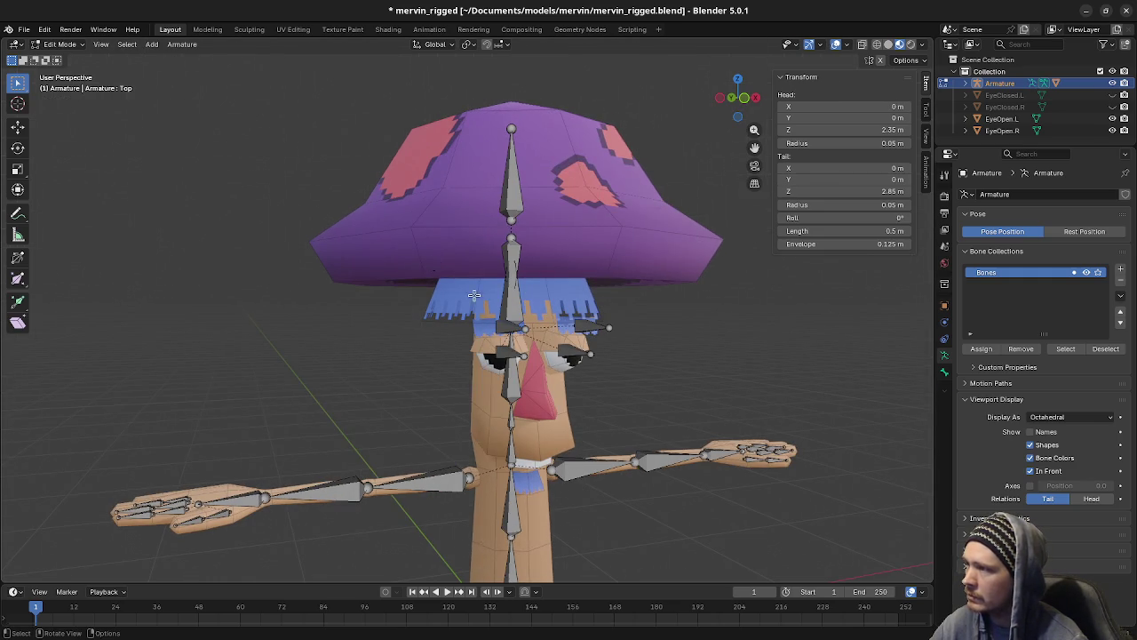
{"action": "left_click", "coordinate": [60, 44]}
{"action": "left_click", "coordinate": [58, 53]}
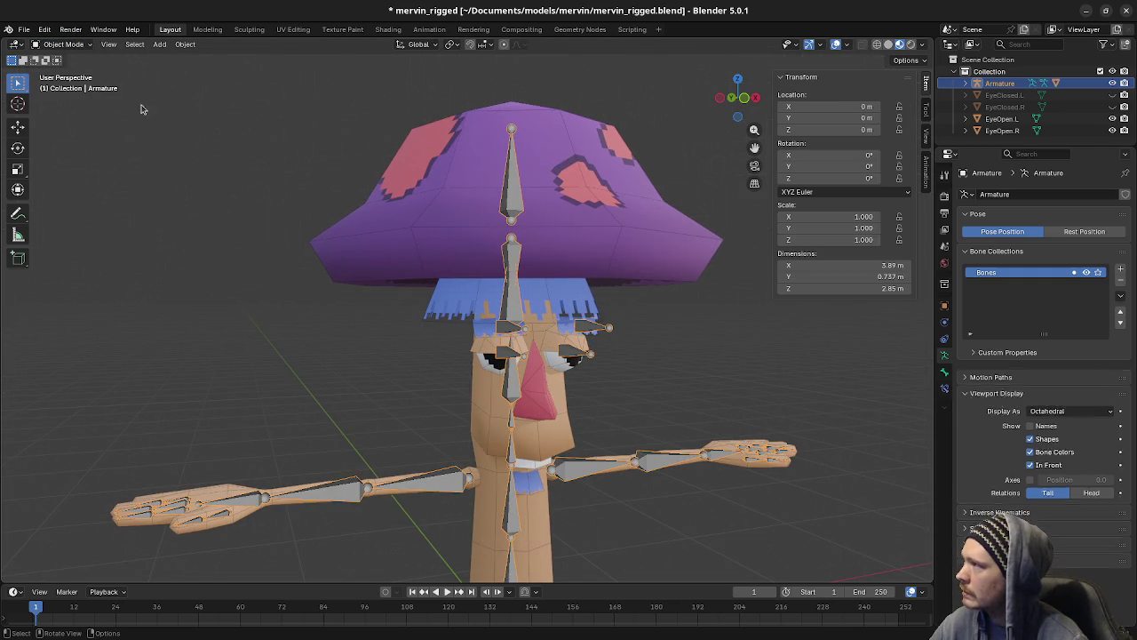
Step: Put the armature in Pose Mode, select all bones, and cancel a trial rotation
{"action": "left_click", "coordinate": [471, 317]}
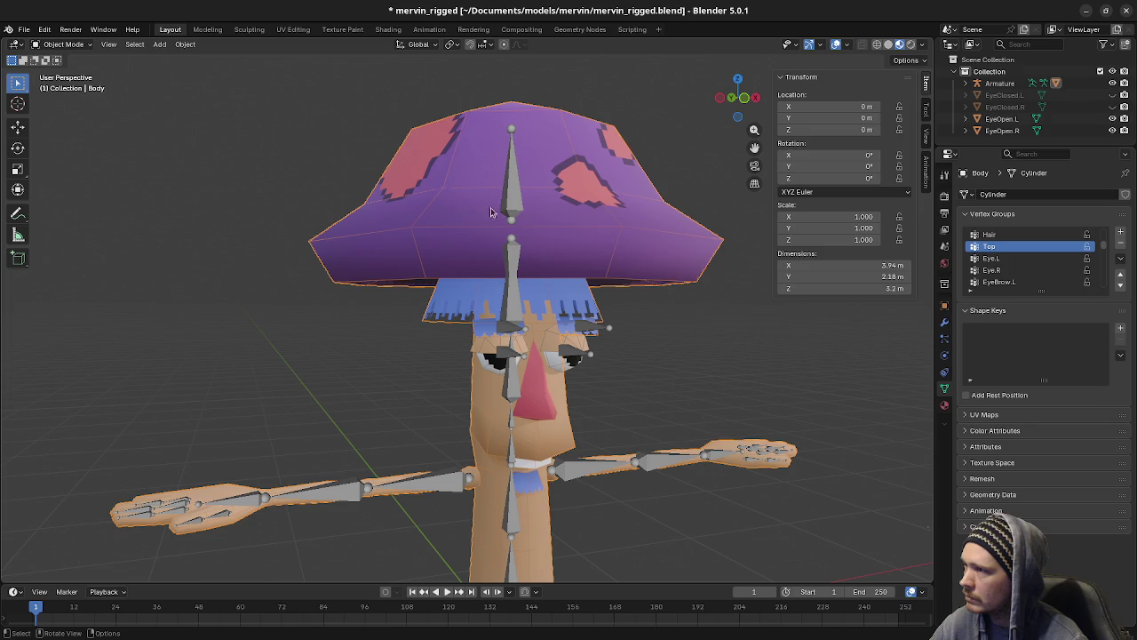
{"action": "key", "text": "Tab"}
{"action": "key", "text": "Tab"}
{"action": "left_click", "coordinate": [64, 44]}
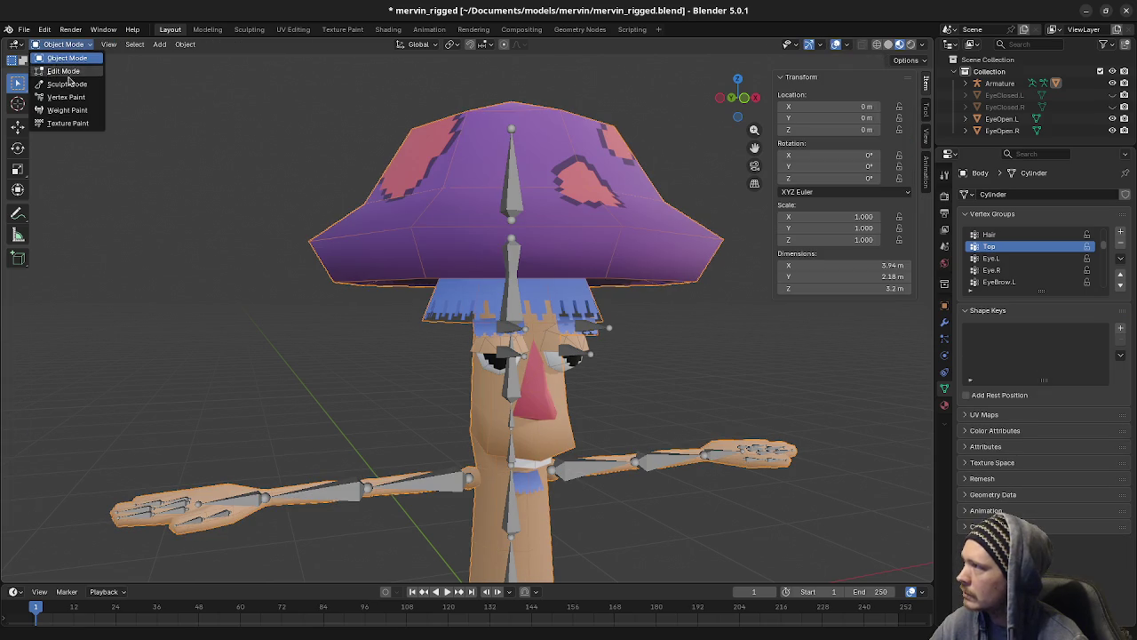
{"action": "left_click", "coordinate": [530, 202]}
{"action": "left_click", "coordinate": [60, 43]}
{"action": "left_click", "coordinate": [62, 85]}
{"action": "key", "text": "a"}
{"action": "key", "text": "r"}
{"action": "key", "text": "Escape"}
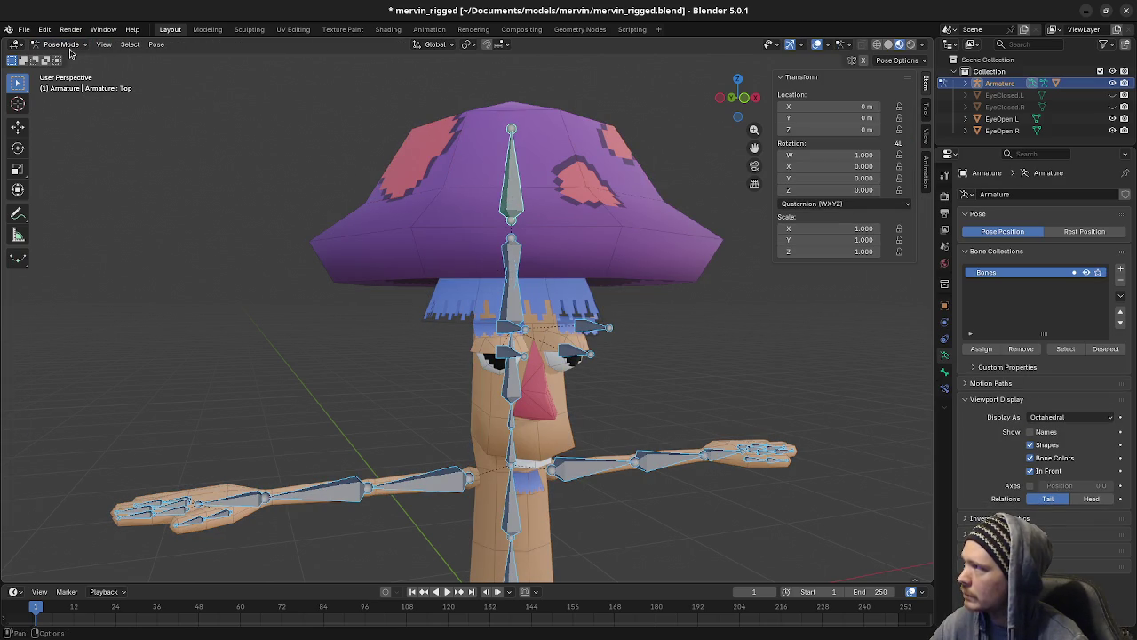
Step: Return the armature to Object Mode and open the Body mesh in Edit Mode with nothing selected
{"action": "left_click", "coordinate": [60, 43]}
{"action": "left_click", "coordinate": [63, 56]}
{"action": "left_click", "coordinate": [579, 305]}
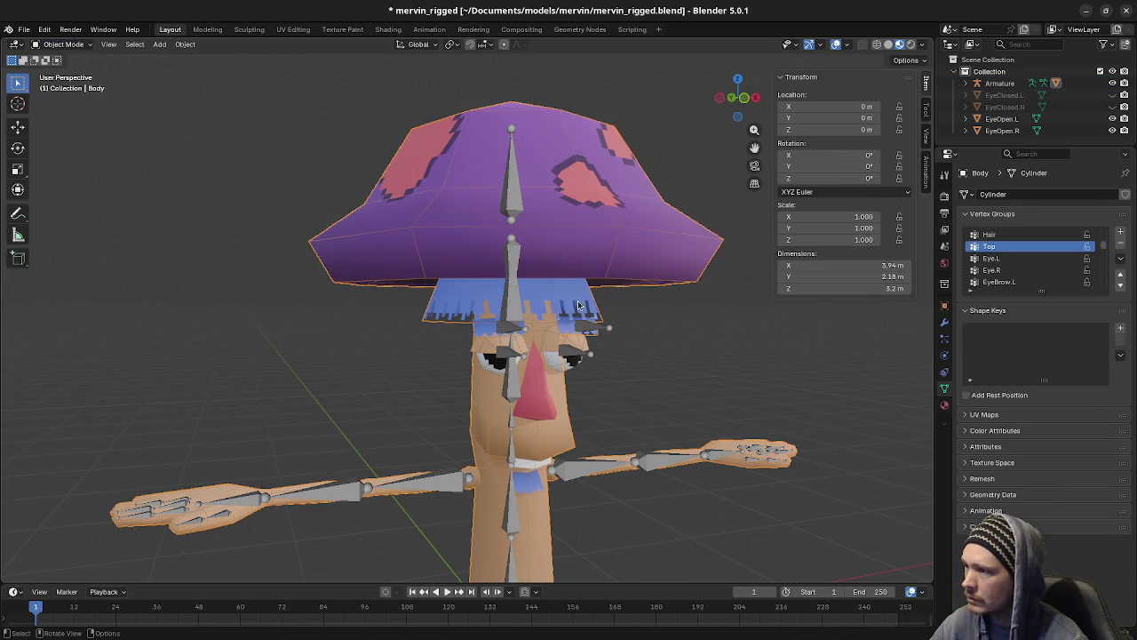
{"action": "key", "text": "Tab"}
{"action": "key", "text": "alt+a"}
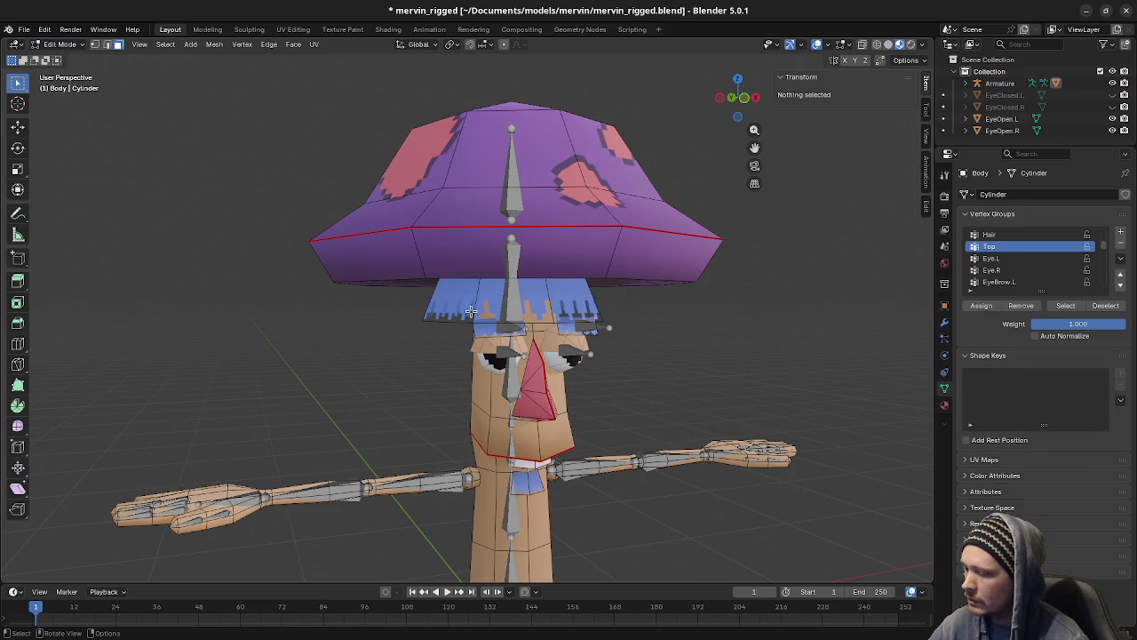
Step: Select the whole hair fringe and remove it from the Root and Spine03 vertex groups
{"action": "key", "text": "l"}
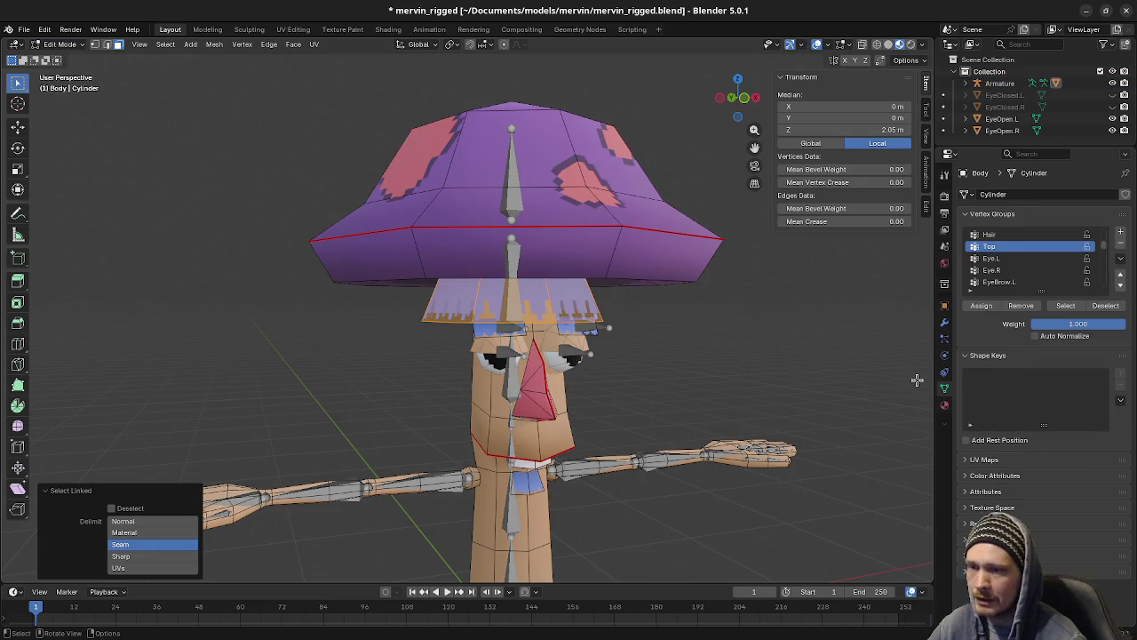
{"action": "scroll", "coordinate": [1013, 250], "scroll_direction": "up", "scroll_amount": 5}
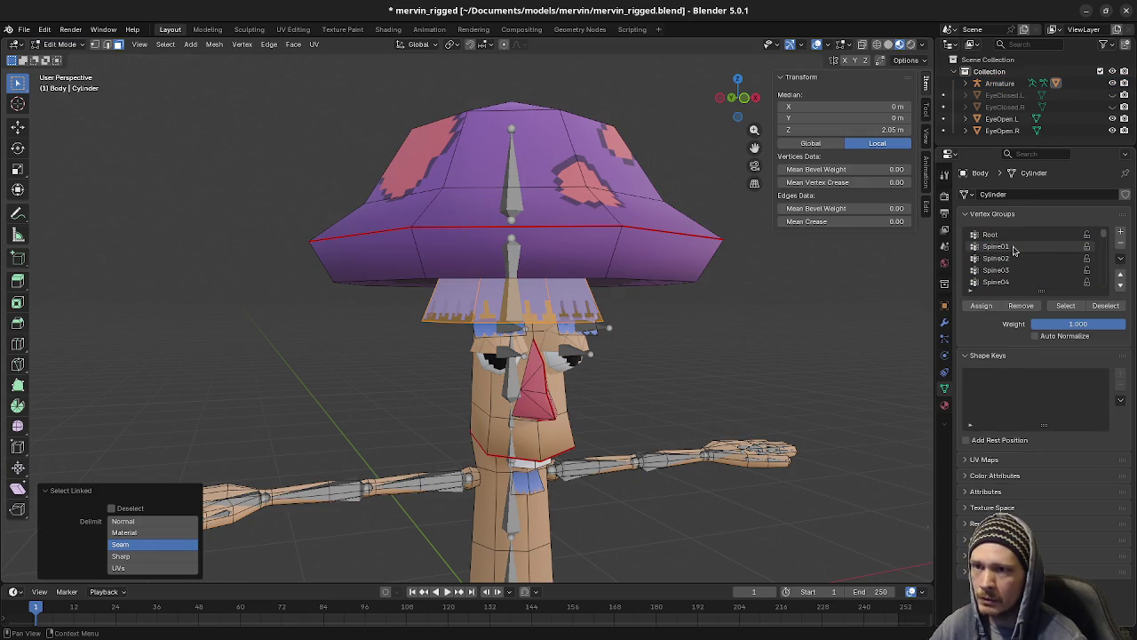
{"action": "left_click", "coordinate": [1004, 235]}
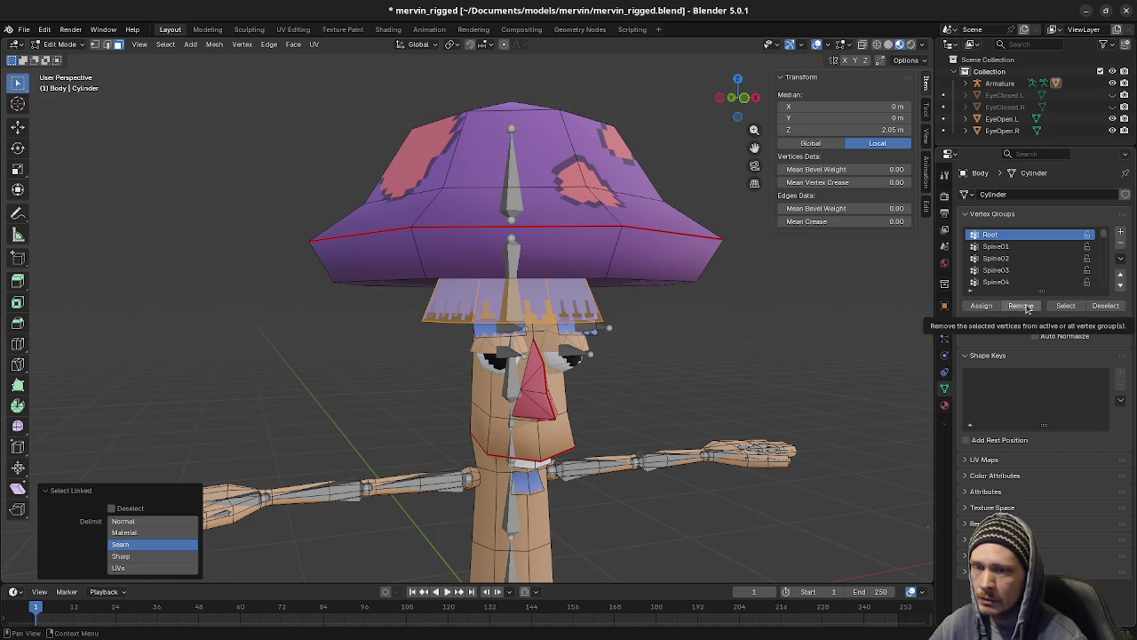
{"action": "left_click", "coordinate": [1025, 307]}
{"action": "left_click", "coordinate": [996, 247]}
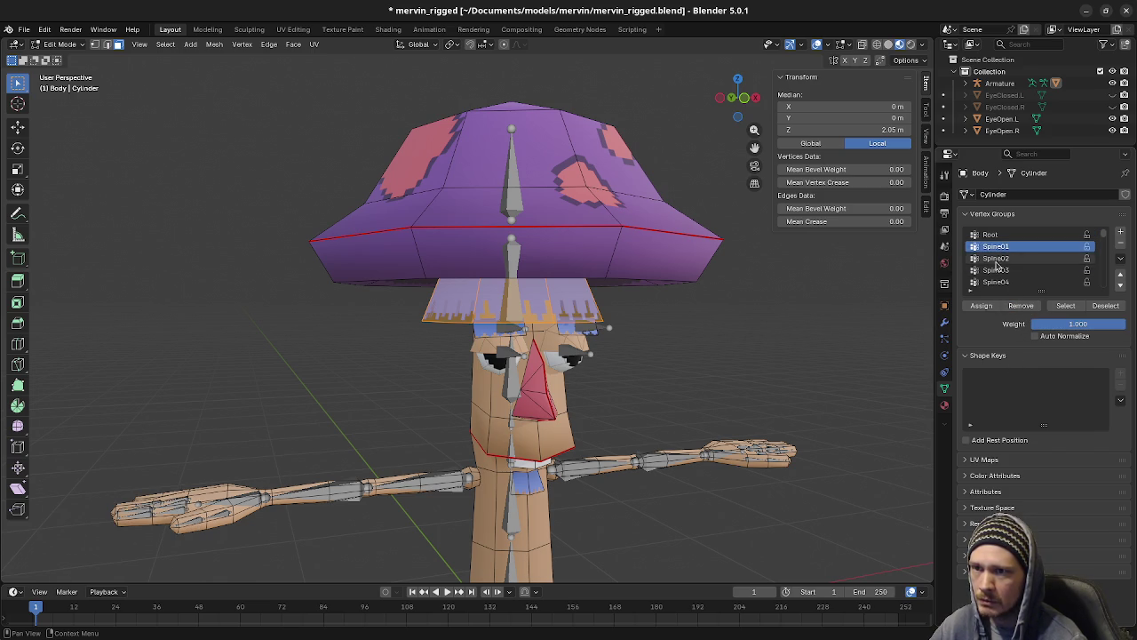
{"action": "left_click", "coordinate": [996, 258]}
{"action": "left_click", "coordinate": [996, 269]}
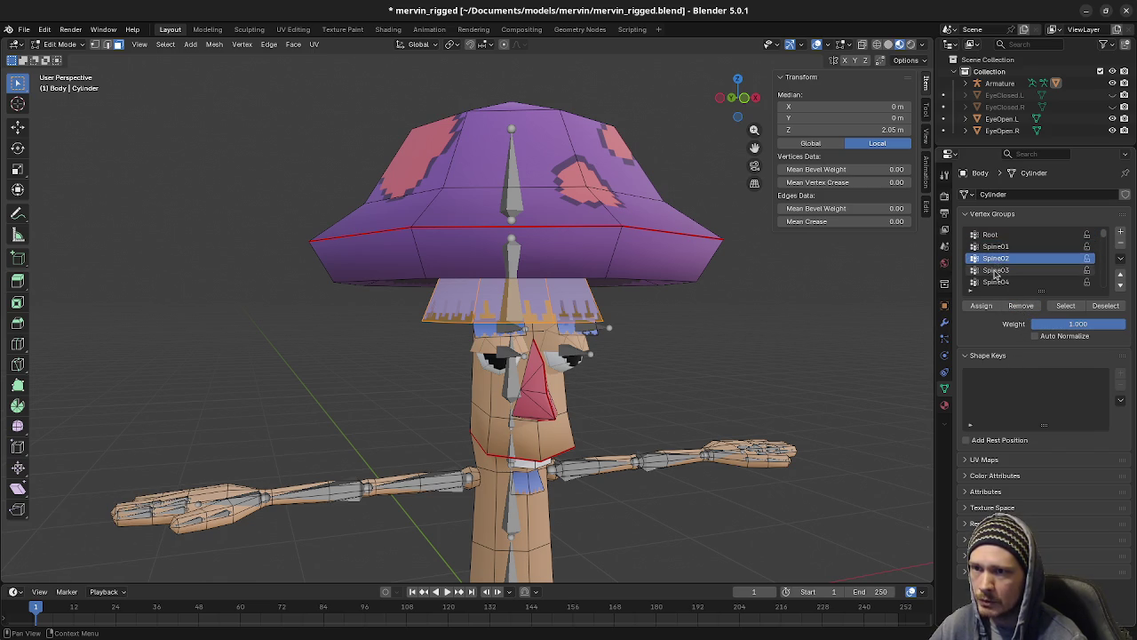
{"action": "left_click", "coordinate": [1021, 307]}
Step: Step through the Spine04, Spine05, Hair, Eye.L and EyeBrow.L vertex groups for the fringe
{"action": "left_click", "coordinate": [996, 281]}
{"action": "scroll", "coordinate": [990, 271], "scroll_direction": "down", "scroll_amount": 2}
{"action": "left_click", "coordinate": [991, 271]}
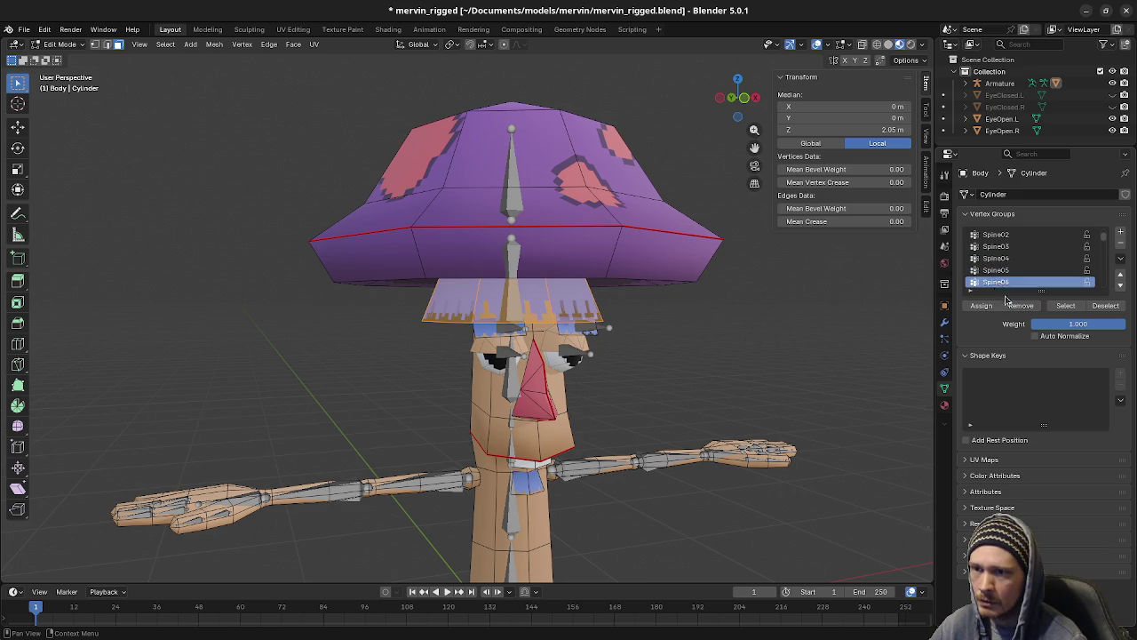
{"action": "scroll", "coordinate": [990, 271], "scroll_direction": "down", "scroll_amount": 2}
{"action": "left_click", "coordinate": [991, 270]}
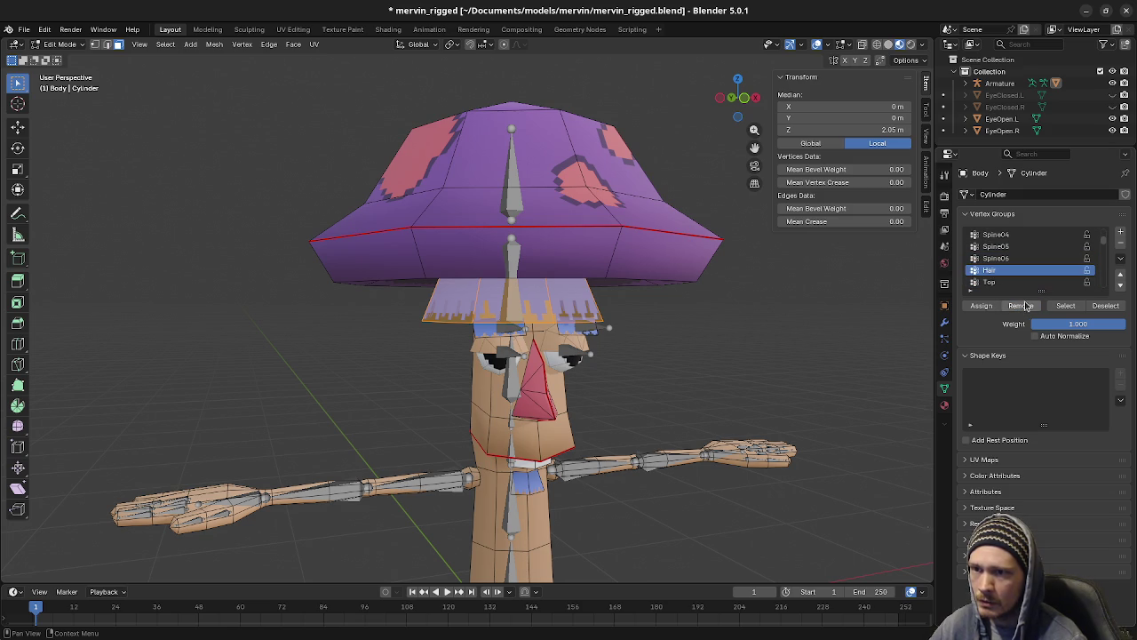
{"action": "scroll", "coordinate": [995, 270], "scroll_direction": "down", "scroll_amount": 2}
{"action": "left_click", "coordinate": [998, 271]}
{"action": "scroll", "coordinate": [999, 267], "scroll_direction": "down", "scroll_amount": 2}
{"action": "left_click", "coordinate": [998, 270]}
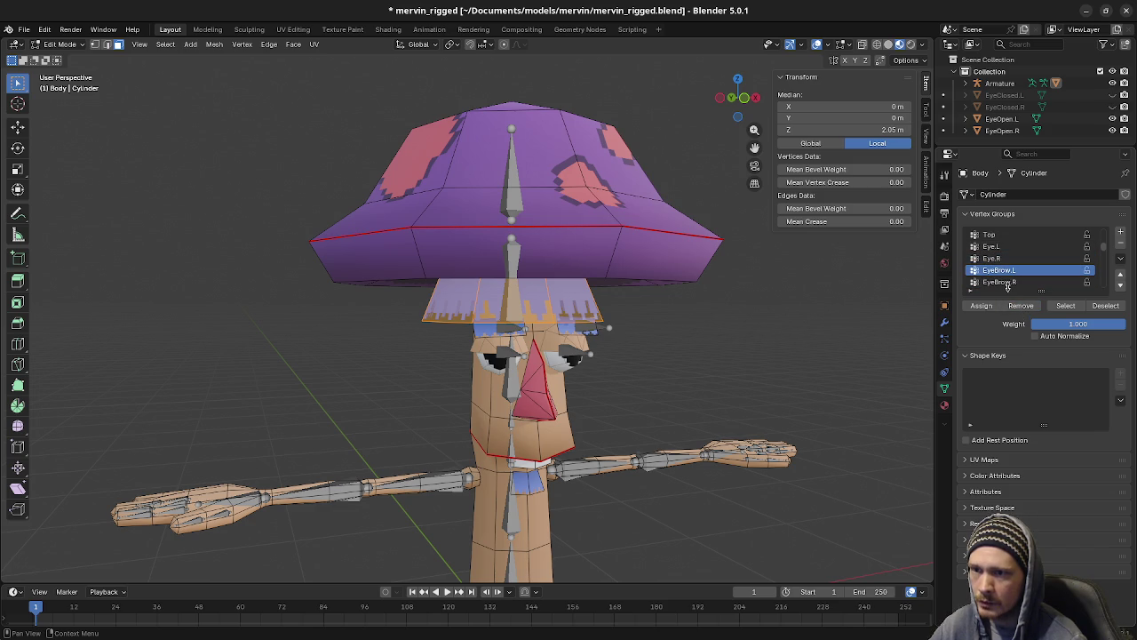
Step: Go through the left arm groups: UpperArm.L, Hand.L, Pinky02.L, Middle02.L, Pointer02.L, Thumb02.L
{"action": "scroll", "coordinate": [995, 271], "scroll_direction": "down", "scroll_amount": 2}
{"action": "left_click", "coordinate": [993, 270]}
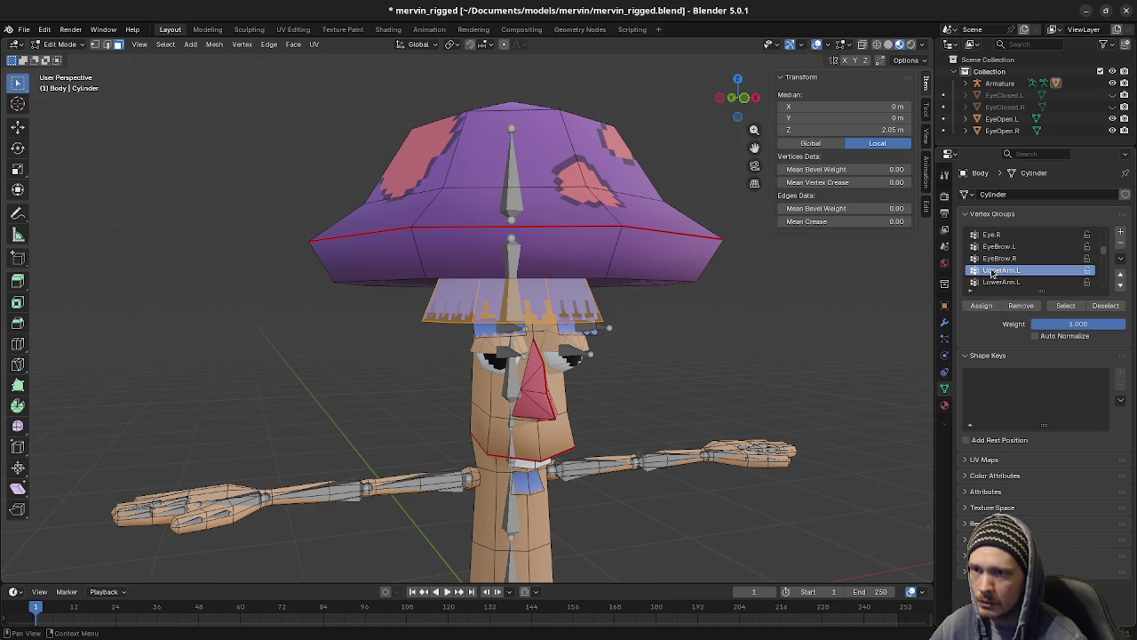
{"action": "scroll", "coordinate": [997, 270], "scroll_direction": "down", "scroll_amount": 2}
{"action": "left_click", "coordinate": [997, 270]}
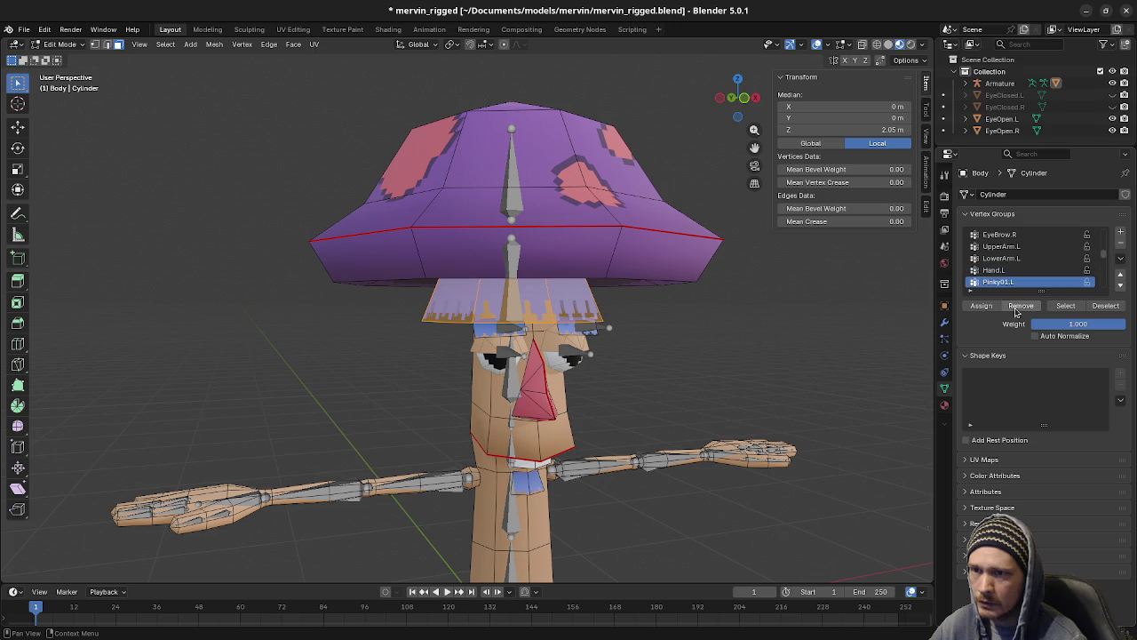
{"action": "scroll", "coordinate": [1007, 277], "scroll_direction": "down", "scroll_amount": 2}
{"action": "left_click", "coordinate": [1002, 270]}
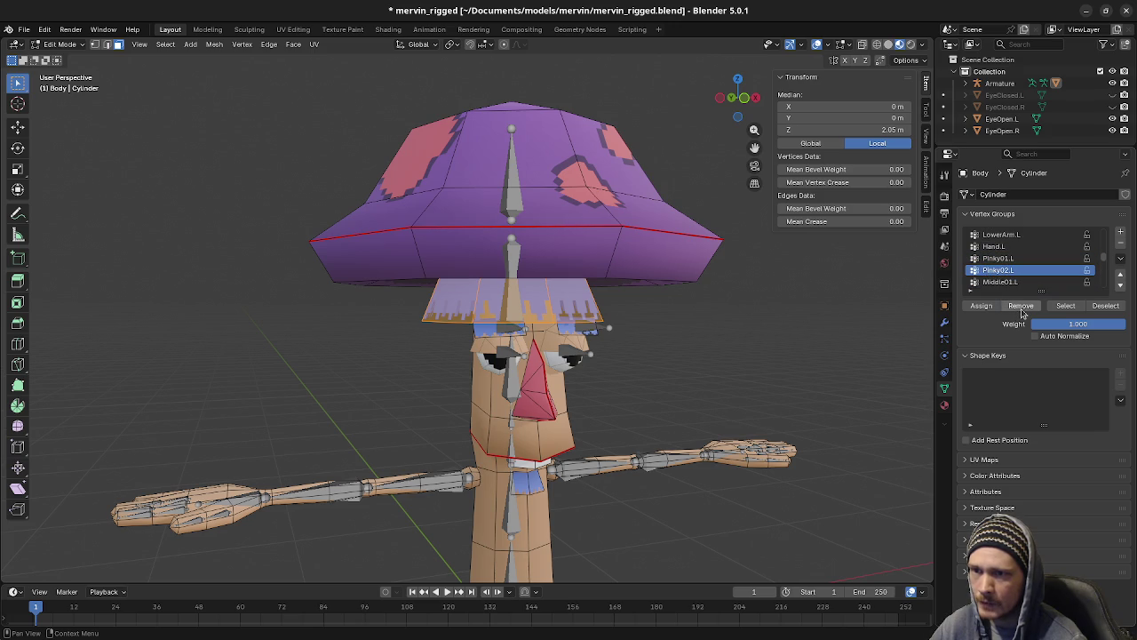
{"action": "scroll", "coordinate": [1004, 283], "scroll_direction": "down", "scroll_amount": 2}
{"action": "left_click", "coordinate": [1006, 270]}
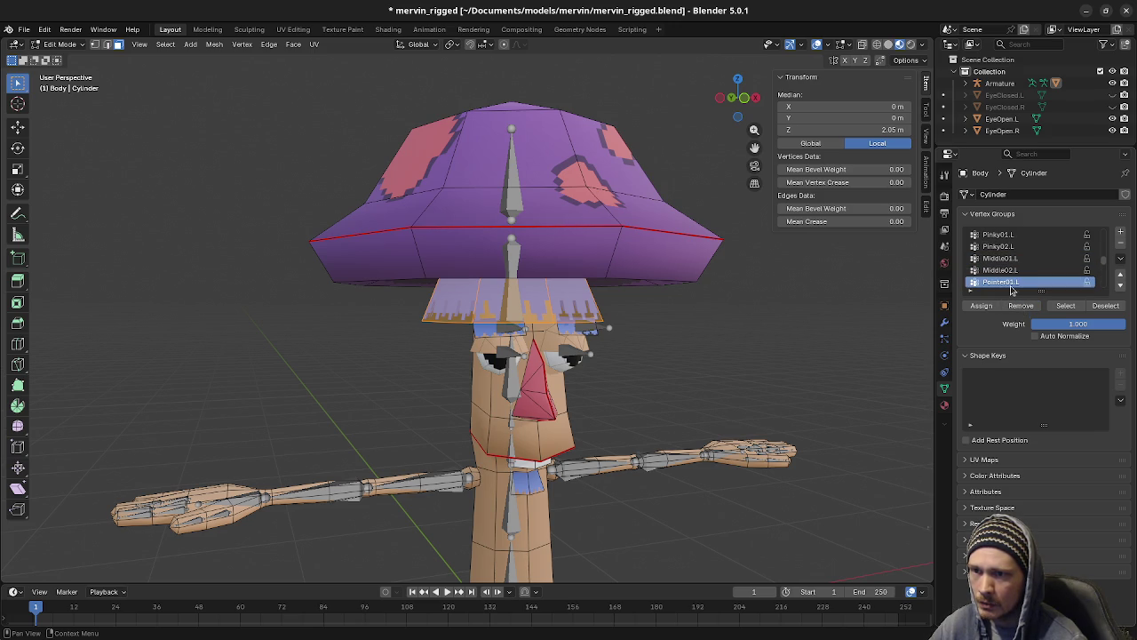
{"action": "scroll", "coordinate": [1009, 282], "scroll_direction": "down", "scroll_amount": 2}
{"action": "left_click", "coordinate": [1002, 270]}
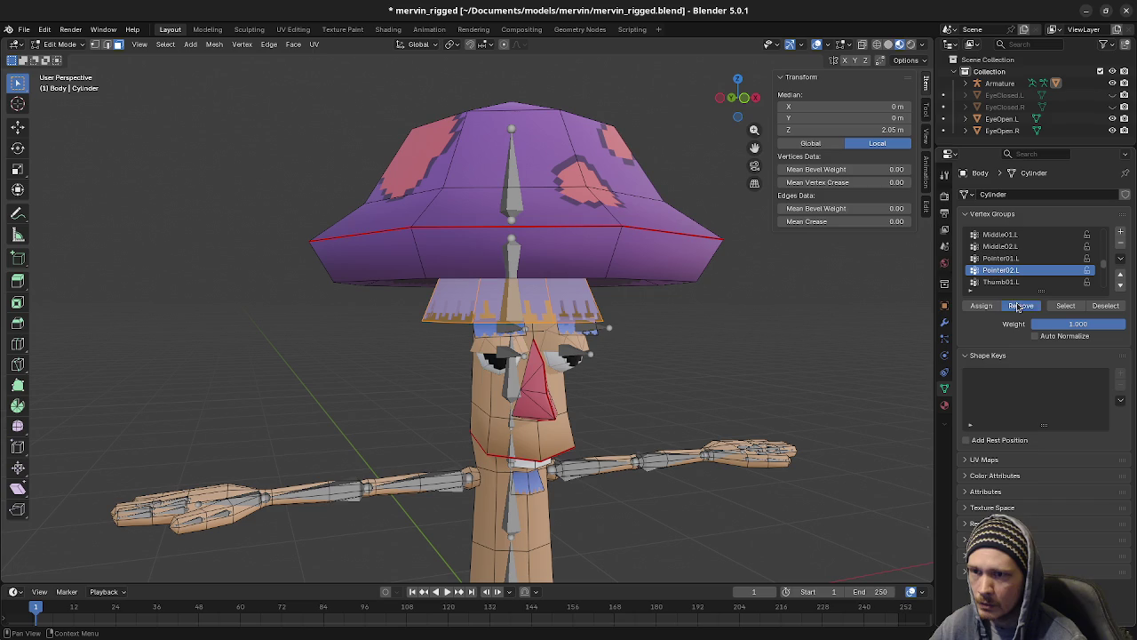
{"action": "scroll", "coordinate": [1012, 283], "scroll_direction": "down", "scroll_amount": 2}
{"action": "left_click", "coordinate": [1005, 272]}
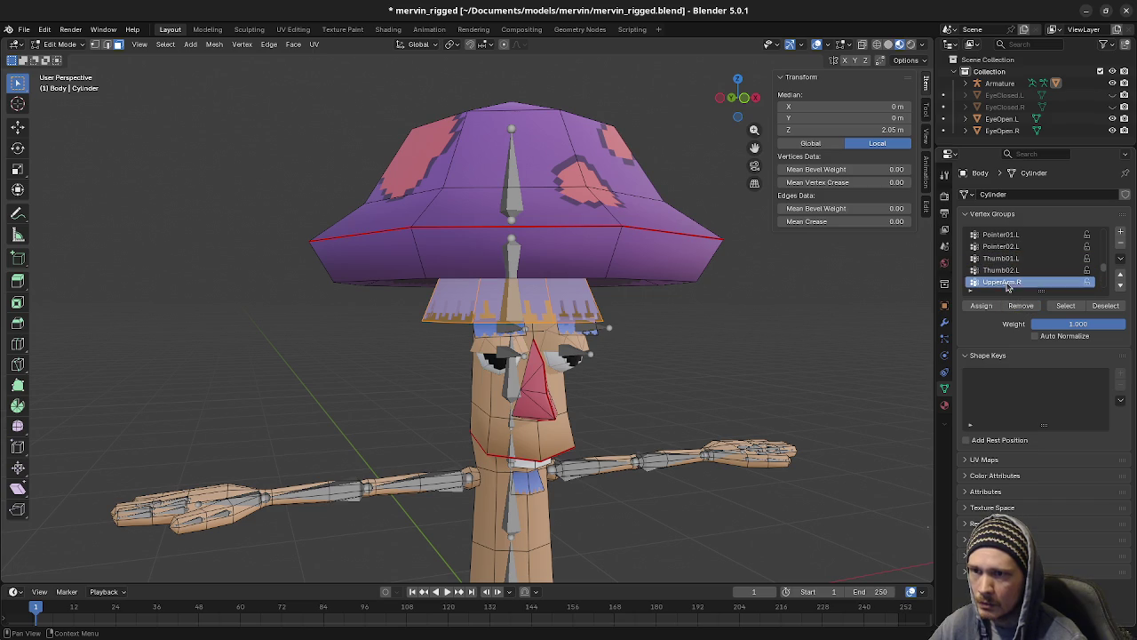
Step: Go through the right arm groups from LowerArm.R to Thumb02.R for the fringe vertices
{"action": "scroll", "coordinate": [1013, 271], "scroll_direction": "down", "scroll_amount": 2}
{"action": "left_click", "coordinate": [1005, 270]}
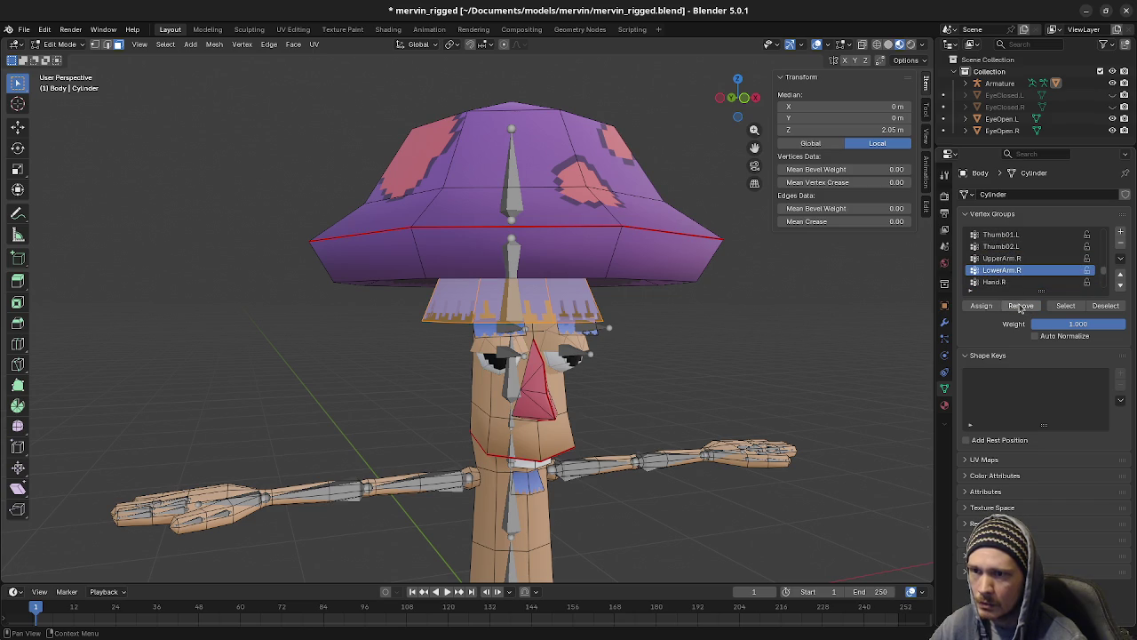
{"action": "scroll", "coordinate": [1011, 283], "scroll_direction": "down", "scroll_amount": 3}
{"action": "left_click", "coordinate": [1004, 258]}
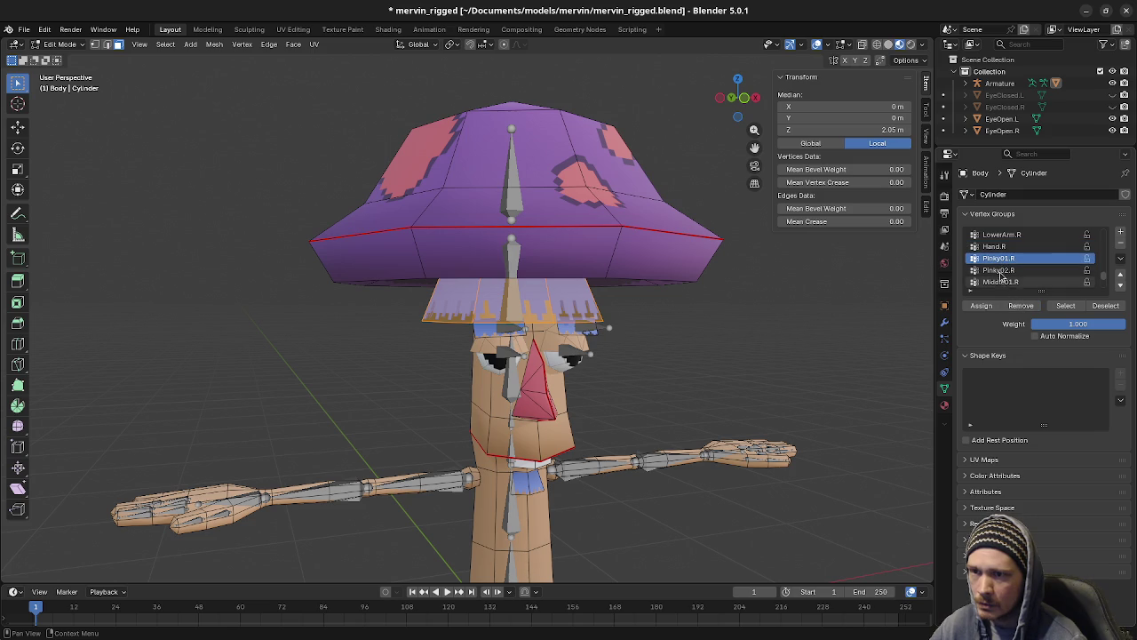
{"action": "left_click", "coordinate": [1001, 271]}
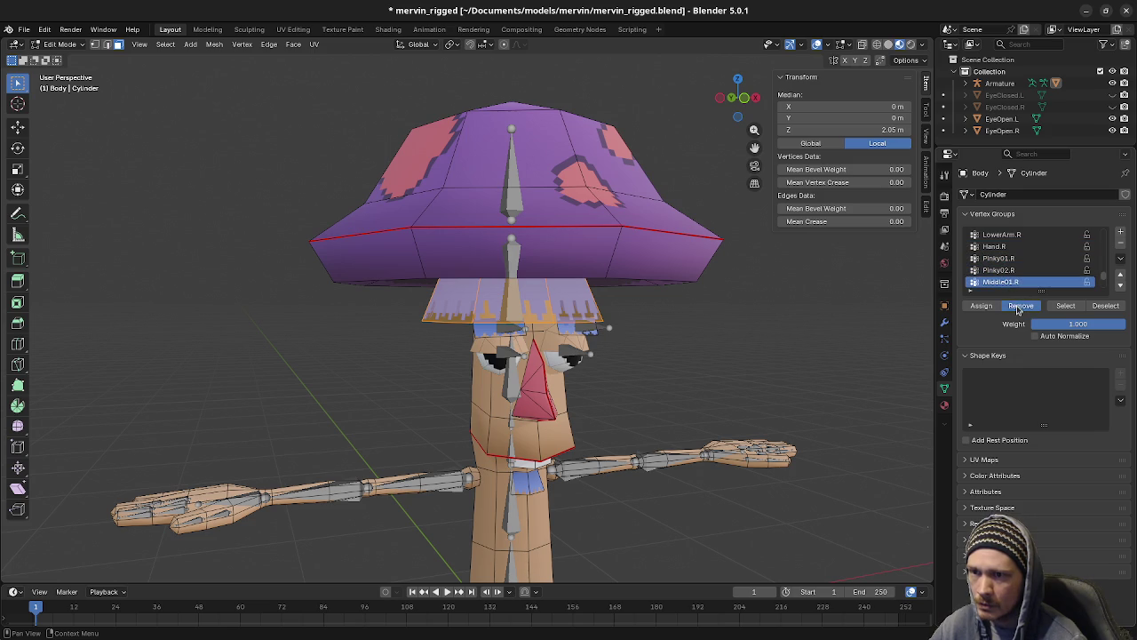
{"action": "scroll", "coordinate": [1009, 266], "scroll_direction": "down", "scroll_amount": 2}
{"action": "left_click", "coordinate": [1002, 270]}
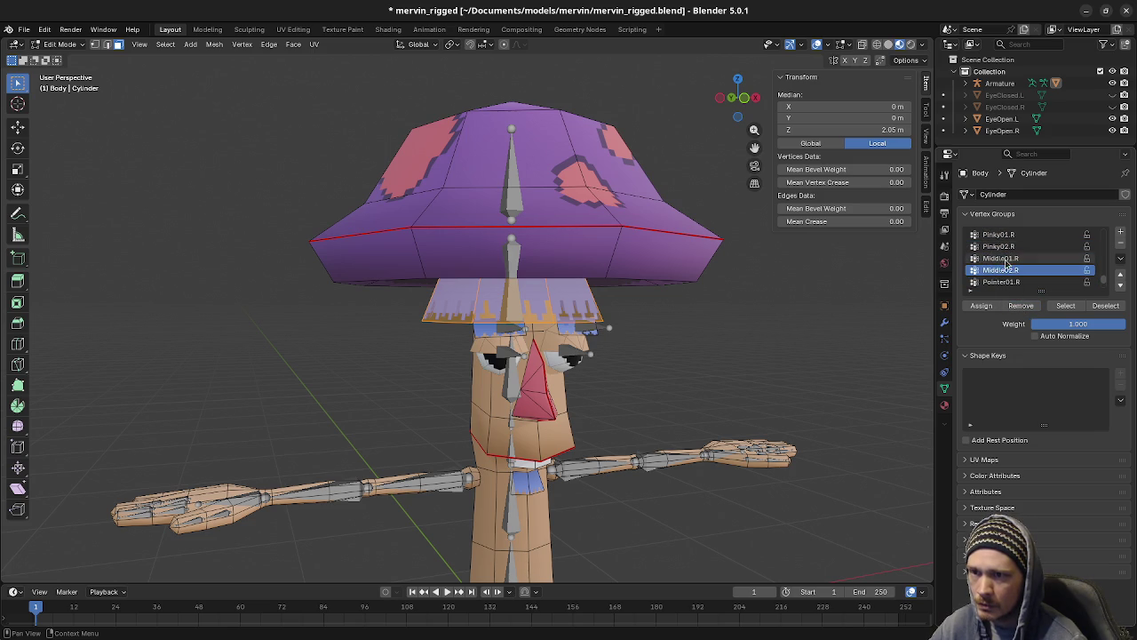
{"action": "scroll", "coordinate": [1006, 260], "scroll_direction": "down", "scroll_amount": 2}
{"action": "left_click", "coordinate": [1003, 270]}
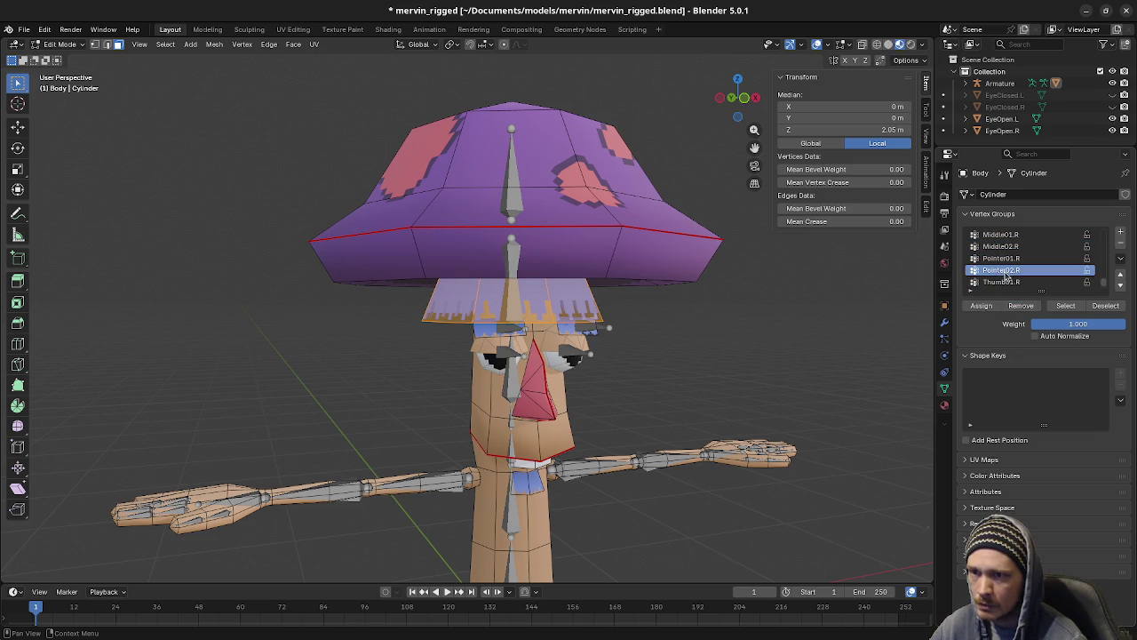
{"action": "left_click", "coordinate": [1004, 280]}
{"action": "scroll", "coordinate": [1004, 264], "scroll_direction": "down", "scroll_amount": 1}
{"action": "left_click", "coordinate": [1004, 281]}
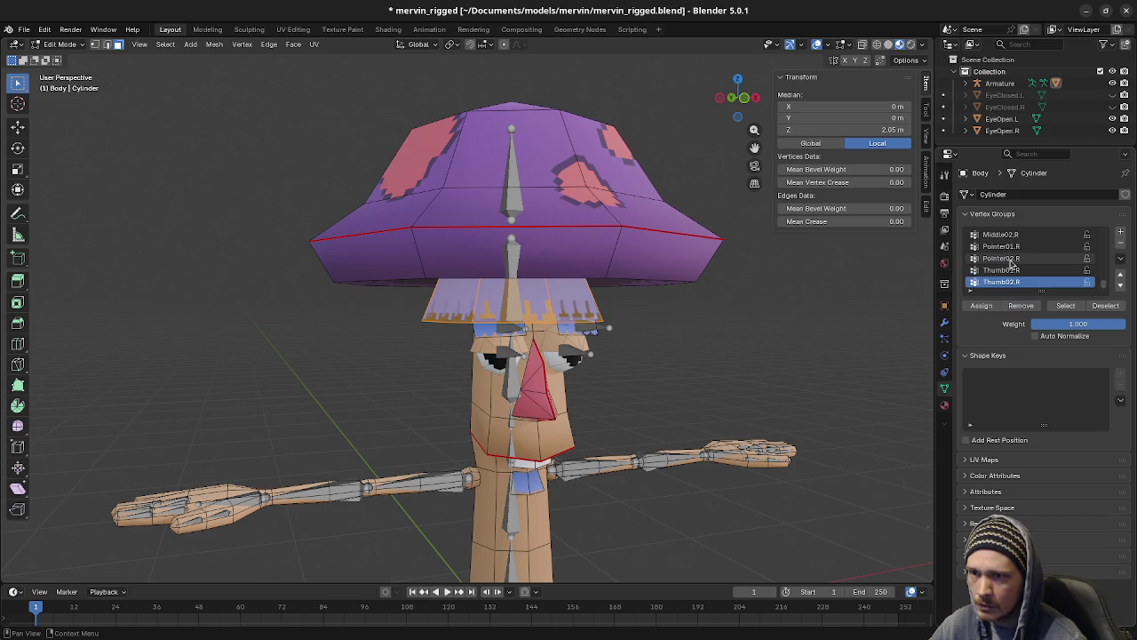
Step: Assign the fringe vertices to the Hair vertex group only
{"action": "scroll", "coordinate": [1011, 262], "scroll_direction": "up", "scroll_amount": 3}
{"action": "scroll", "coordinate": [1011, 262], "scroll_direction": "up", "scroll_amount": 2}
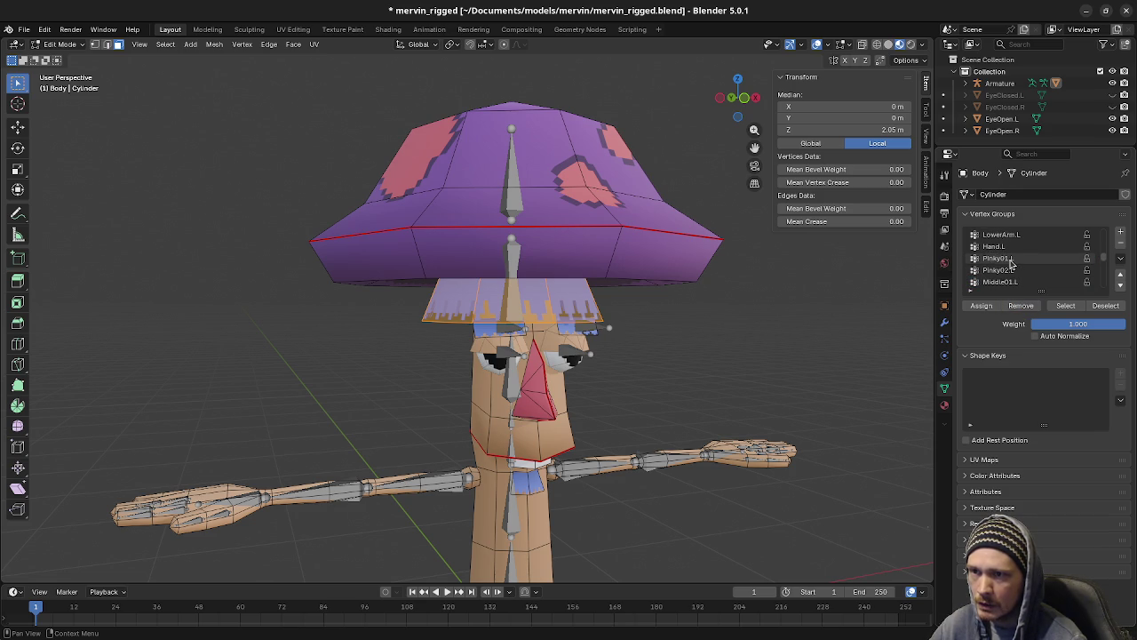
{"action": "scroll", "coordinate": [1004, 253], "scroll_direction": "up", "scroll_amount": 2}
{"action": "scroll", "coordinate": [1000, 245], "scroll_direction": "up", "scroll_amount": 1}
{"action": "left_click", "coordinate": [993, 235]}
{"action": "left_click", "coordinate": [981, 307]}
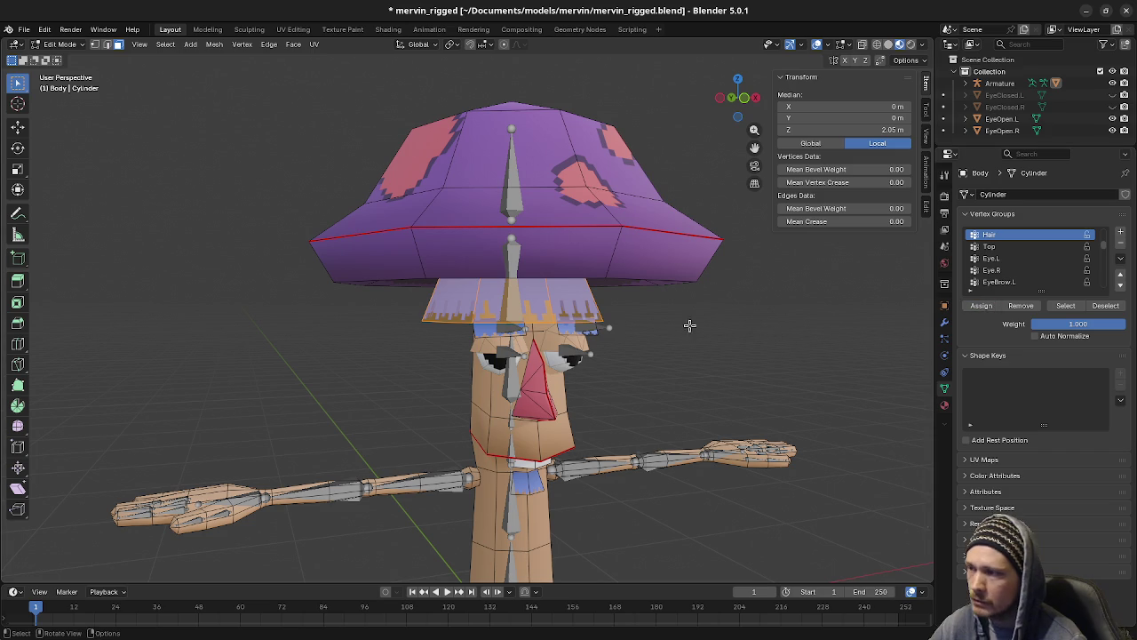
{"action": "middle_click_drag", "start_coordinate": [687, 322], "coordinate": [579, 330]}
Step: Leave Edit Mode on the Body mesh and switch the armature to Pose Mode
{"action": "key", "text": "Tab"}
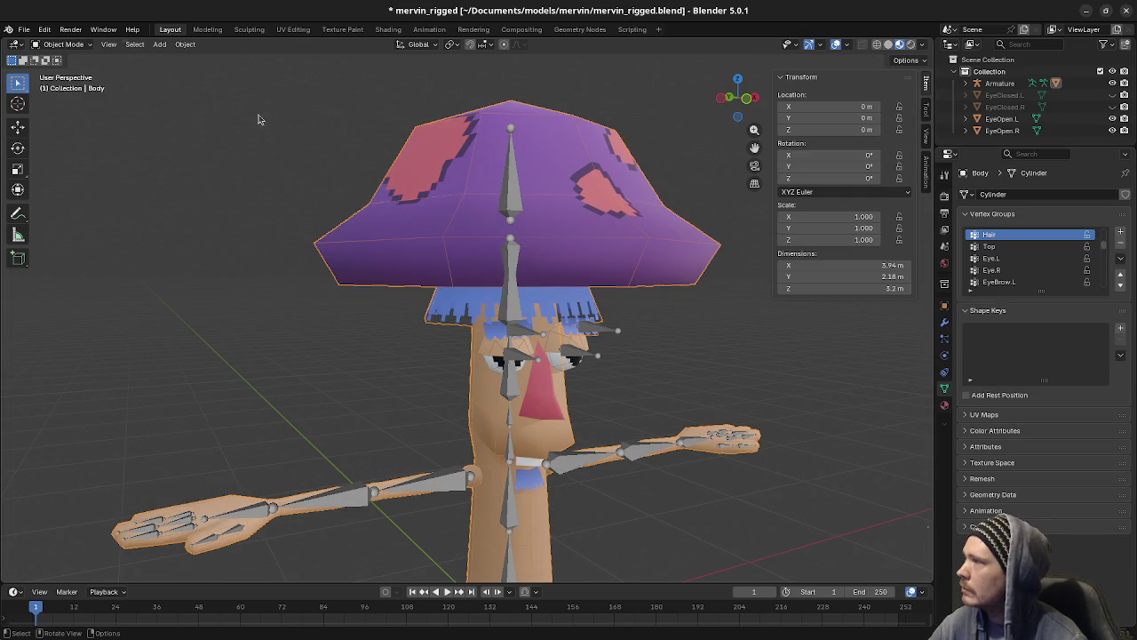
{"action": "left_click", "coordinate": [522, 178]}
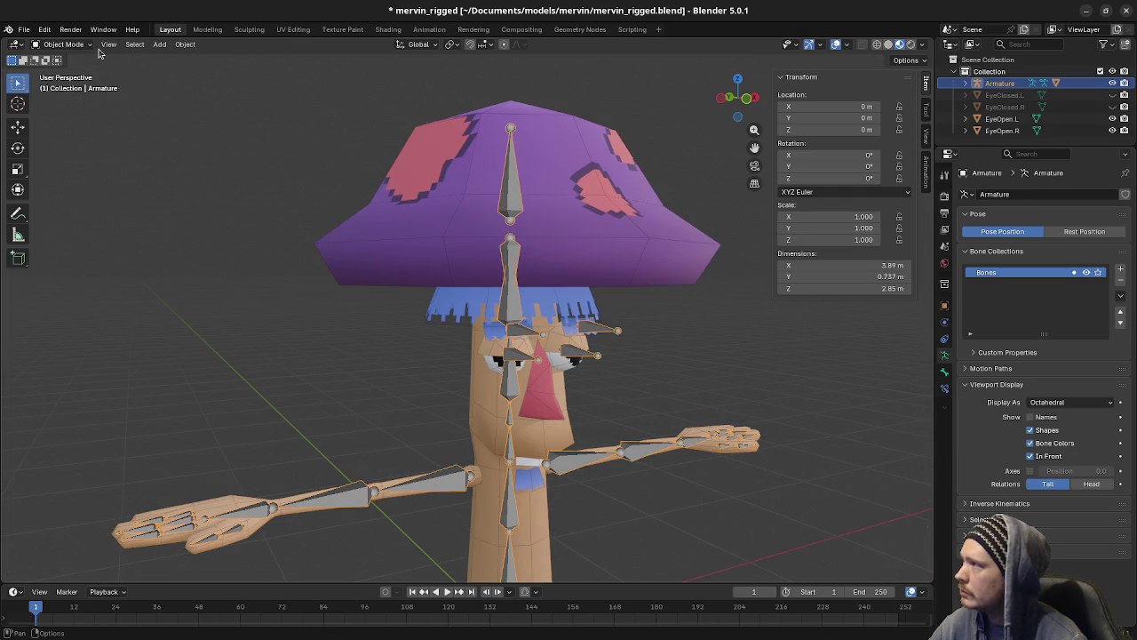
{"action": "left_click", "coordinate": [62, 44]}
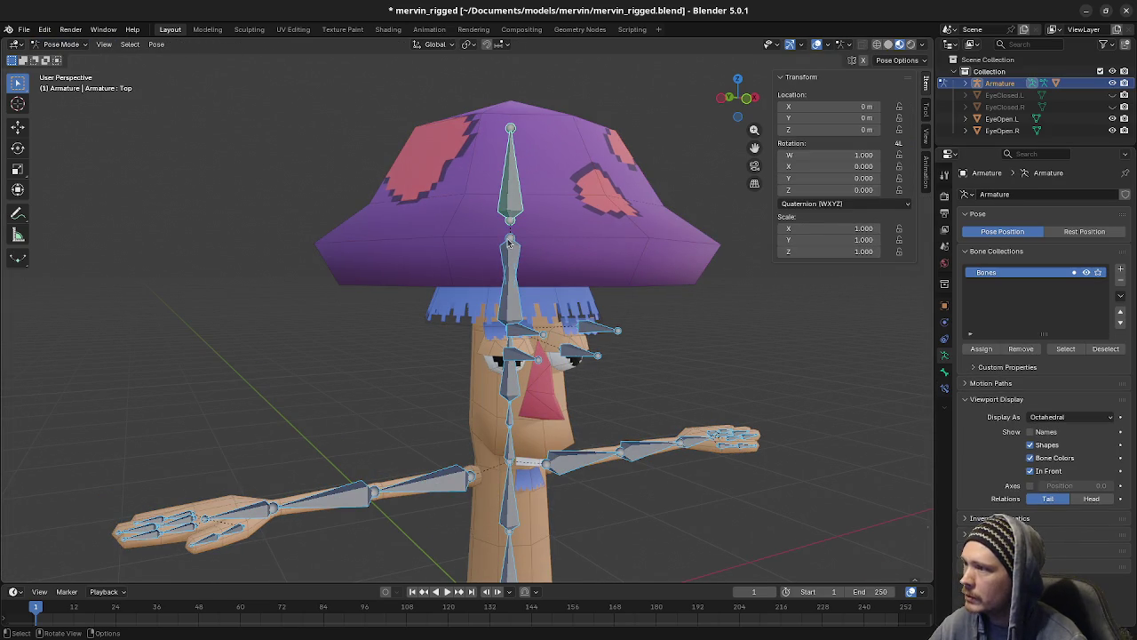
Step: Test-rotate the Hair bone to check the fringe follows, then cancel the rotation
{"action": "left_click", "coordinate": [510, 253]}
{"action": "mouse_move", "coordinate": [654, 409]}
{"action": "middle_mouse_down"}
{"action": "mouse_move", "coordinate": [655, 397]}
{"action": "mouse_move", "coordinate": [565, 382]}
{"action": "middle_mouse_up"}
{"action": "key", "text": "r"}
{"action": "key", "text": "Escape"}
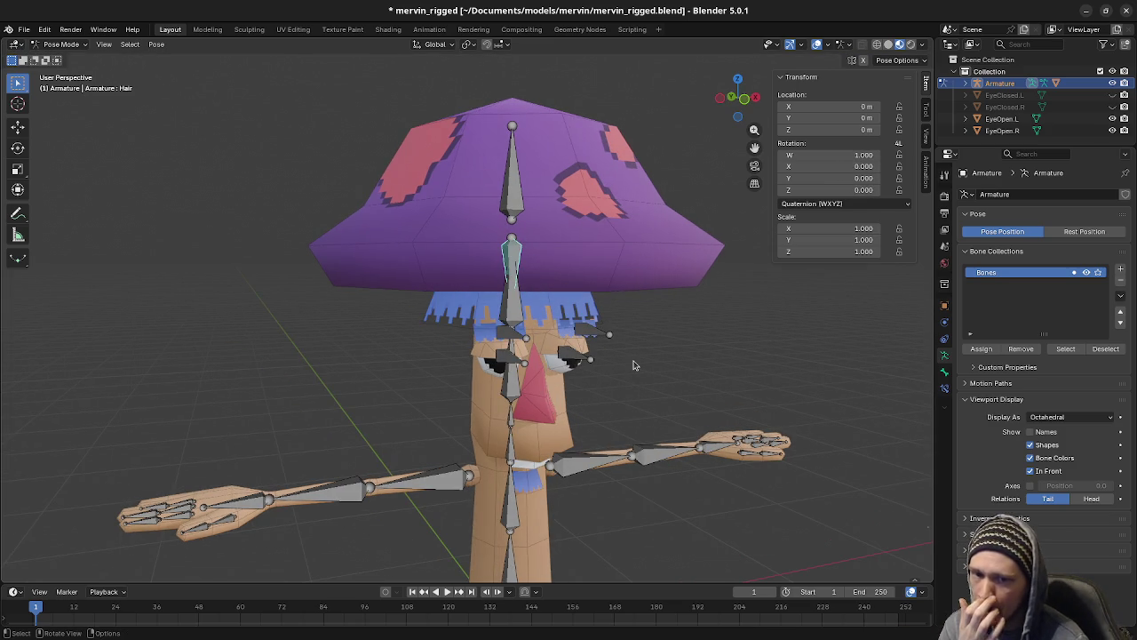
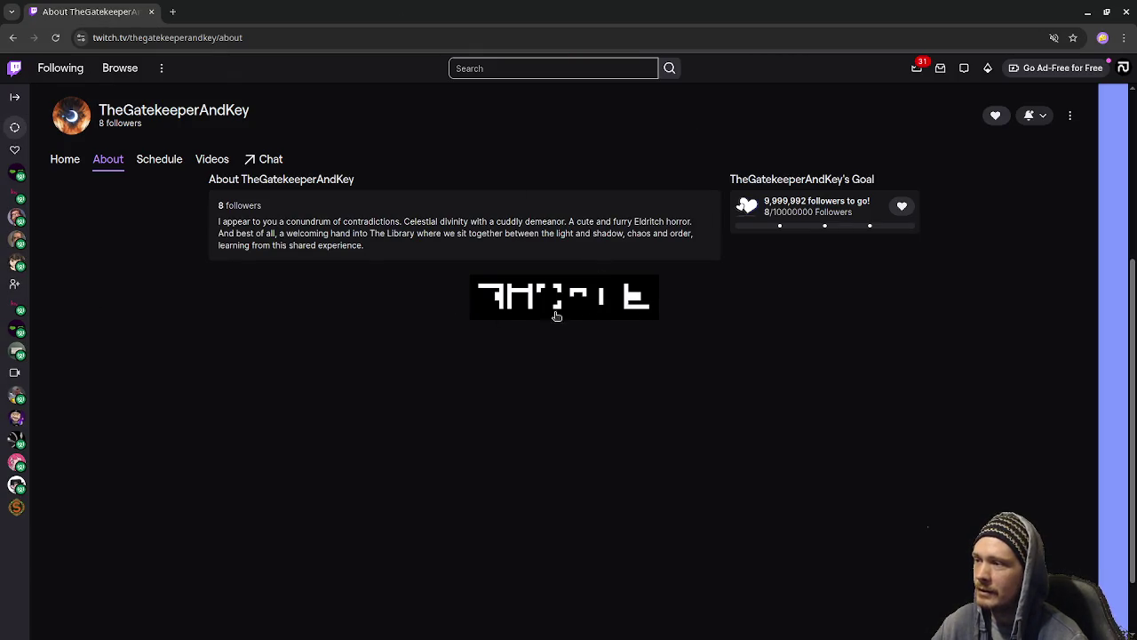
Step: Switch from the Twitch About page to the Aseprite window showing mervin_albedo
{"action": "key", "text": "super"}
{"action": "left_click", "coordinate": [616, 311]}
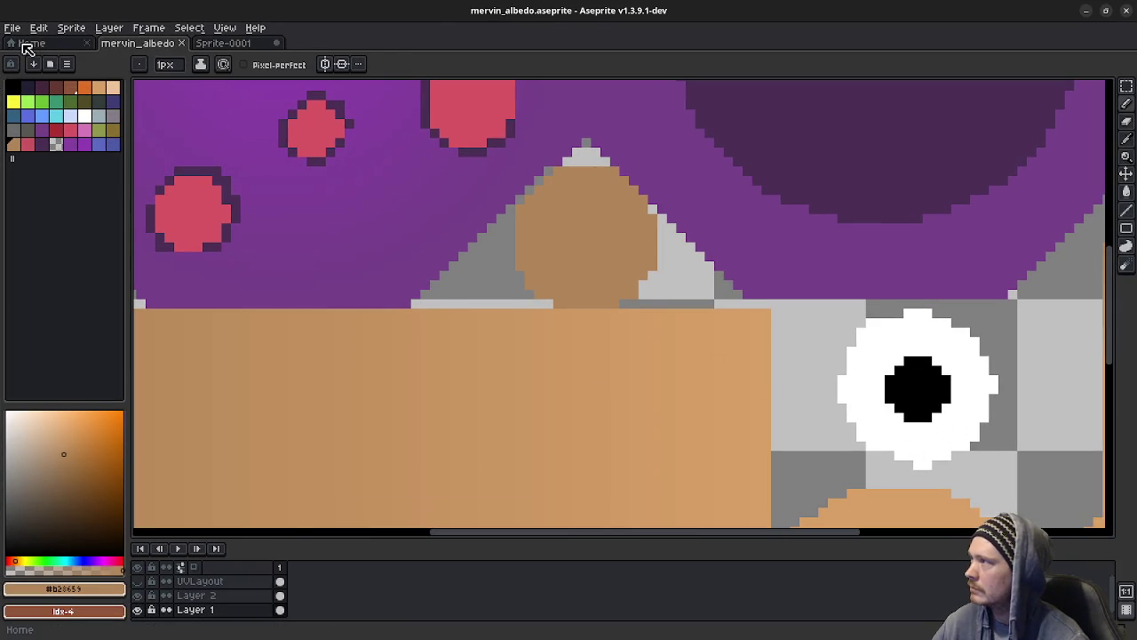
Step: Open script.aseprite from Recent files and frame its phoneme chart, then minimise Aseprite
{"action": "left_click", "coordinate": [26, 44]}
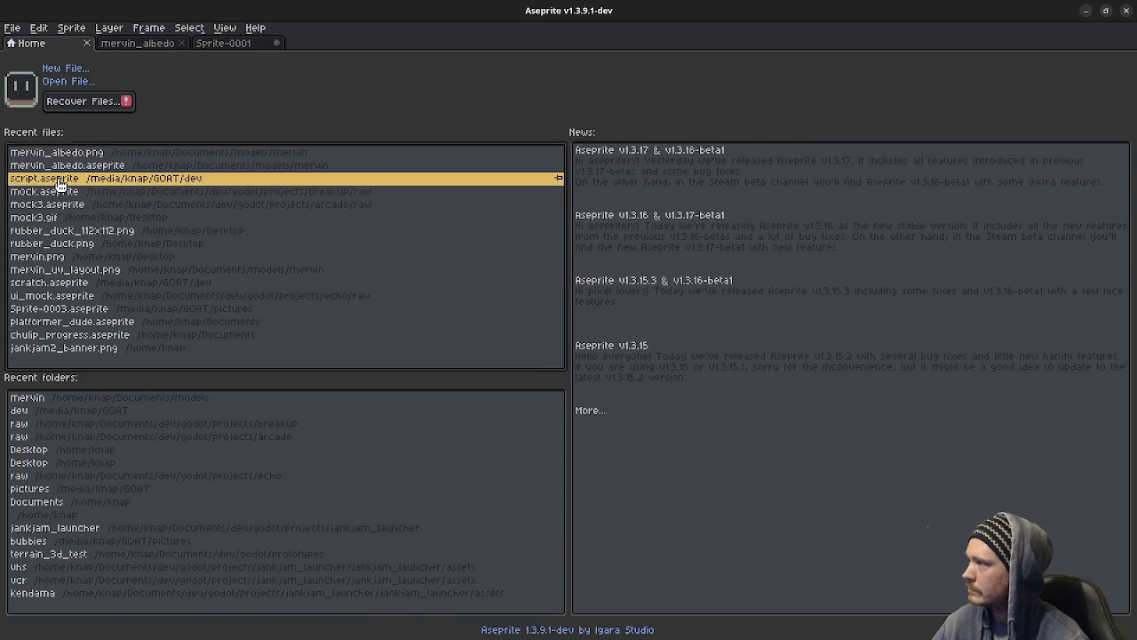
{"action": "left_click", "coordinate": [59, 184]}
{"action": "scroll", "coordinate": [569, 302], "scroll_direction": "up", "scroll_amount": 3}
{"action": "scroll", "coordinate": [637, 393], "scroll_direction": "down", "scroll_amount": 1}
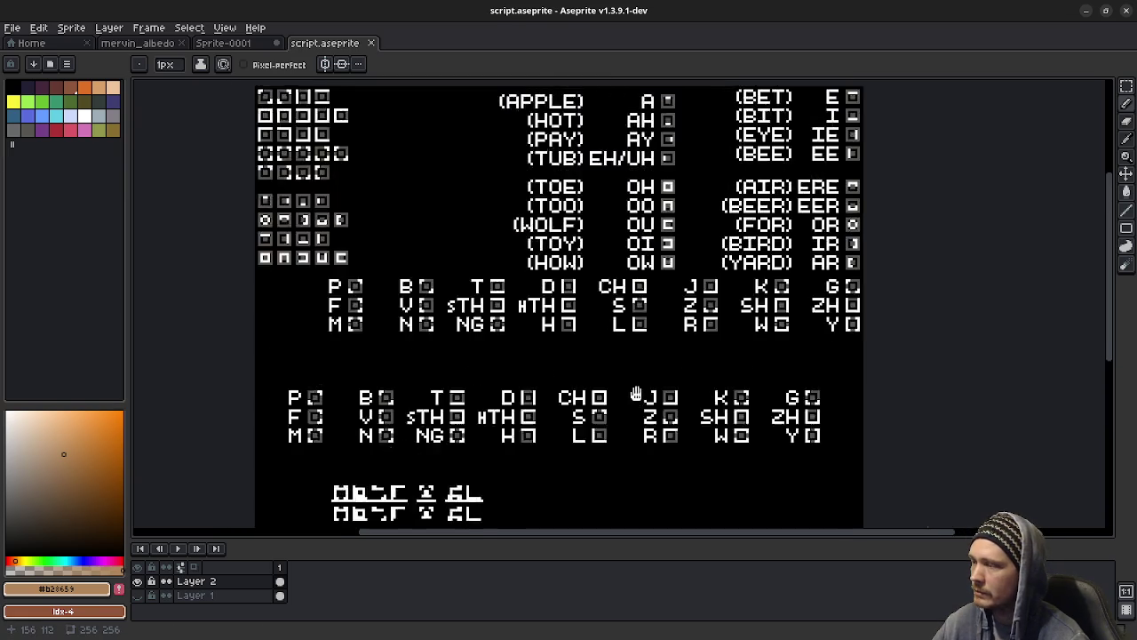
{"action": "middle_click_drag", "start_coordinate": [636, 394], "coordinate": [649, 445]}
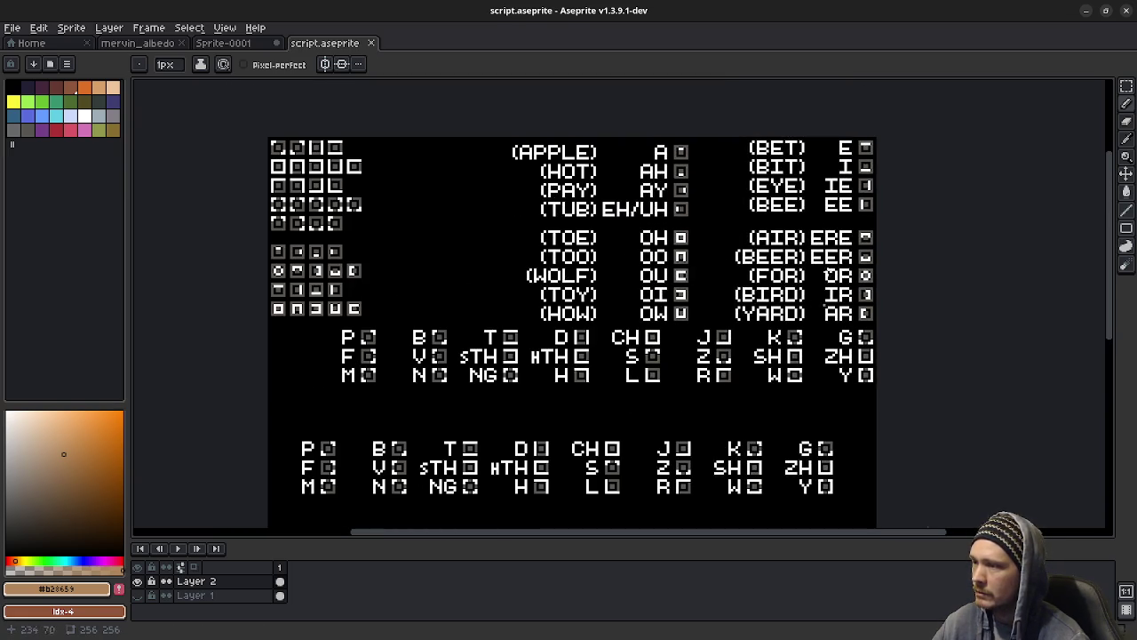
{"action": "left_click", "coordinate": [1085, 10]}
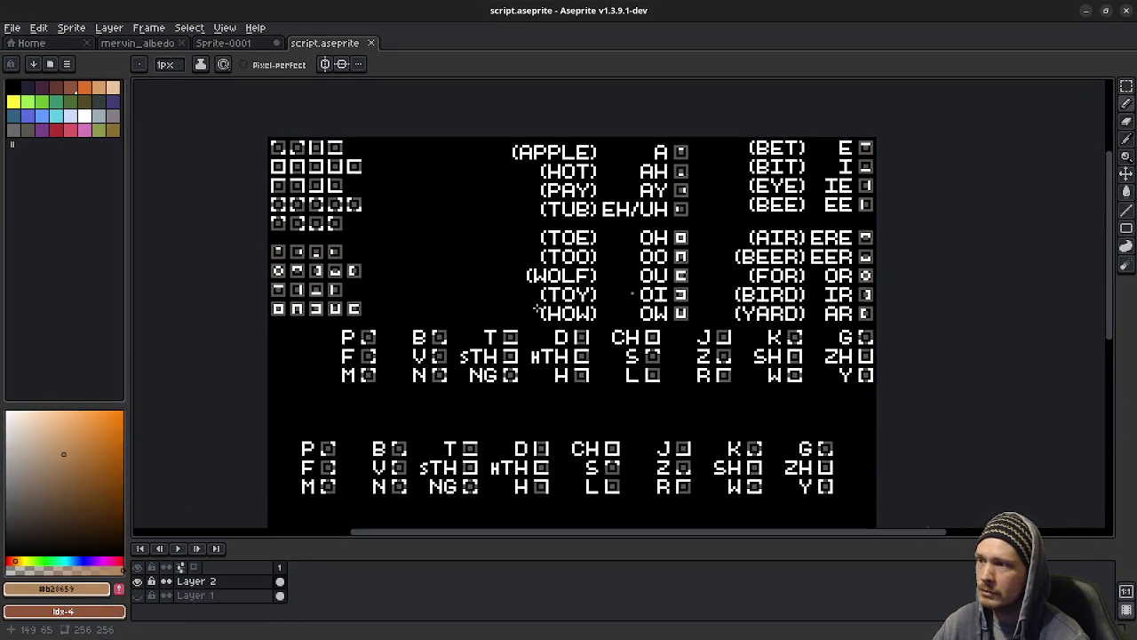
{"action": "scroll", "coordinate": [673, 384], "scroll_direction": "down", "scroll_amount": 3}
{"action": "scroll", "coordinate": [660, 365], "scroll_direction": "down", "scroll_amount": 3}
{"action": "scroll", "coordinate": [660, 365], "scroll_direction": "down", "scroll_amount": 2}
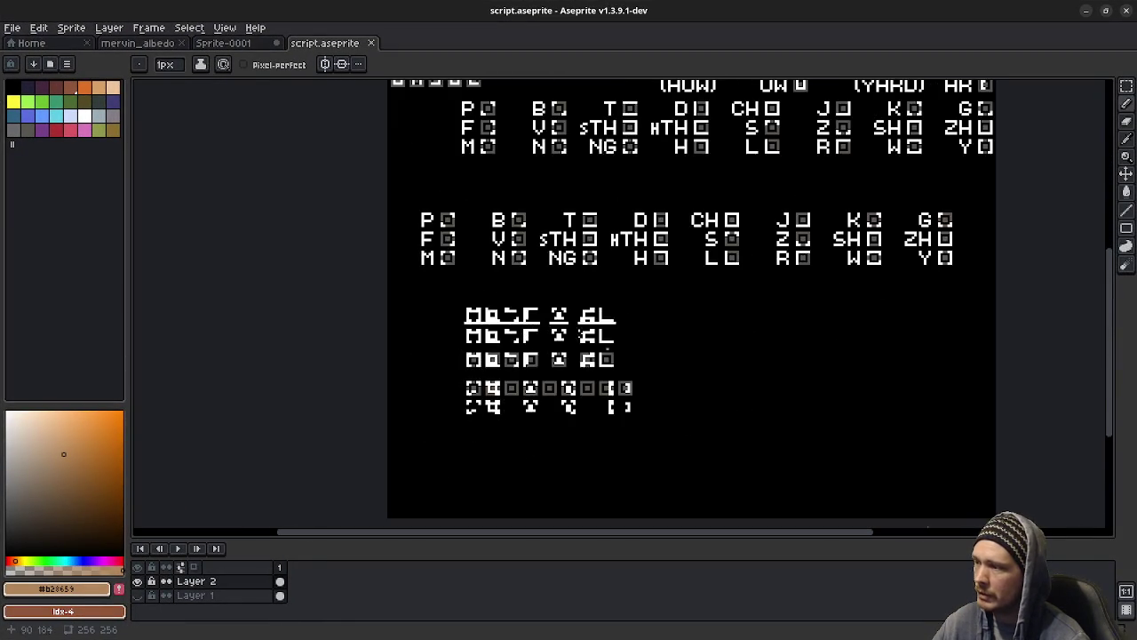
{"action": "scroll", "coordinate": [570, 322], "scroll_direction": "up", "scroll_amount": 2, "text": "ctrl"}
{"action": "scroll", "coordinate": [525, 400], "scroll_direction": "left", "scroll_amount": 2}
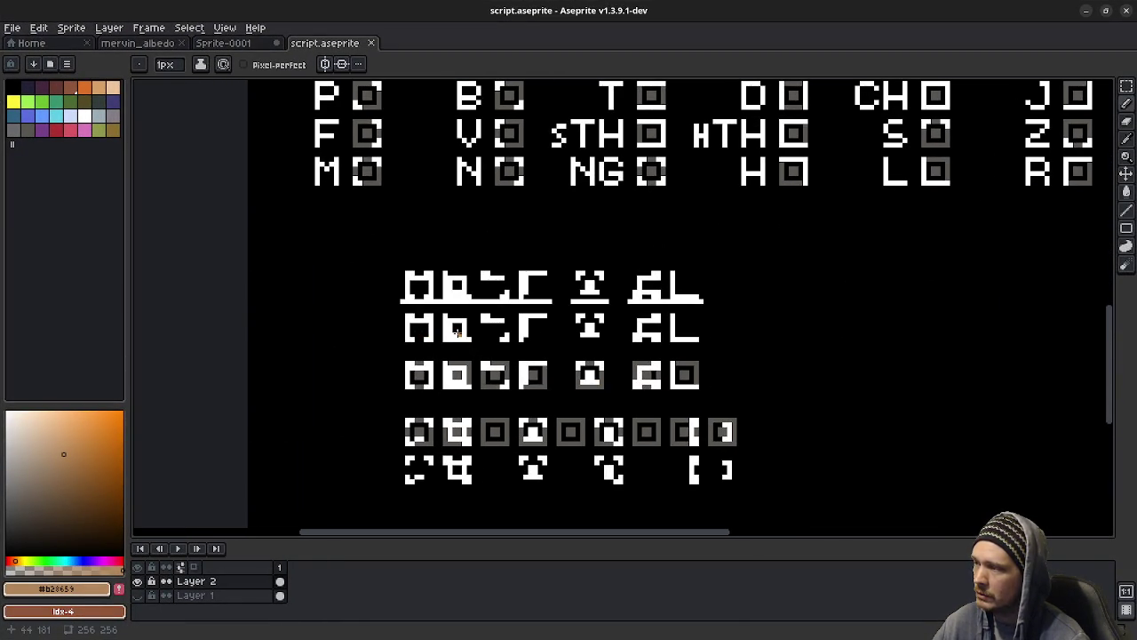
{"action": "middle_click_drag", "start_coordinate": [530, 326], "coordinate": [532, 432]}
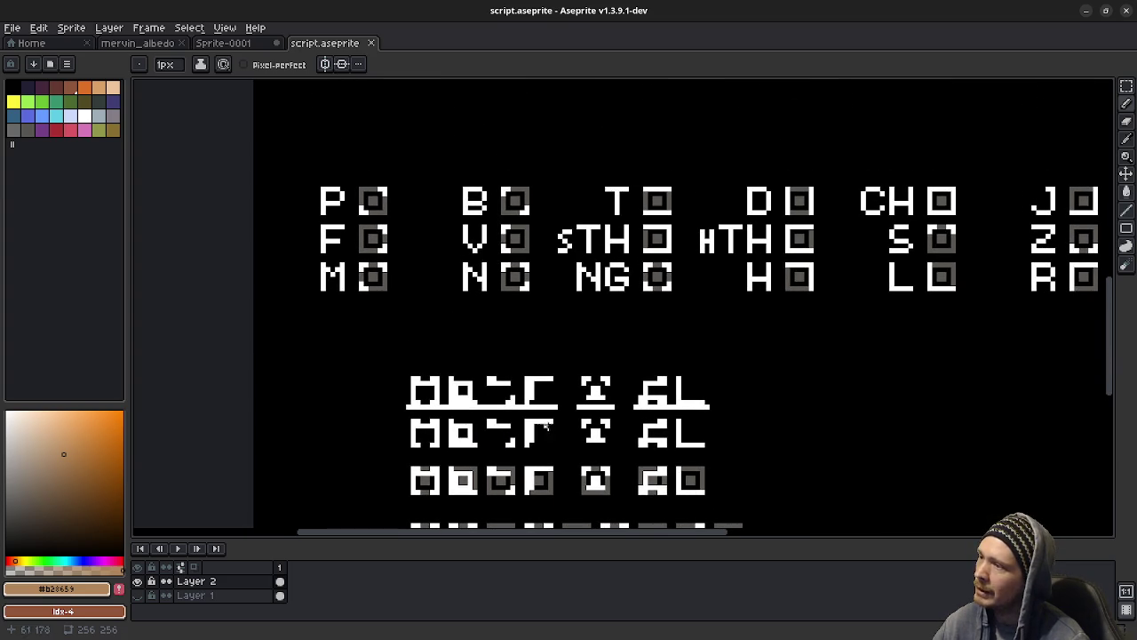
{"action": "mouse_move", "coordinate": [769, 355]}
{"action": "middle_mouse_down"}
{"action": "mouse_move", "coordinate": [751, 361]}
{"action": "mouse_move", "coordinate": [737, 399]}
{"action": "middle_mouse_up"}
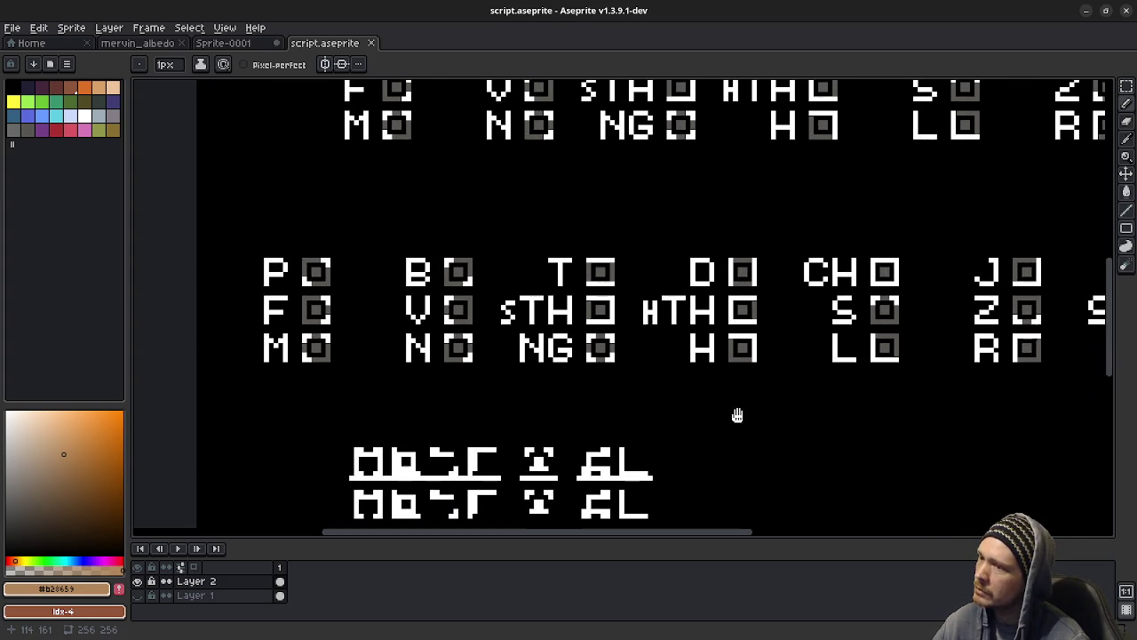
{"action": "middle_click_drag", "start_coordinate": [426, 134], "coordinate": [406, 219]}
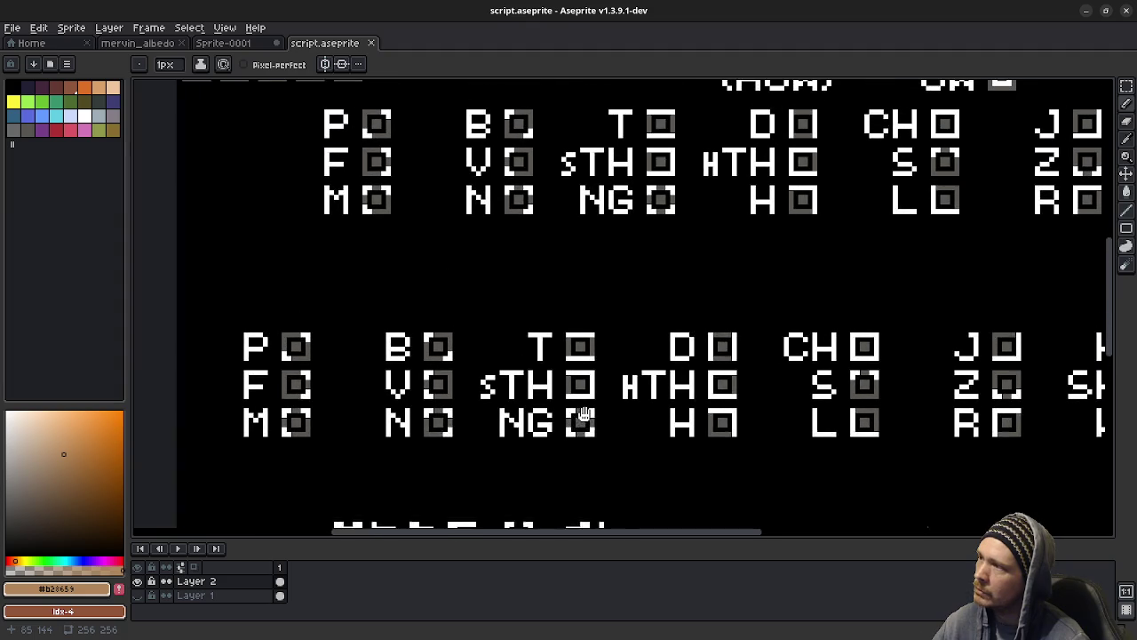
{"action": "mouse_move", "coordinate": [461, 369]}
{"action": "middle_mouse_down"}
{"action": "mouse_move", "coordinate": [516, 257]}
{"action": "mouse_move", "coordinate": [504, 209]}
{"action": "middle_mouse_up"}
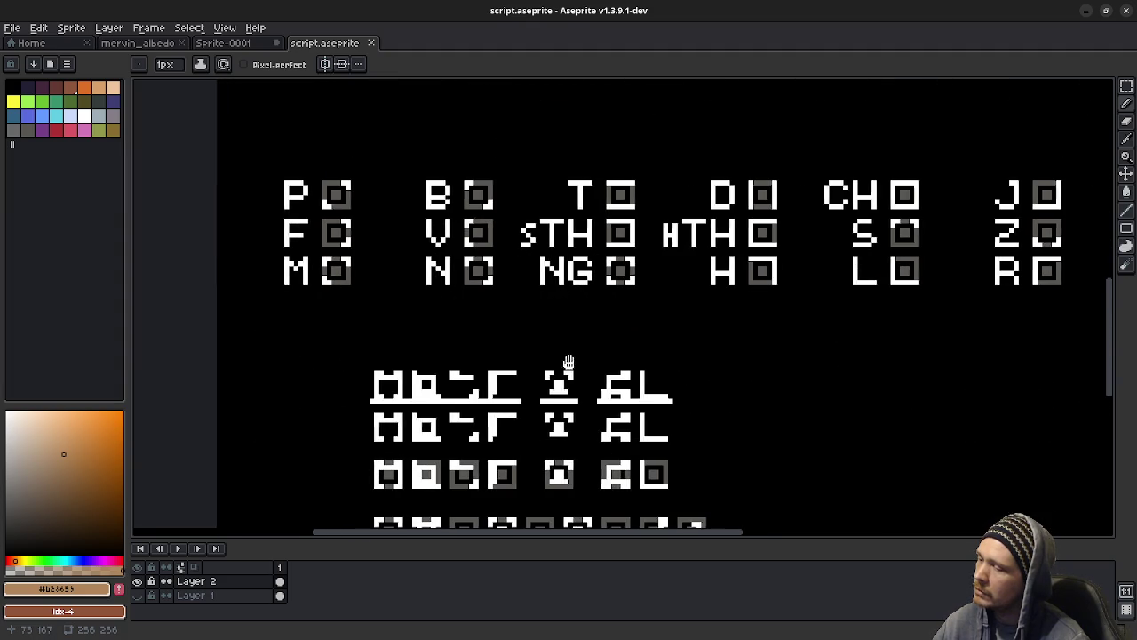
{"action": "middle_click_drag", "start_coordinate": [568, 367], "coordinate": [580, 303]}
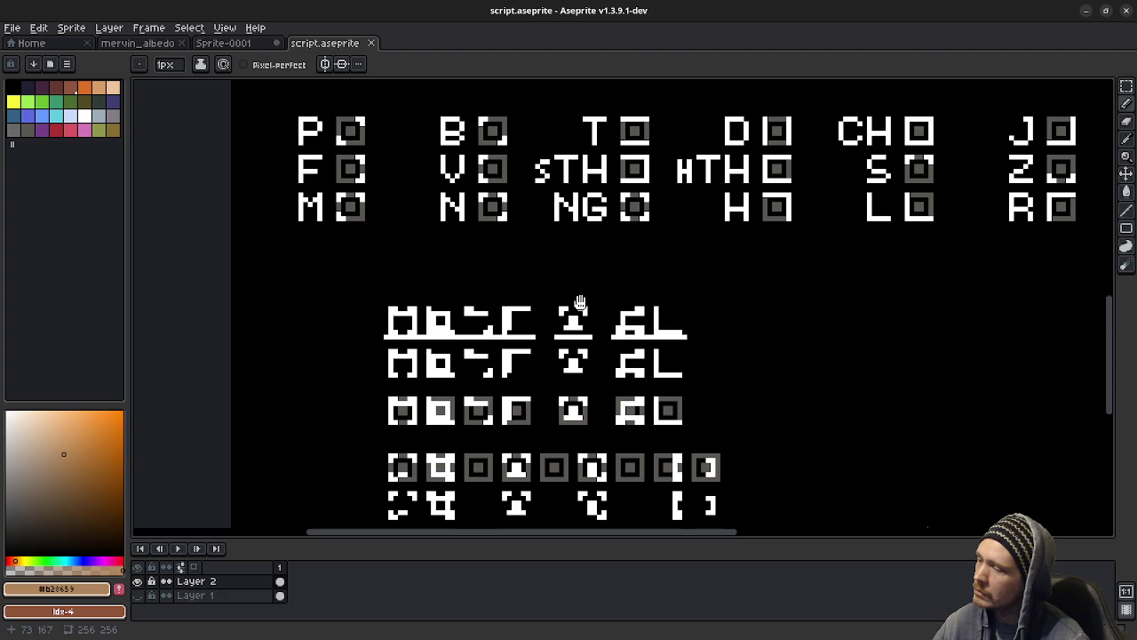
{"action": "middle_click_drag", "start_coordinate": [579, 303], "coordinate": [562, 501]}
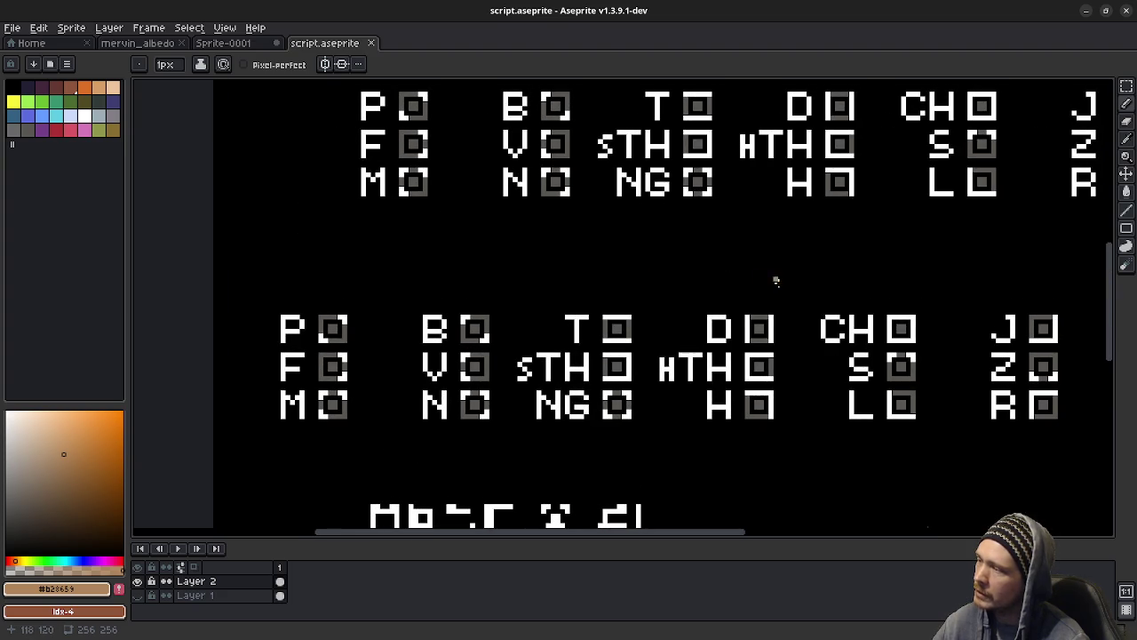
{"action": "middle_click_drag", "start_coordinate": [773, 279], "coordinate": [837, 231]}
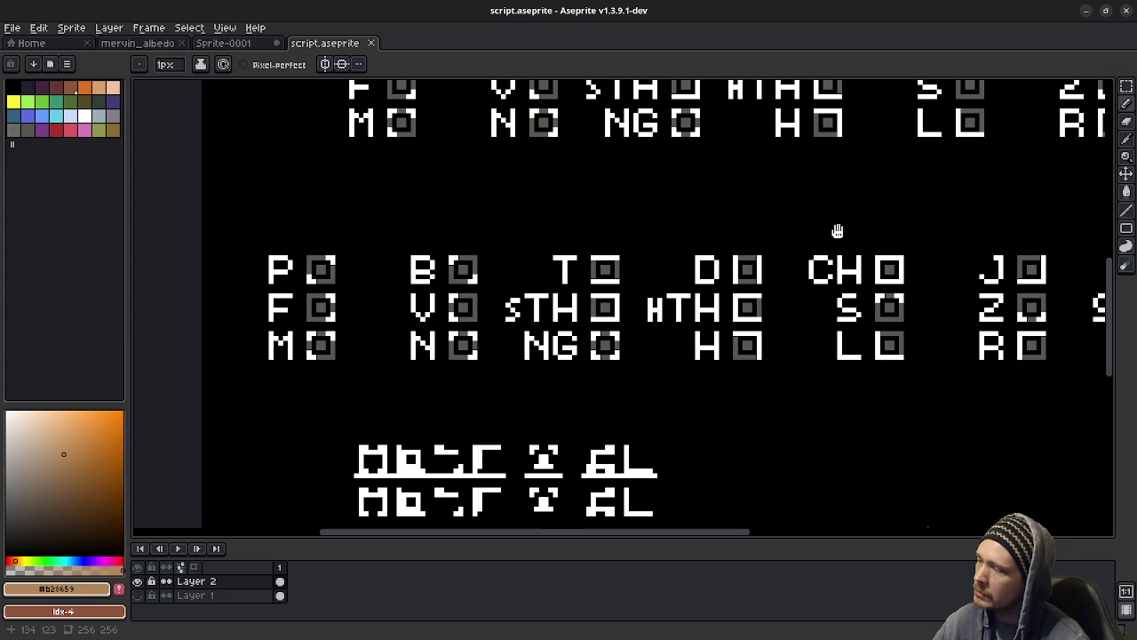
{"action": "mouse_move", "coordinate": [837, 231]}
{"action": "middle_mouse_down"}
{"action": "mouse_move", "coordinate": [634, 247]}
{"action": "mouse_move", "coordinate": [498, 236]}
{"action": "middle_mouse_up"}
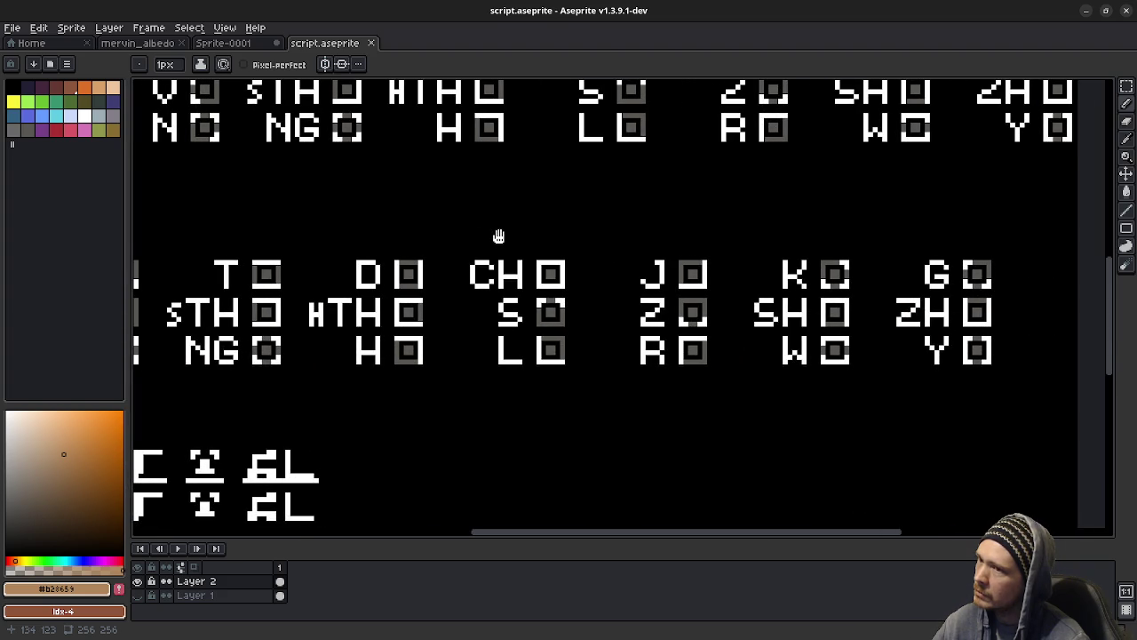
{"action": "middle_click_drag", "start_coordinate": [498, 236], "coordinate": [698, 167]}
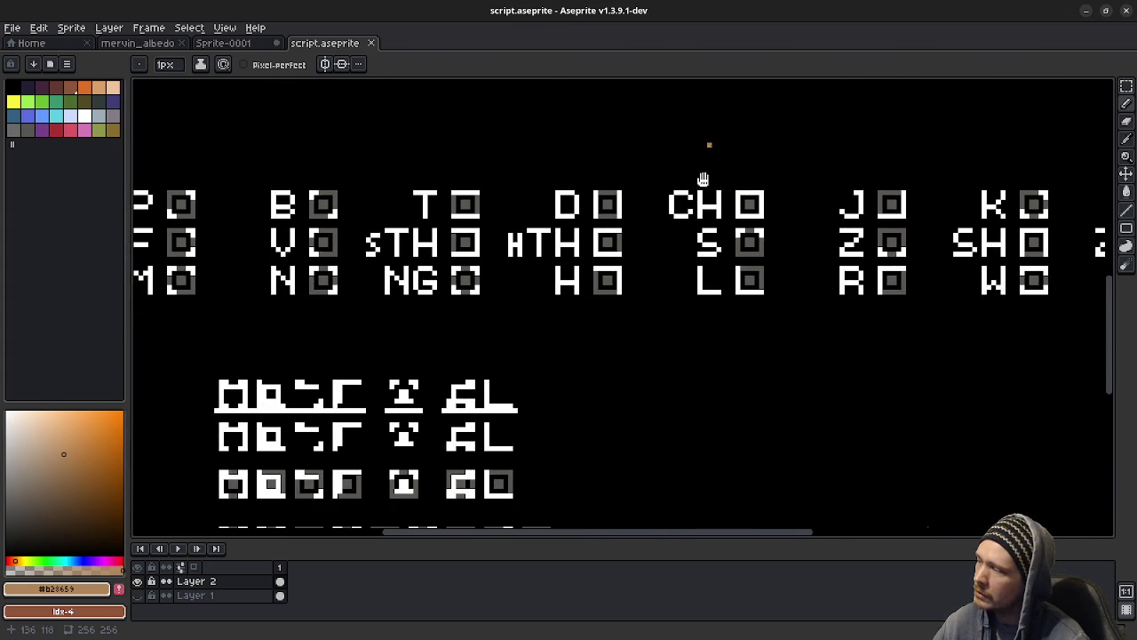
{"action": "middle_click_drag", "start_coordinate": [706, 145], "coordinate": [739, 327]}
{"action": "mouse_move", "coordinate": [820, 204]}
{"action": "middle_mouse_down"}
{"action": "mouse_move", "coordinate": [784, 285]}
{"action": "mouse_move", "coordinate": [694, 383]}
{"action": "mouse_move", "coordinate": [591, 441]}
{"action": "mouse_move", "coordinate": [646, 391]}
{"action": "mouse_move", "coordinate": [649, 266]}
{"action": "middle_mouse_up"}
{"action": "middle_click_drag", "start_coordinate": [649, 390], "coordinate": [649, 266]}
{"action": "mouse_move", "coordinate": [650, 356]}
{"action": "middle_mouse_down"}
{"action": "mouse_move", "coordinate": [651, 225]}
{"action": "mouse_move", "coordinate": [616, 241]}
{"action": "middle_mouse_up"}
{"action": "mouse_move", "coordinate": [978, 142]}
{"action": "middle_mouse_down"}
{"action": "mouse_move", "coordinate": [730, 302]}
{"action": "mouse_move", "coordinate": [706, 378]}
{"action": "middle_mouse_up"}
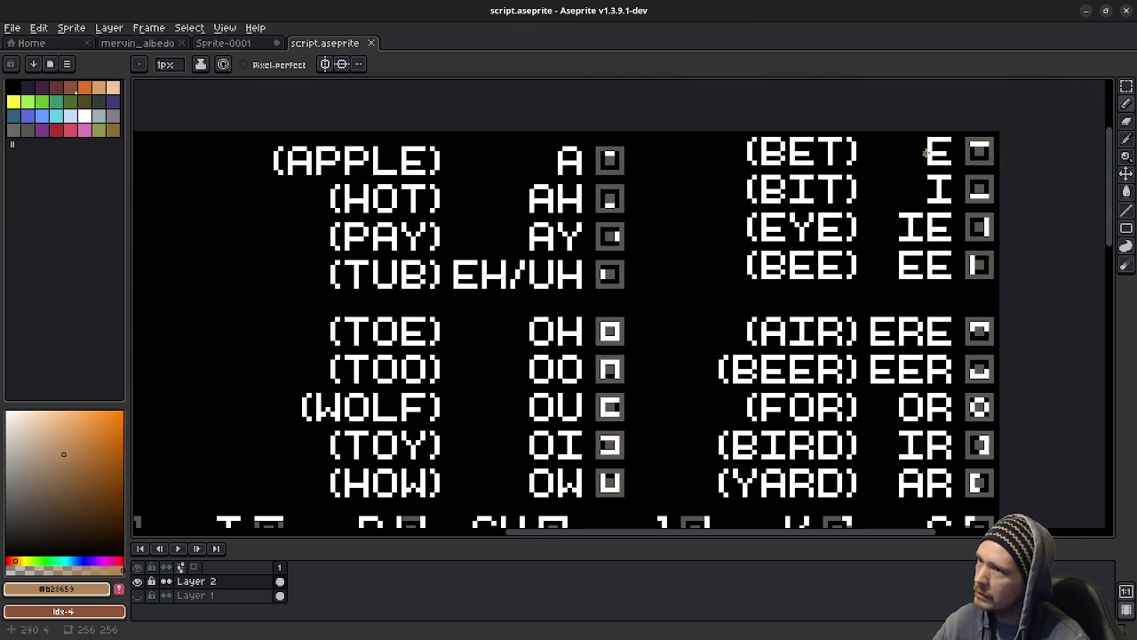
Step: Paint white pixels on the lower left of the second bottom-row glyph
{"action": "scroll", "coordinate": [825, 271], "scroll_direction": "down", "scroll_amount": 5}
{"action": "scroll", "coordinate": [622, 337], "scroll_direction": "down", "scroll_amount": 5}
{"action": "scroll", "coordinate": [414, 394], "scroll_direction": "left", "scroll_amount": 3}
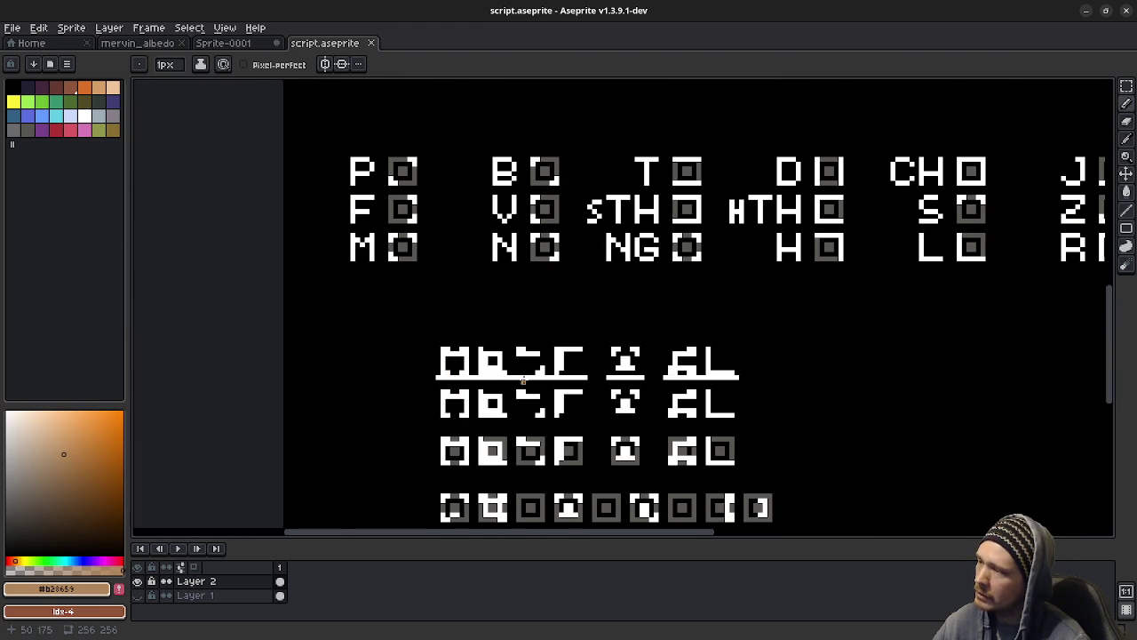
{"action": "middle_click_drag", "start_coordinate": [901, 178], "coordinate": [627, 409]}
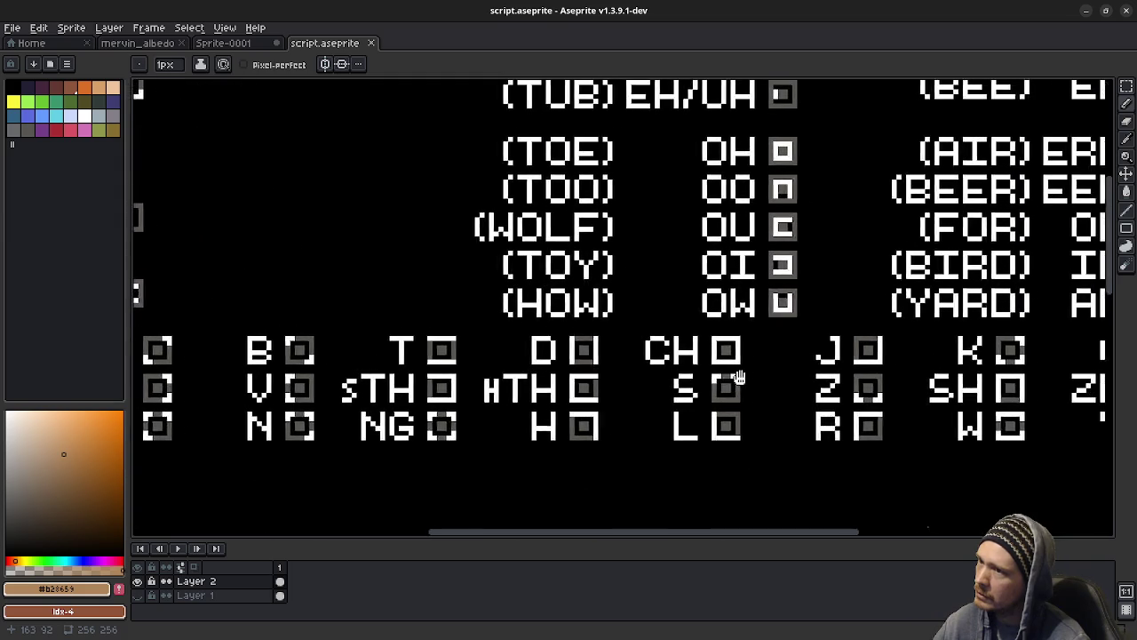
{"action": "scroll", "coordinate": [602, 240], "scroll_direction": "down", "scroll_amount": 5}
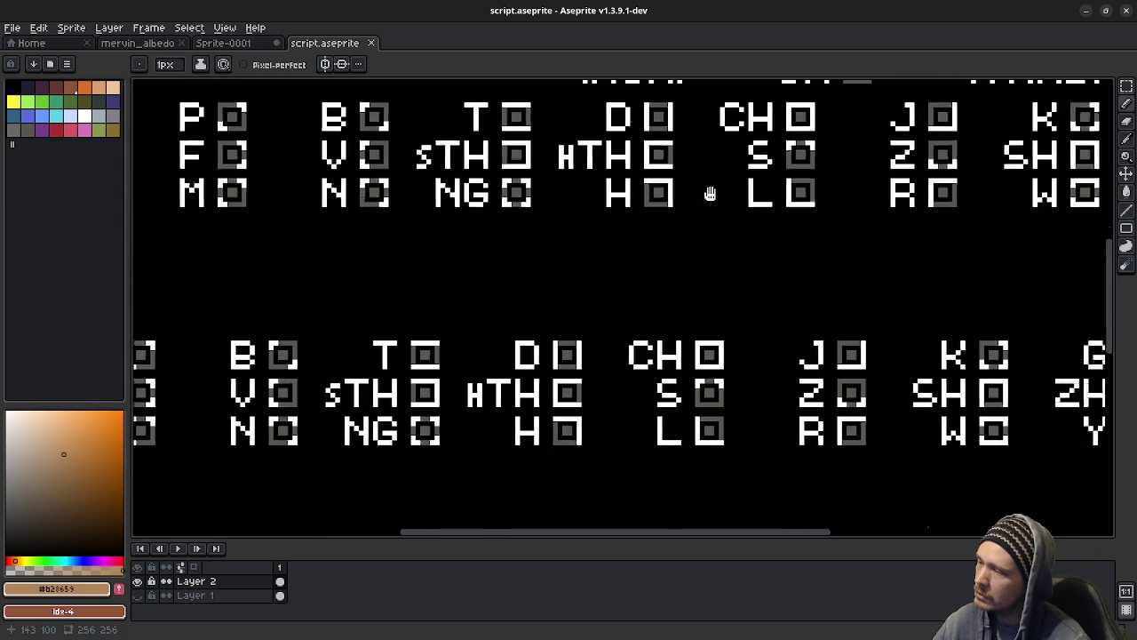
{"action": "scroll", "coordinate": [533, 293], "scroll_direction": "left", "scroll_amount": 5}
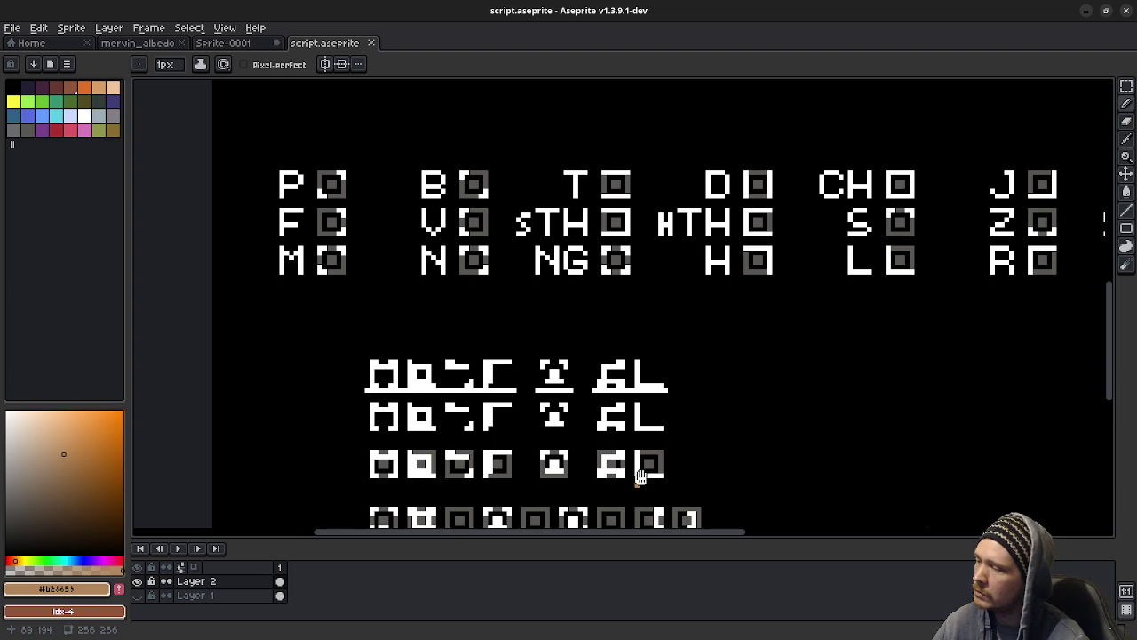
{"action": "scroll", "coordinate": [674, 355], "scroll_direction": "down", "scroll_amount": 5}
{"action": "scroll", "coordinate": [667, 330], "scroll_direction": "left", "scroll_amount": 2}
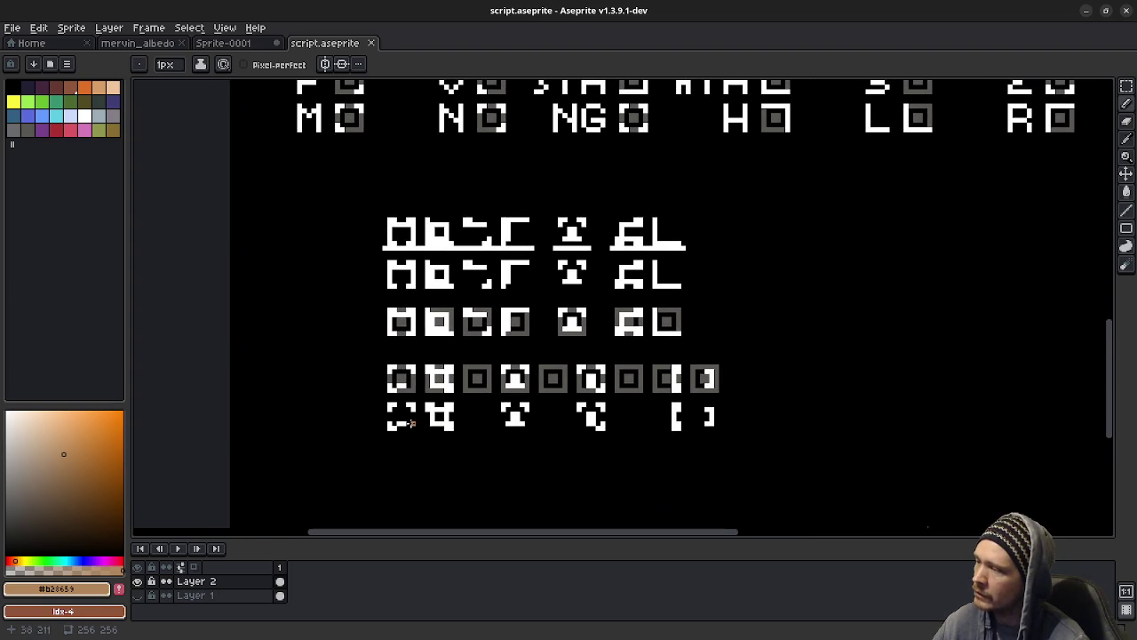
{"action": "left_click", "coordinate": [437, 424]}
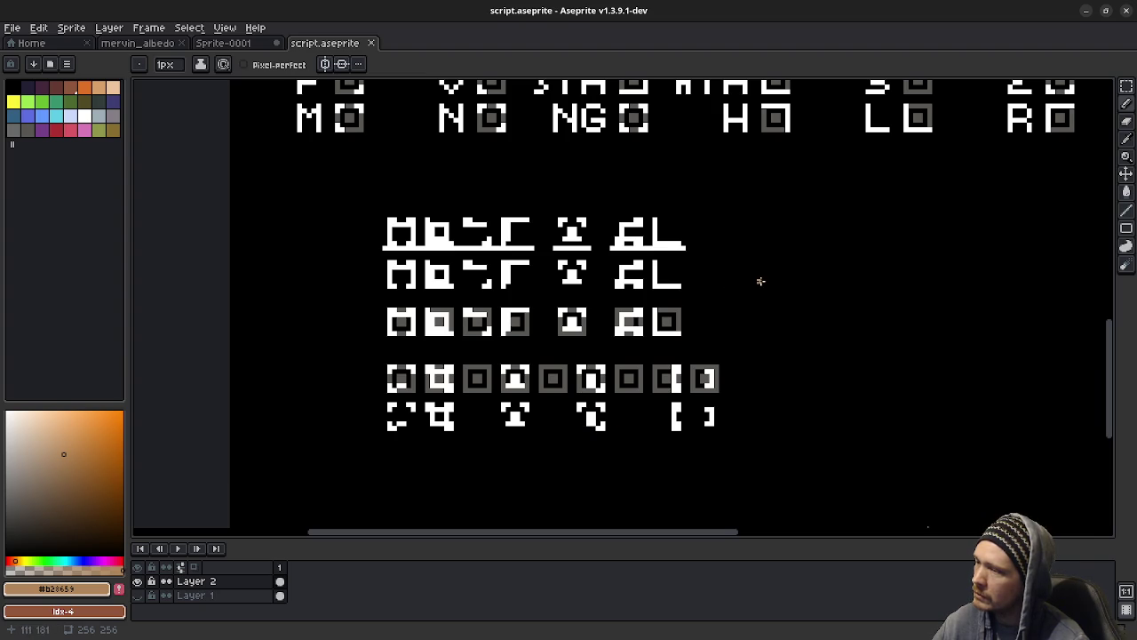
Step: Pan the view up over the consonant and vowel rows
{"action": "middle_click_drag", "start_coordinate": [782, 267], "coordinate": [749, 294]}
{"action": "mouse_move", "coordinate": [857, 249]}
{"action": "middle_mouse_down"}
{"action": "mouse_move", "coordinate": [701, 294]}
{"action": "mouse_move", "coordinate": [681, 337]}
{"action": "mouse_move", "coordinate": [589, 310]}
{"action": "mouse_move", "coordinate": [576, 412]}
{"action": "mouse_move", "coordinate": [709, 306]}
{"action": "mouse_move", "coordinate": [610, 373]}
{"action": "mouse_move", "coordinate": [396, 239]}
{"action": "mouse_move", "coordinate": [518, 254]}
{"action": "mouse_move", "coordinate": [518, 270]}
{"action": "middle_mouse_up"}
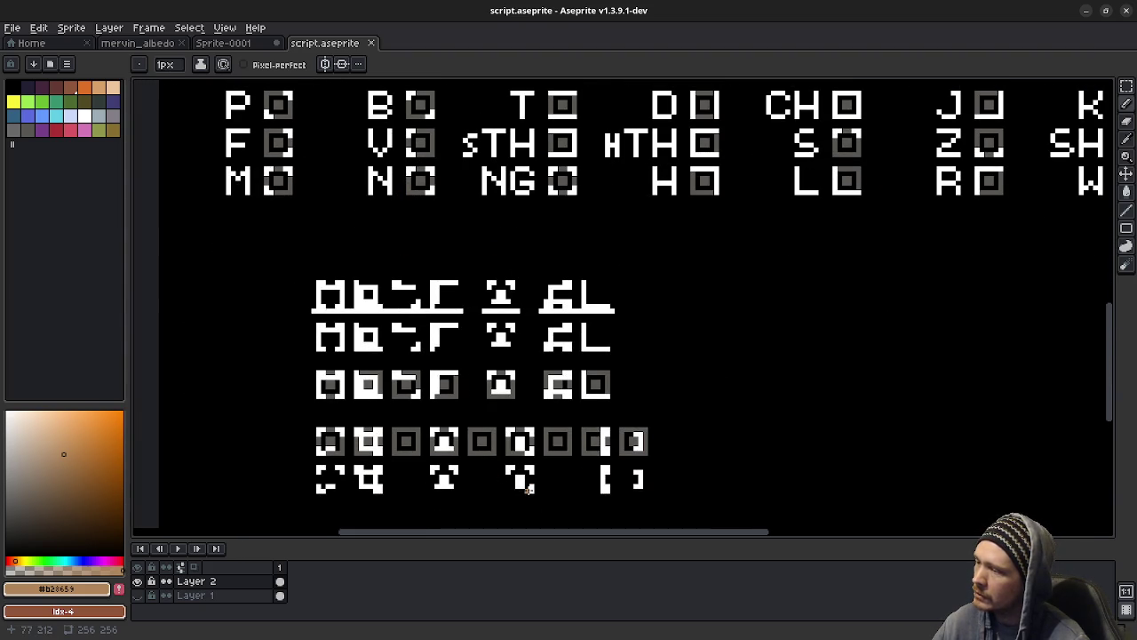
{"action": "scroll", "coordinate": [758, 194], "scroll_direction": "up", "scroll_amount": 5}
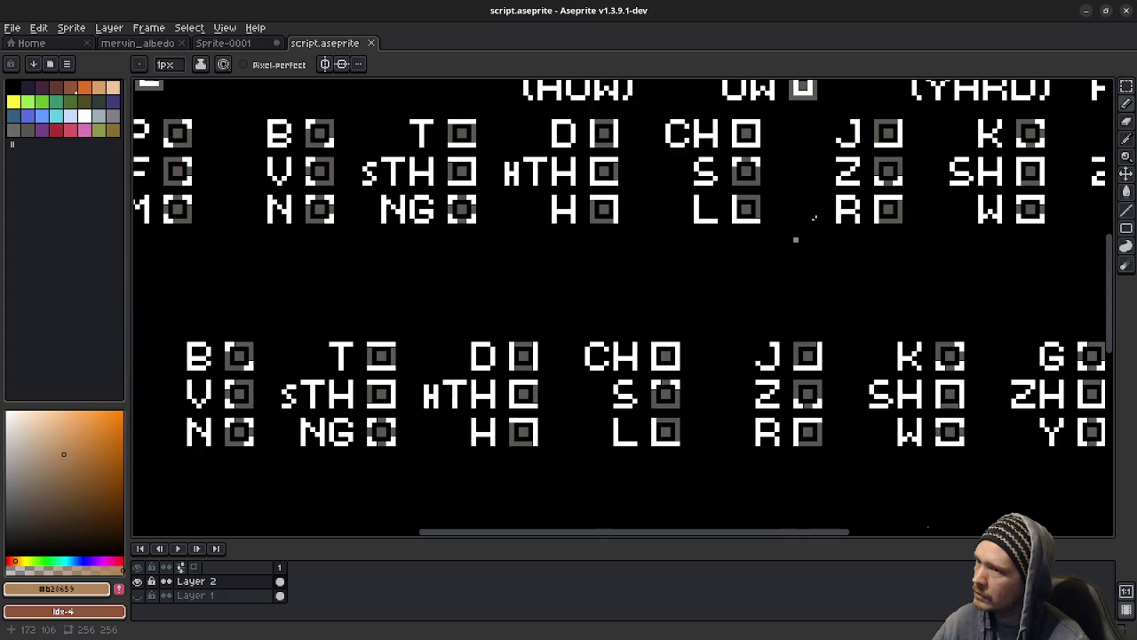
{"action": "scroll", "coordinate": [729, 284], "scroll_direction": "right", "scroll_amount": 5}
{"action": "mouse_move", "coordinate": [722, 229]}
{"action": "middle_mouse_down"}
{"action": "mouse_move", "coordinate": [633, 431]}
{"action": "mouse_move", "coordinate": [640, 422]}
{"action": "middle_mouse_up"}
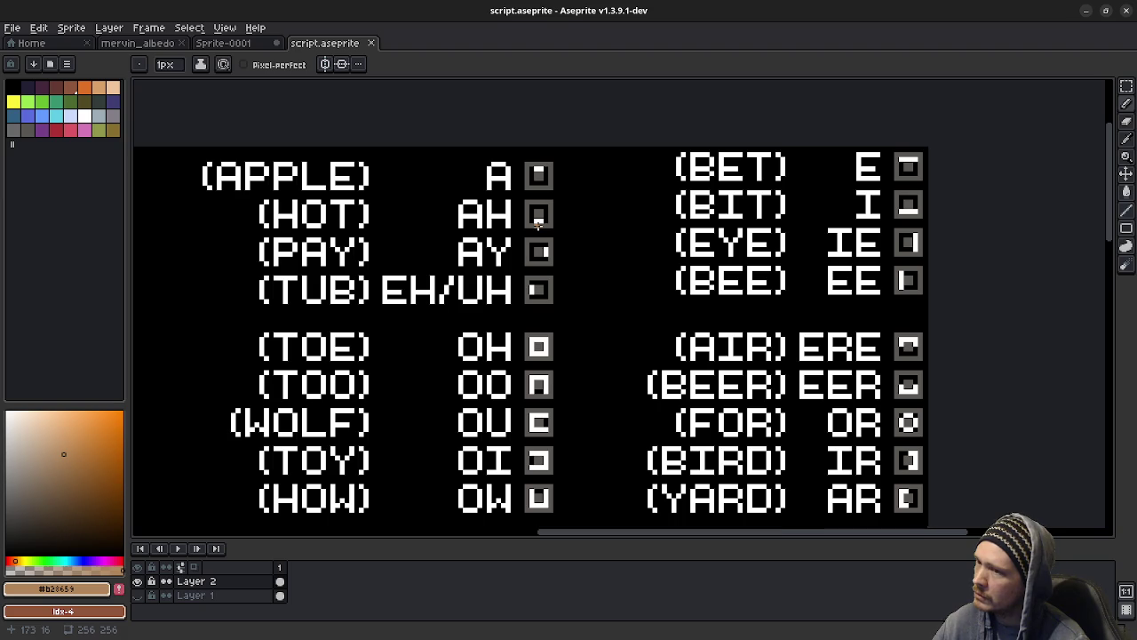
{"action": "scroll", "coordinate": [487, 400], "scroll_direction": "down", "scroll_amount": 3}
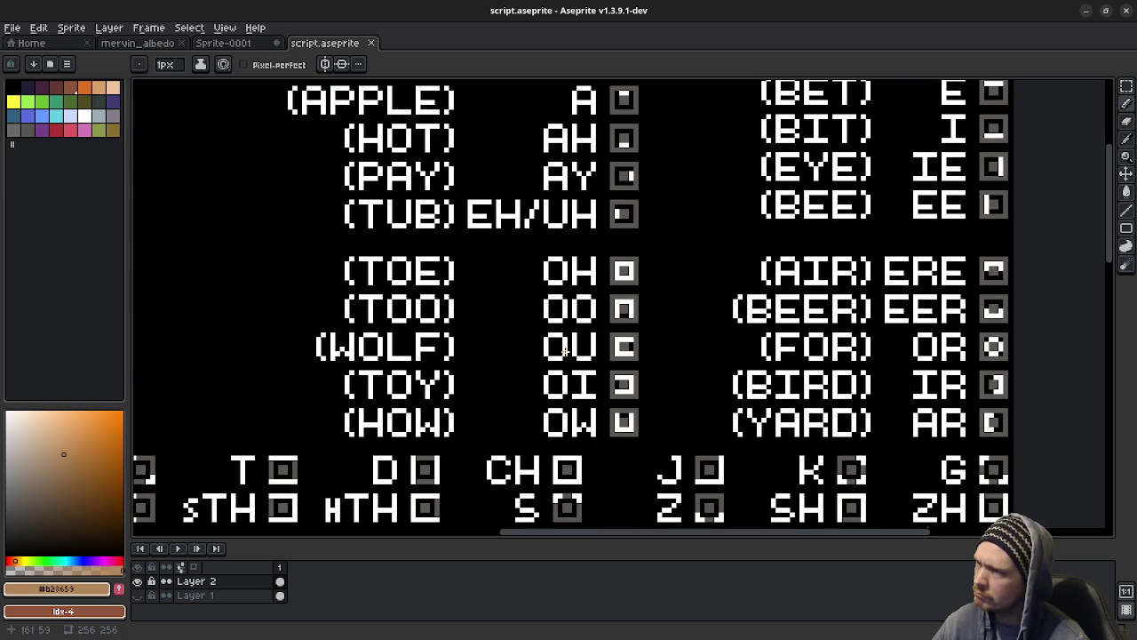
{"action": "scroll", "coordinate": [569, 355], "scroll_direction": "down", "scroll_amount": 5}
{"action": "scroll", "coordinate": [590, 381], "scroll_direction": "down", "scroll_amount": 5}
{"action": "scroll", "coordinate": [627, 300], "scroll_direction": "down", "scroll_amount": 4}
{"action": "scroll", "coordinate": [438, 516], "scroll_direction": "down", "scroll_amount": 4}
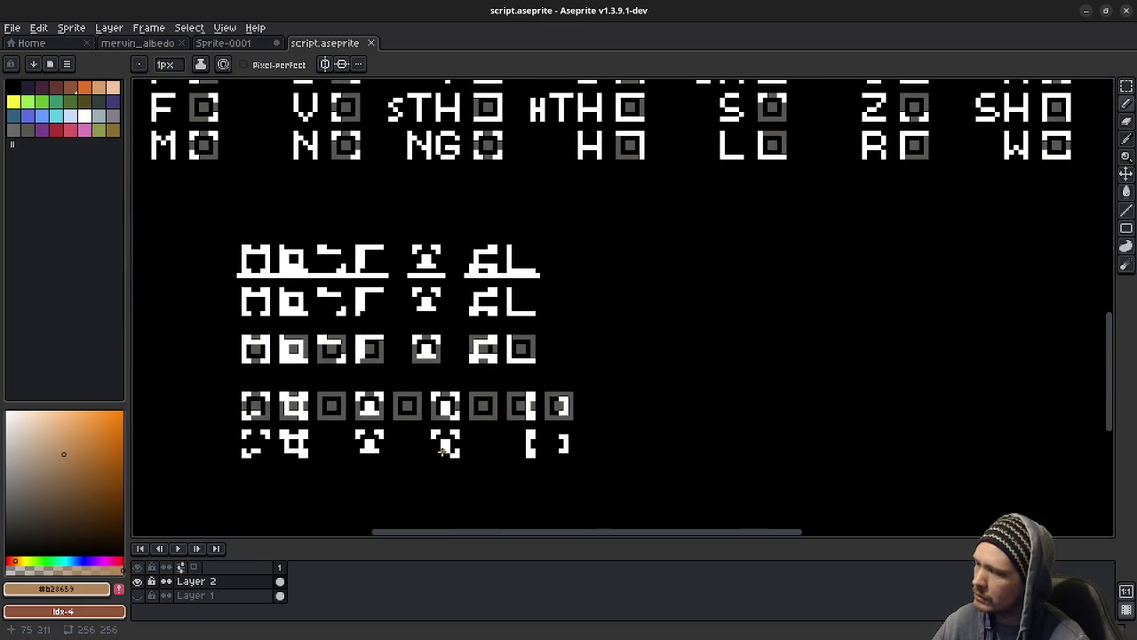
{"action": "scroll", "coordinate": [661, 386], "scroll_direction": "right", "scroll_amount": 6}
{"action": "scroll", "coordinate": [661, 386], "scroll_direction": "up", "scroll_amount": 2}
{"action": "scroll", "coordinate": [638, 393], "scroll_direction": "right", "scroll_amount": 2}
{"action": "scroll", "coordinate": [638, 394], "scroll_direction": "up", "scroll_amount": 3}
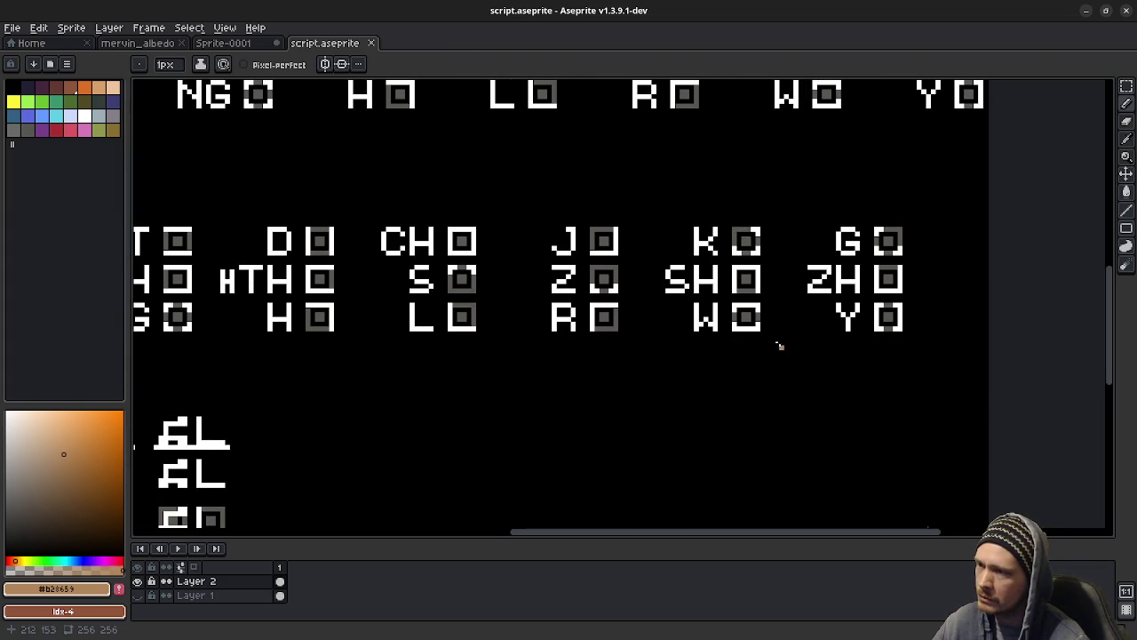
{"action": "scroll", "coordinate": [802, 312], "scroll_direction": "left", "scroll_amount": 4}
{"action": "scroll", "coordinate": [802, 312], "scroll_direction": "down", "scroll_amount": 1}
{"action": "scroll", "coordinate": [447, 281], "scroll_direction": "left", "scroll_amount": 3}
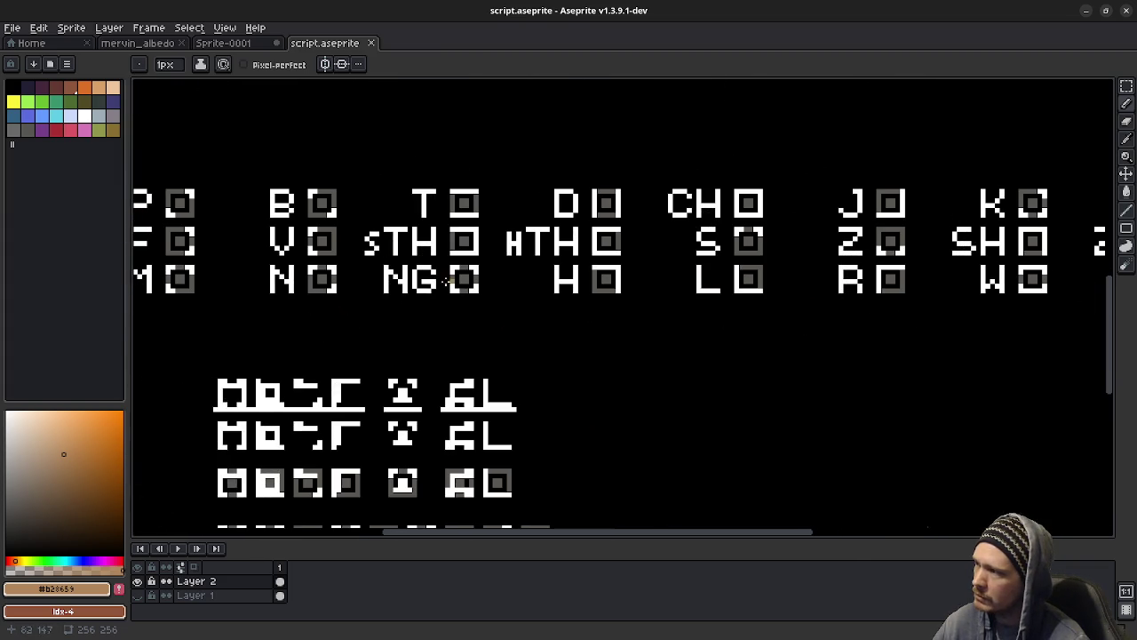
{"action": "scroll", "coordinate": [361, 376], "scroll_direction": "down", "scroll_amount": 3}
{"action": "scroll", "coordinate": [360, 376], "scroll_direction": "left", "scroll_amount": 1}
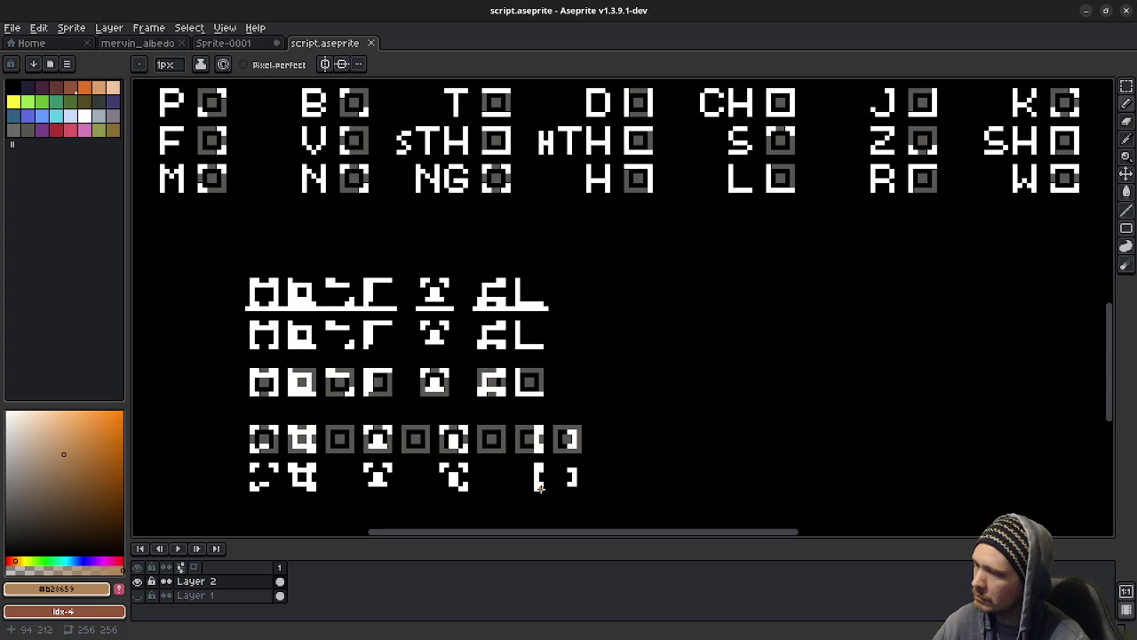
{"action": "middle_click_drag", "start_coordinate": [783, 308], "coordinate": [630, 370]}
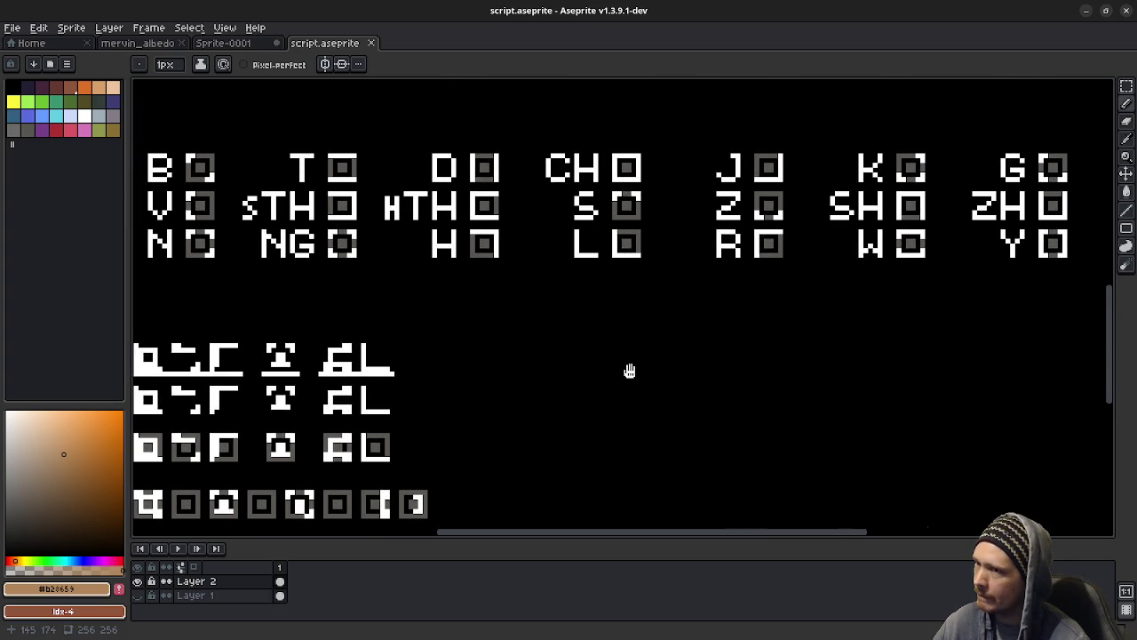
{"action": "mouse_move", "coordinate": [632, 371]}
{"action": "middle_mouse_down"}
{"action": "mouse_move", "coordinate": [785, 347]}
{"action": "mouse_move", "coordinate": [779, 315]}
{"action": "middle_mouse_up"}
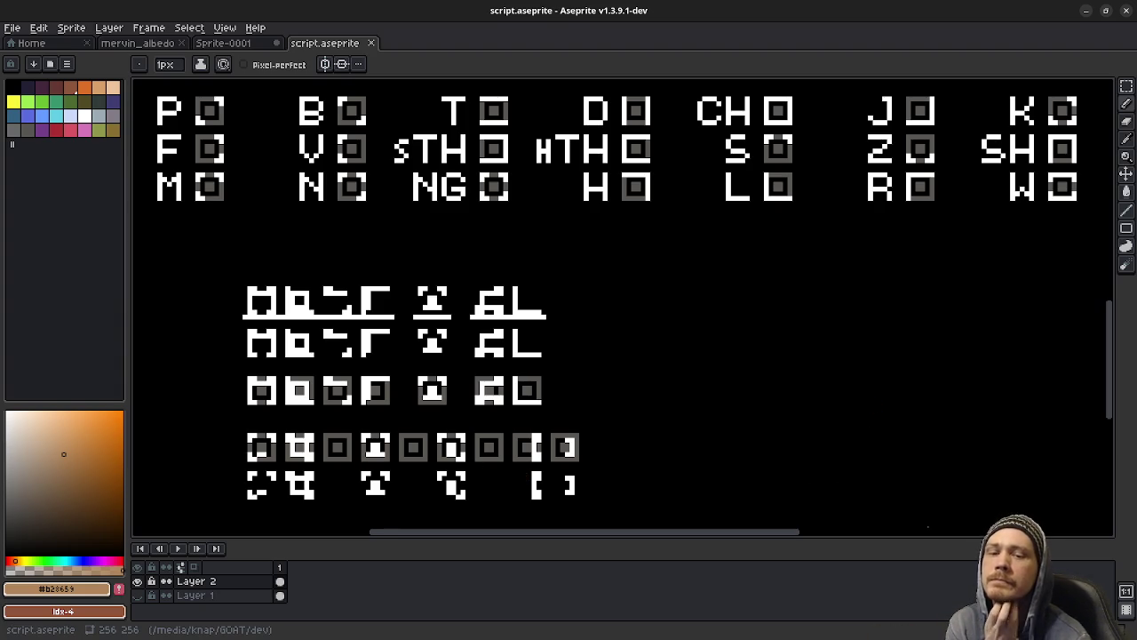
{"action": "mouse_move", "coordinate": [728, 184]}
{"action": "middle_mouse_down"}
{"action": "mouse_move", "coordinate": [648, 480]}
{"action": "mouse_move", "coordinate": [751, 399]}
{"action": "middle_mouse_up"}
{"action": "scroll", "coordinate": [769, 368], "scroll_direction": "down", "scroll_amount": 1}
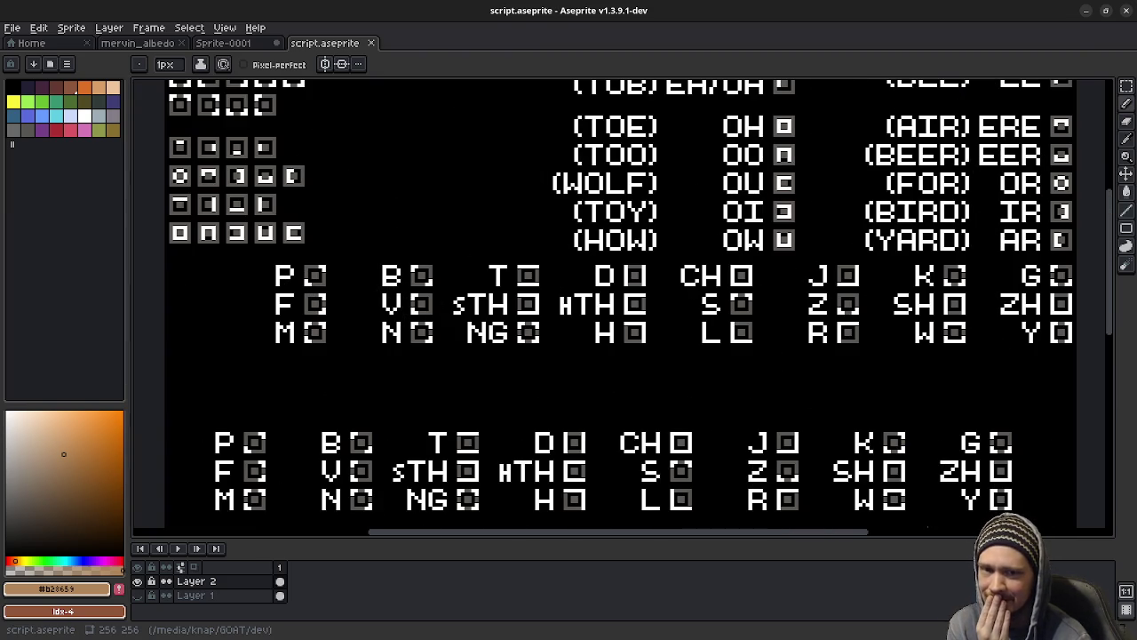
{"action": "scroll", "coordinate": [812, 254], "scroll_direction": "down", "scroll_amount": 1}
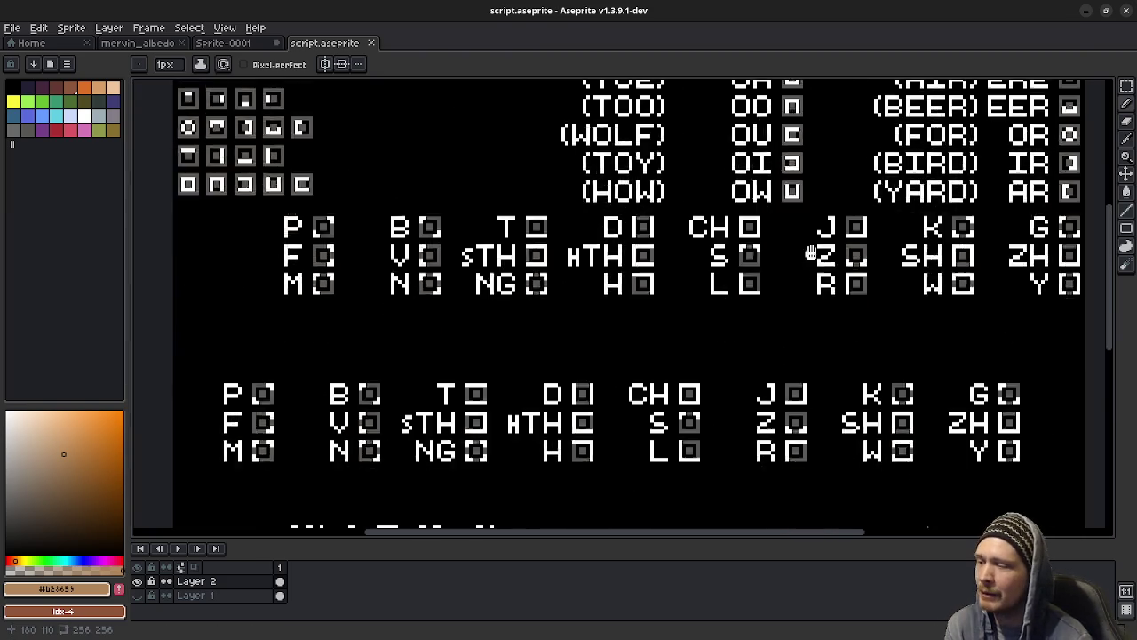
{"action": "scroll", "coordinate": [741, 287], "scroll_direction": "down", "scroll_amount": 5}
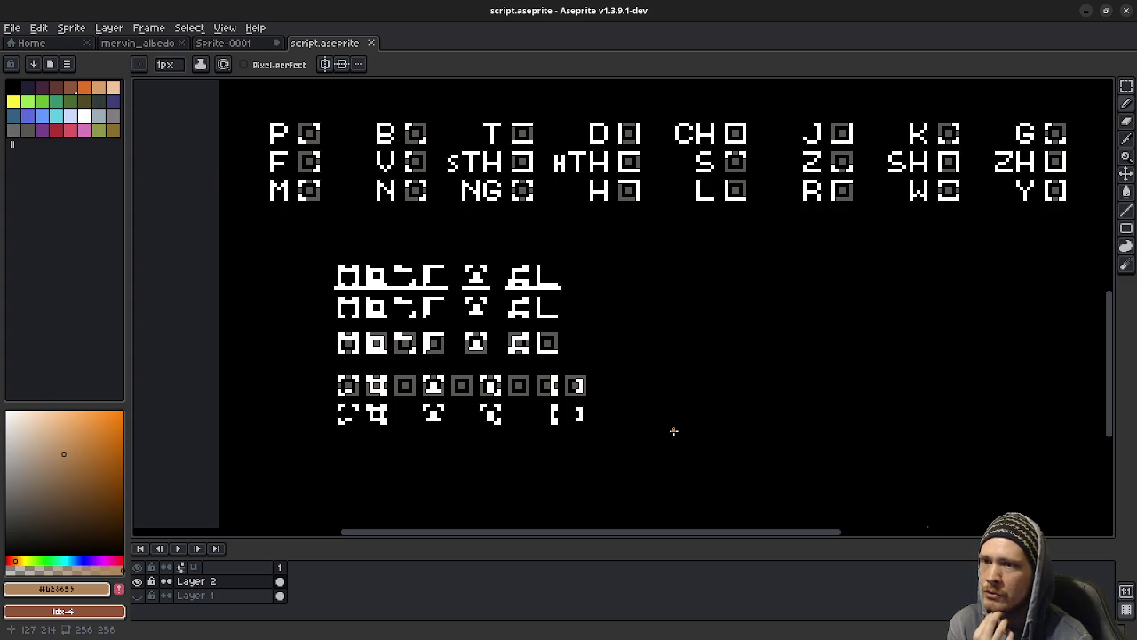
{"action": "middle_click_drag", "start_coordinate": [787, 322], "coordinate": [739, 536]}
{"action": "middle_click_drag", "start_coordinate": [782, 386], "coordinate": [804, 444]}
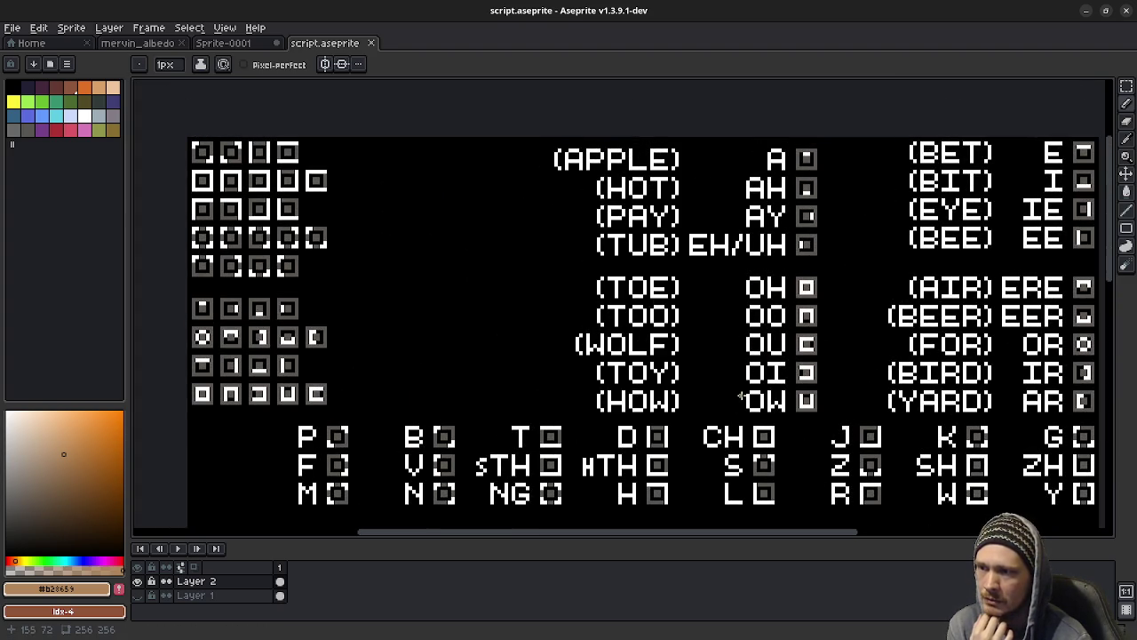
{"action": "middle_click_drag", "start_coordinate": [748, 420], "coordinate": [760, 400]}
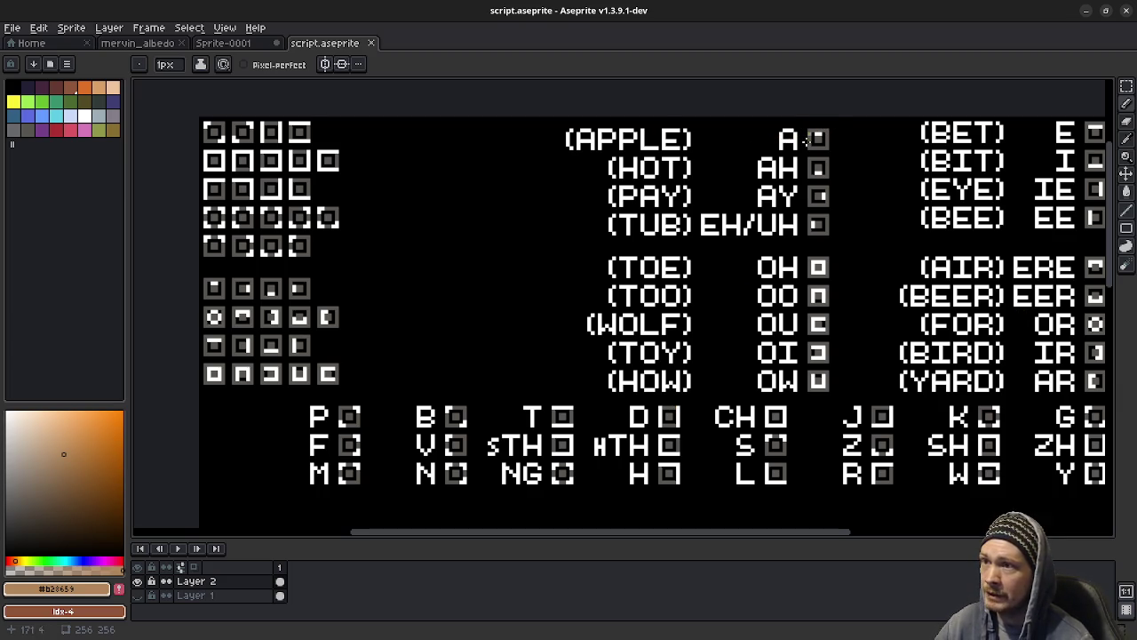
Step: Zoom in on the glyph blocks and eyedrop the frame grey #595652
{"action": "mouse_move", "coordinate": [836, 173]}
{"action": "middle_mouse_down"}
{"action": "mouse_move", "coordinate": [729, 281]}
{"action": "mouse_move", "coordinate": [661, 224]}
{"action": "middle_mouse_up"}
{"action": "mouse_move", "coordinate": [318, 259]}
{"action": "middle_mouse_down"}
{"action": "mouse_move", "coordinate": [381, 310]}
{"action": "mouse_move", "coordinate": [610, 283]}
{"action": "mouse_move", "coordinate": [590, 290]}
{"action": "middle_mouse_up"}
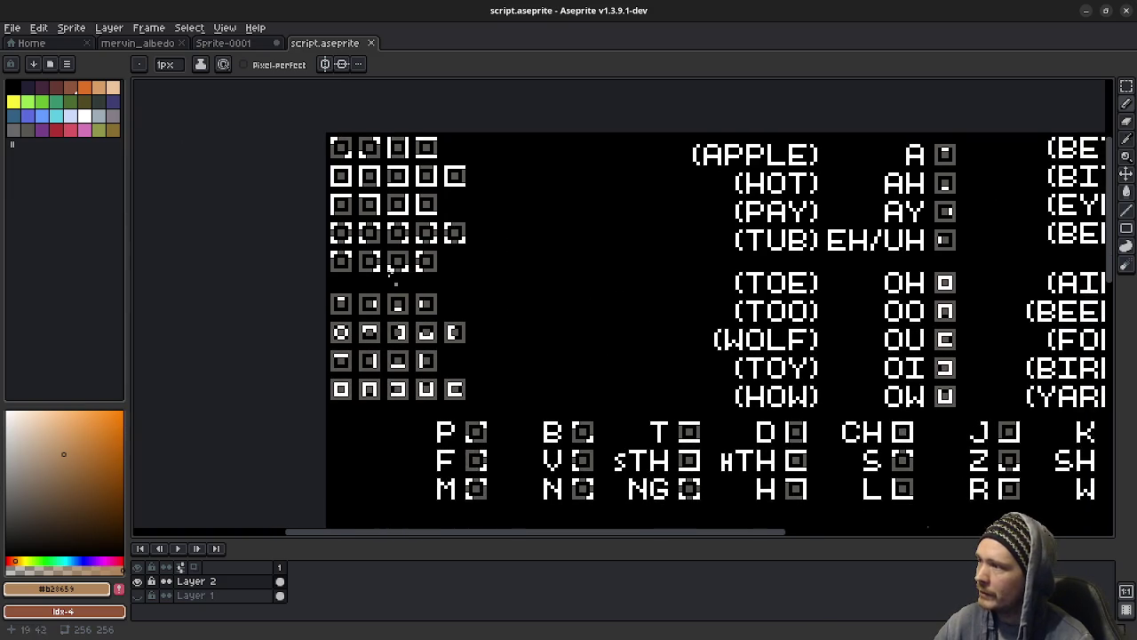
{"action": "scroll", "coordinate": [389, 271], "scroll_direction": "up", "scroll_amount": 2}
{"action": "scroll", "coordinate": [379, 256], "scroll_direction": "up", "scroll_amount": 1}
{"action": "scroll", "coordinate": [401, 260], "scroll_direction": "up", "scroll_amount": 1}
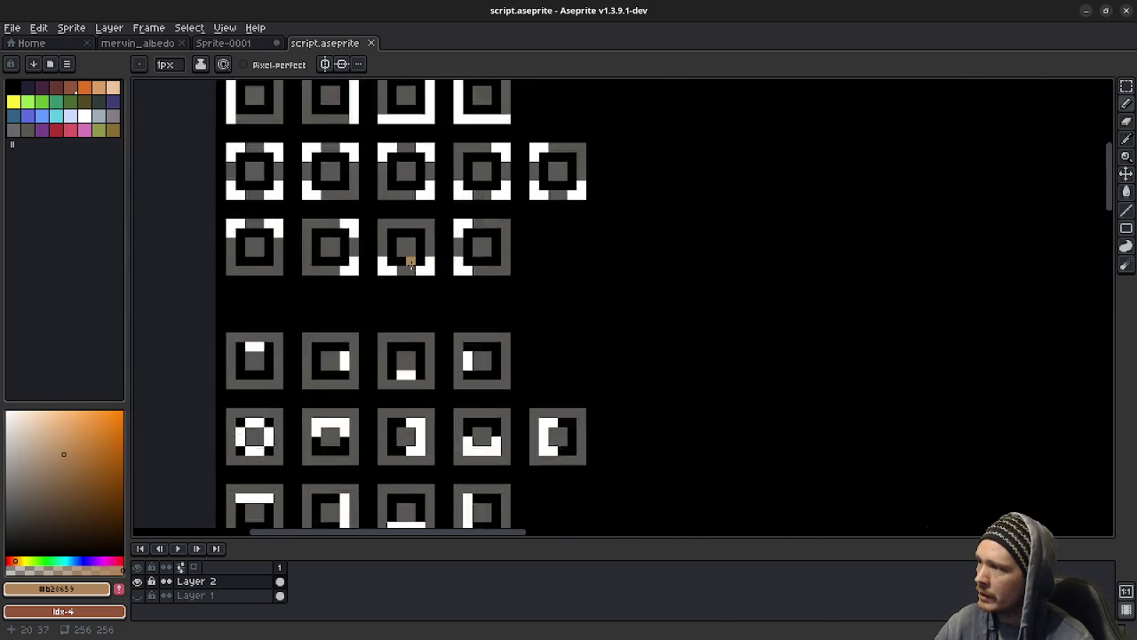
{"action": "scroll", "coordinate": [408, 260], "scroll_direction": "up", "scroll_amount": 1}
{"action": "scroll", "coordinate": [675, 355], "scroll_direction": "up", "scroll_amount": 2}
{"action": "scroll", "coordinate": [711, 408], "scroll_direction": "down", "scroll_amount": 3}
{"action": "scroll", "coordinate": [782, 364], "scroll_direction": "down", "scroll_amount": 2}
{"action": "scroll", "coordinate": [686, 373], "scroll_direction": "down", "scroll_amount": 1}
{"action": "scroll", "coordinate": [686, 373], "scroll_direction": "down", "scroll_amount": 2}
{"action": "scroll", "coordinate": [675, 338], "scroll_direction": "right", "scroll_amount": 1}
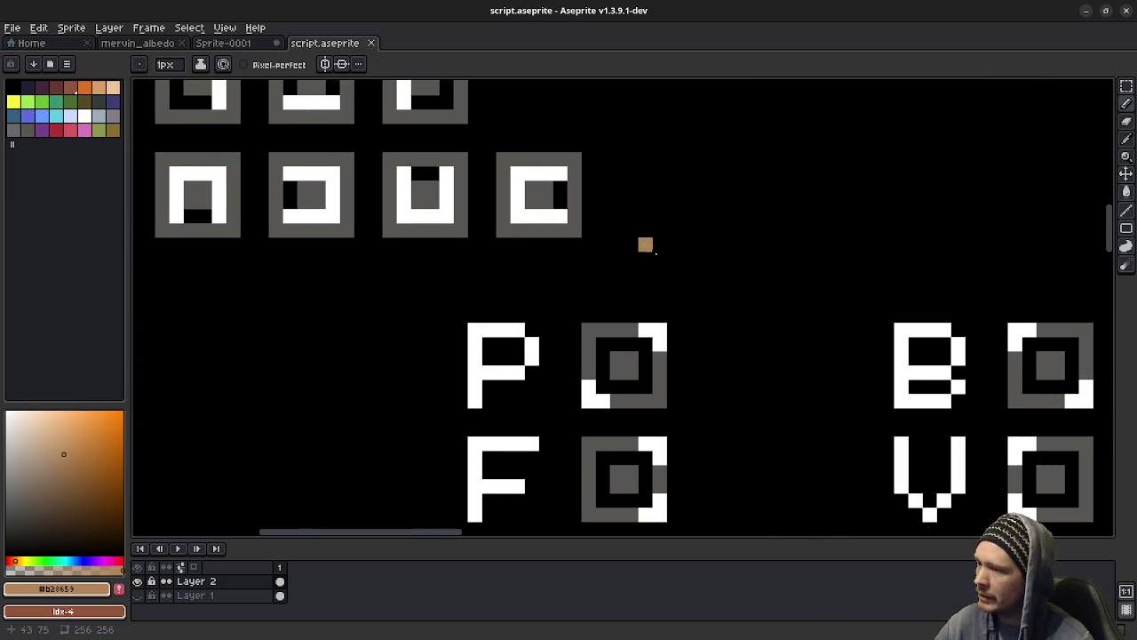
{"action": "left_click", "coordinate": [602, 323], "text": "alt"}
Step: Draw a grey horizontal stroke beside the vowel glyph rows
{"action": "scroll", "coordinate": [831, 215], "scroll_direction": "up", "scroll_amount": 2}
{"action": "scroll", "coordinate": [831, 215], "scroll_direction": "right", "scroll_amount": 2}
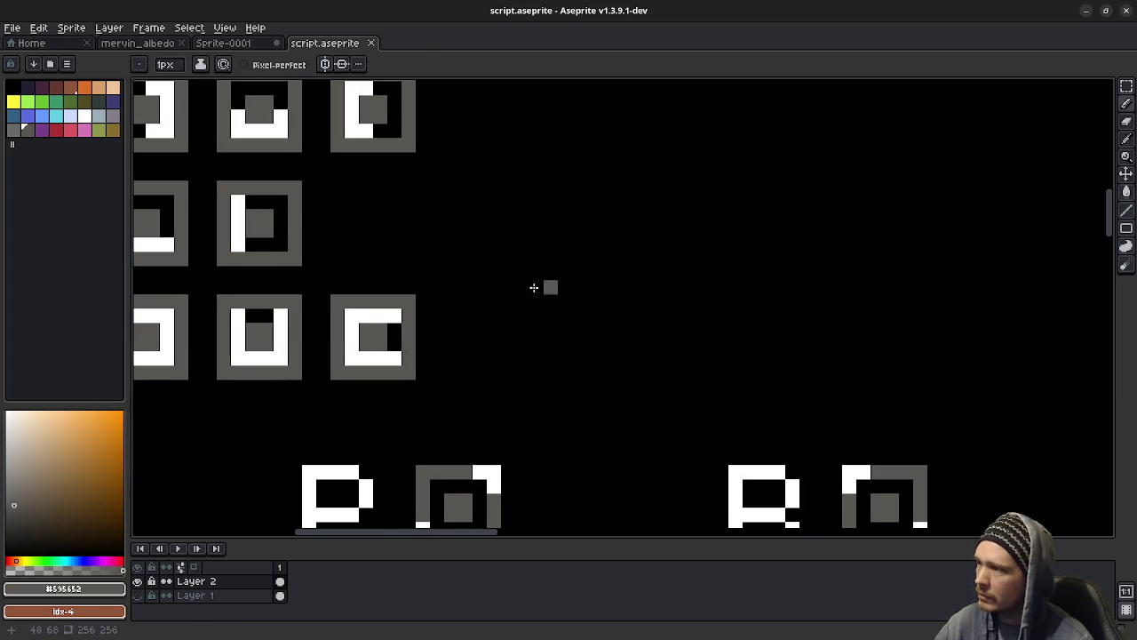
{"action": "left_click_drag", "start_coordinate": [464, 299], "coordinate": [527, 307]}
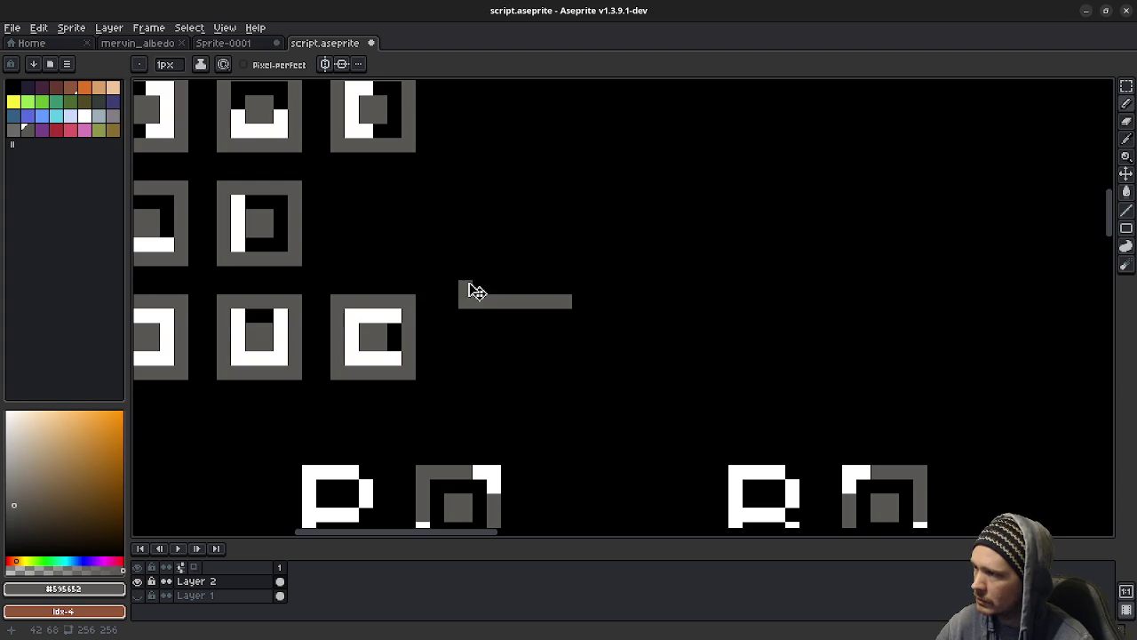
Step: Draw a grey square glyph frame with a centre block after the last lower-left glyph, undoing mistakes
{"action": "key", "text": "ctrl+z"}
{"action": "key", "text": "ctrl+z"}
{"action": "key", "text": "ctrl+z"}
{"action": "key", "text": "ctrl+z"}
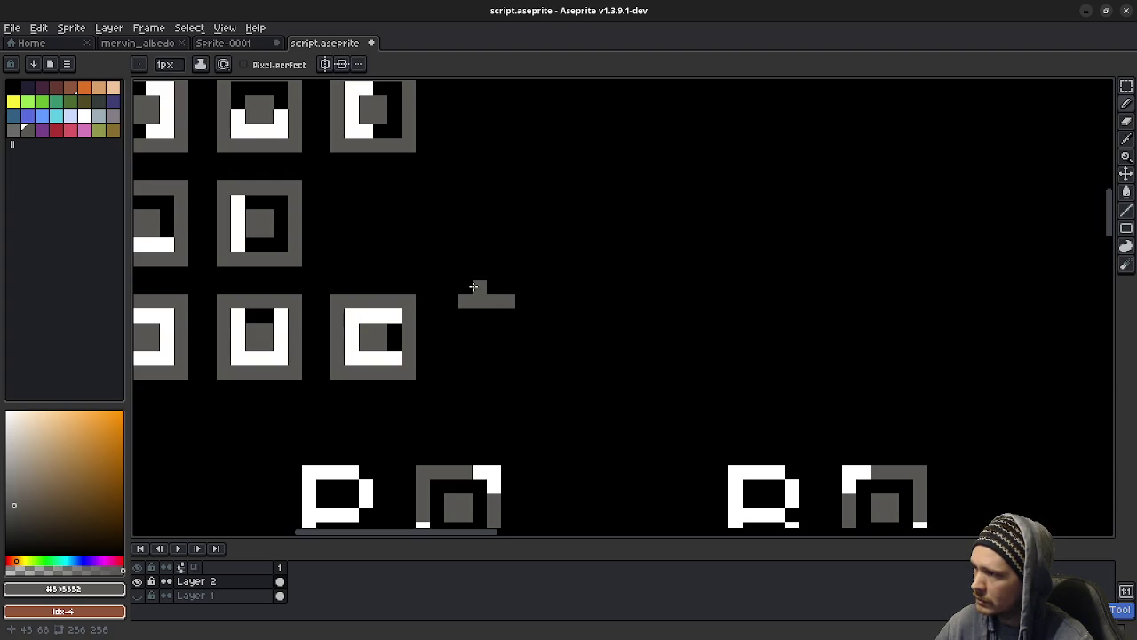
{"action": "mouse_move", "coordinate": [505, 302]}
{"action": "left_mouse_down"}
{"action": "mouse_move", "coordinate": [533, 301]}
{"action": "mouse_move", "coordinate": [534, 373]}
{"action": "left_mouse_up"}
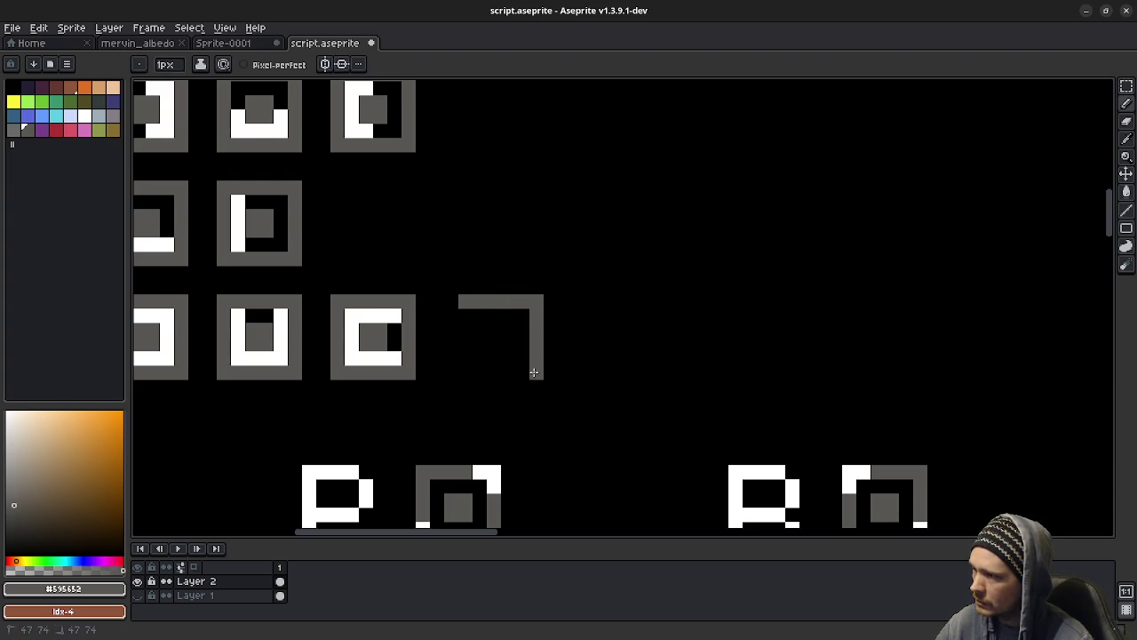
{"action": "mouse_move", "coordinate": [534, 372]}
{"action": "left_mouse_down"}
{"action": "mouse_move", "coordinate": [466, 302]}
{"action": "mouse_move", "coordinate": [509, 343]}
{"action": "left_mouse_up"}
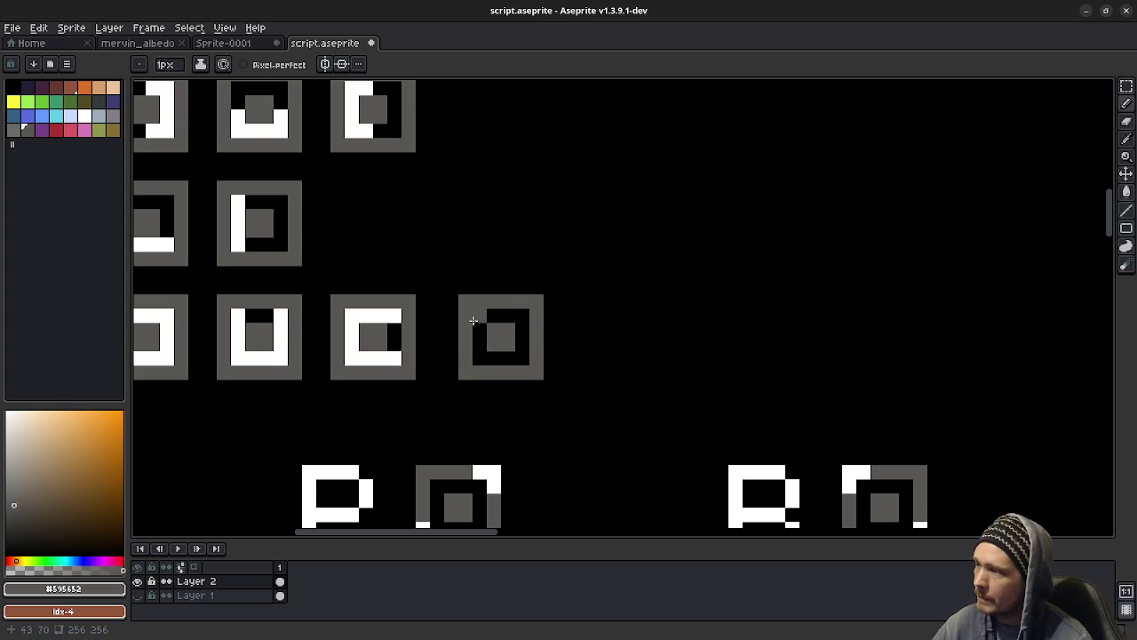
{"action": "left_click", "coordinate": [477, 329]}
{"action": "key", "text": "ctrl+z"}
{"action": "left_click", "coordinate": [506, 358]}
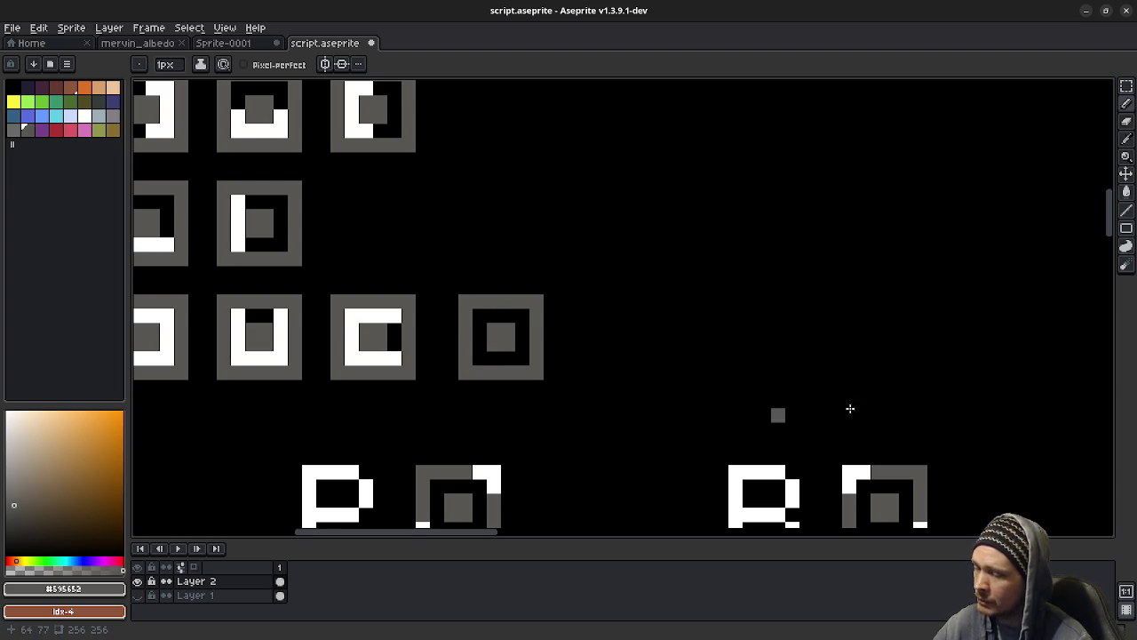
{"action": "scroll", "coordinate": [839, 235], "scroll_direction": "down", "scroll_amount": 5}
{"action": "scroll", "coordinate": [840, 236], "scroll_direction": "right", "scroll_amount": 3}
{"action": "scroll", "coordinate": [840, 236], "scroll_direction": "down", "scroll_amount": 2}
{"action": "scroll", "coordinate": [894, 222], "scroll_direction": "down", "scroll_amount": 2}
{"action": "scroll", "coordinate": [658, 297], "scroll_direction": "down", "scroll_amount": 2}
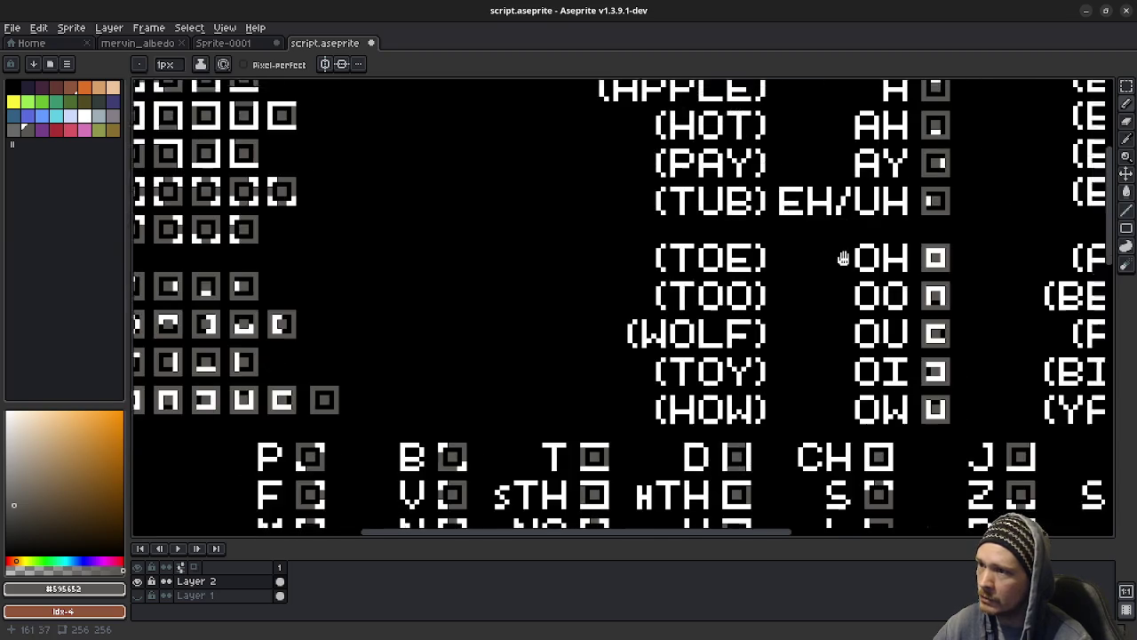
Step: Extend the white bar in the BEE glyph downward
{"action": "scroll", "coordinate": [638, 325], "scroll_direction": "up", "scroll_amount": 3}
{"action": "scroll", "coordinate": [638, 326], "scroll_direction": "left", "scroll_amount": 4}
{"action": "scroll", "coordinate": [650, 264], "scroll_direction": "up", "scroll_amount": 2}
{"action": "middle_click_drag", "start_coordinate": [662, 362], "coordinate": [595, 346]}
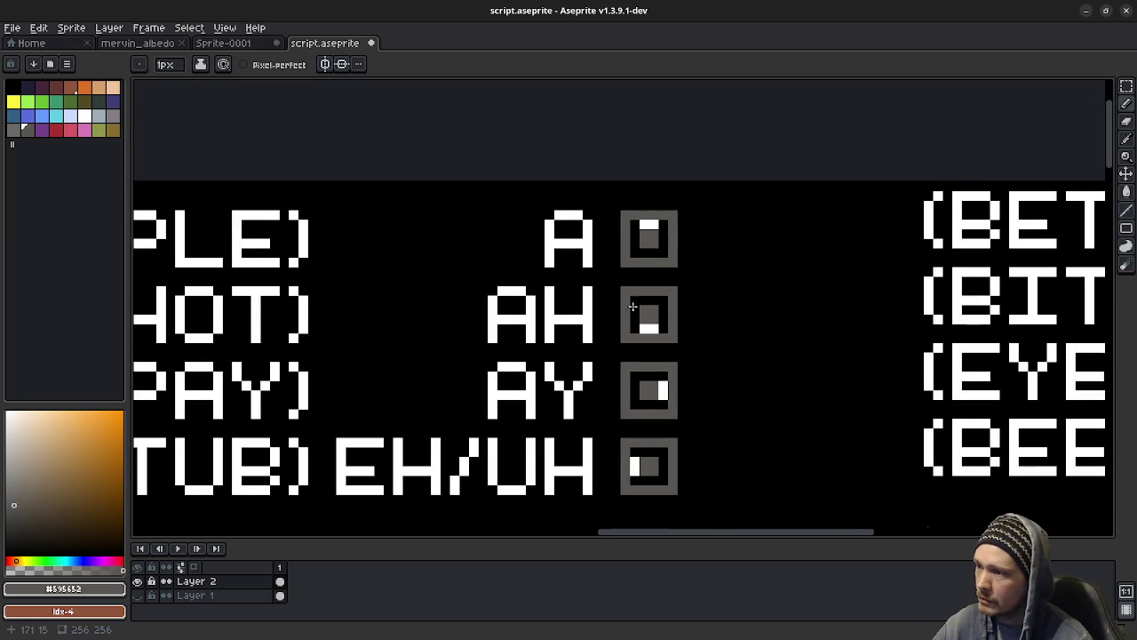
{"action": "middle_click_drag", "start_coordinate": [407, 246], "coordinate": [543, 247]}
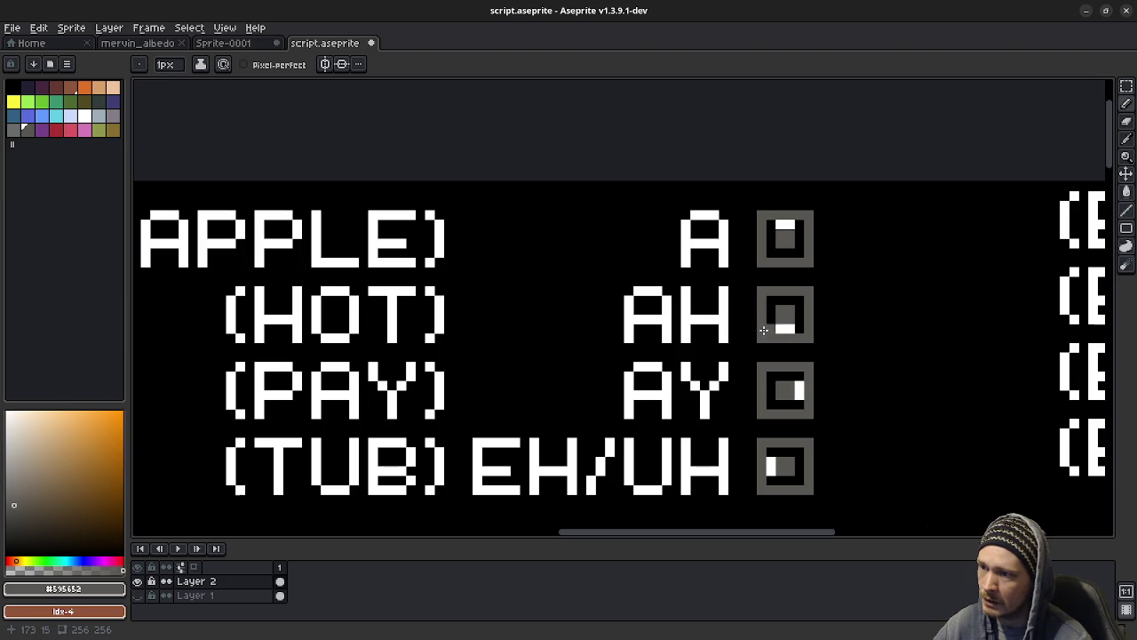
{"action": "mouse_move", "coordinate": [851, 399]}
{"action": "middle_mouse_down"}
{"action": "mouse_move", "coordinate": [707, 340]}
{"action": "mouse_move", "coordinate": [551, 342]}
{"action": "mouse_move", "coordinate": [133, 284]}
{"action": "middle_mouse_up"}
{"action": "middle_click_drag", "start_coordinate": [651, 362], "coordinate": [646, 404]}
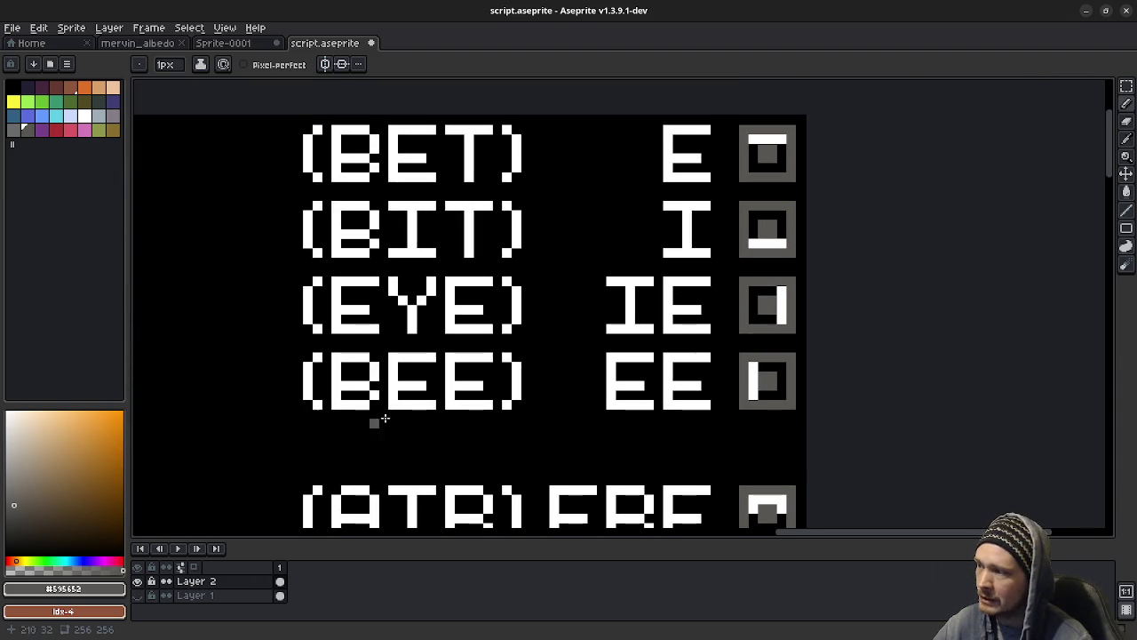
{"action": "left_click", "coordinate": [751, 397]}
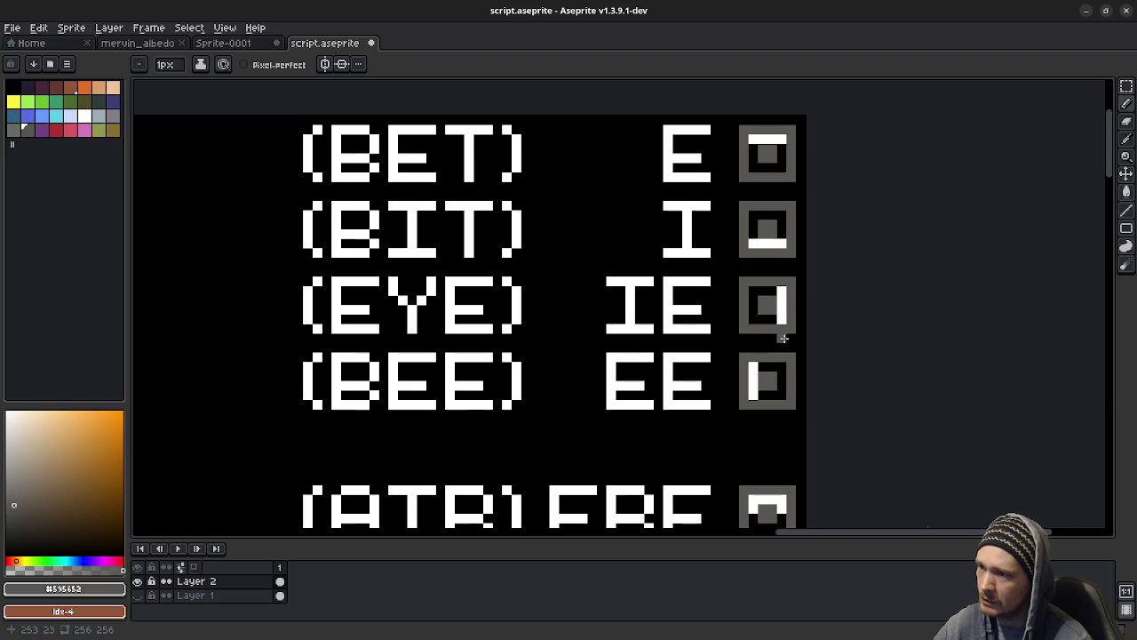
Step: Pan across the consonant rows and back to the APPLE and BET vowel rows
{"action": "mouse_move", "coordinate": [616, 414]}
{"action": "middle_mouse_down"}
{"action": "mouse_move", "coordinate": [649, 234]}
{"action": "mouse_move", "coordinate": [593, 361]}
{"action": "mouse_move", "coordinate": [730, 120]}
{"action": "middle_mouse_up"}
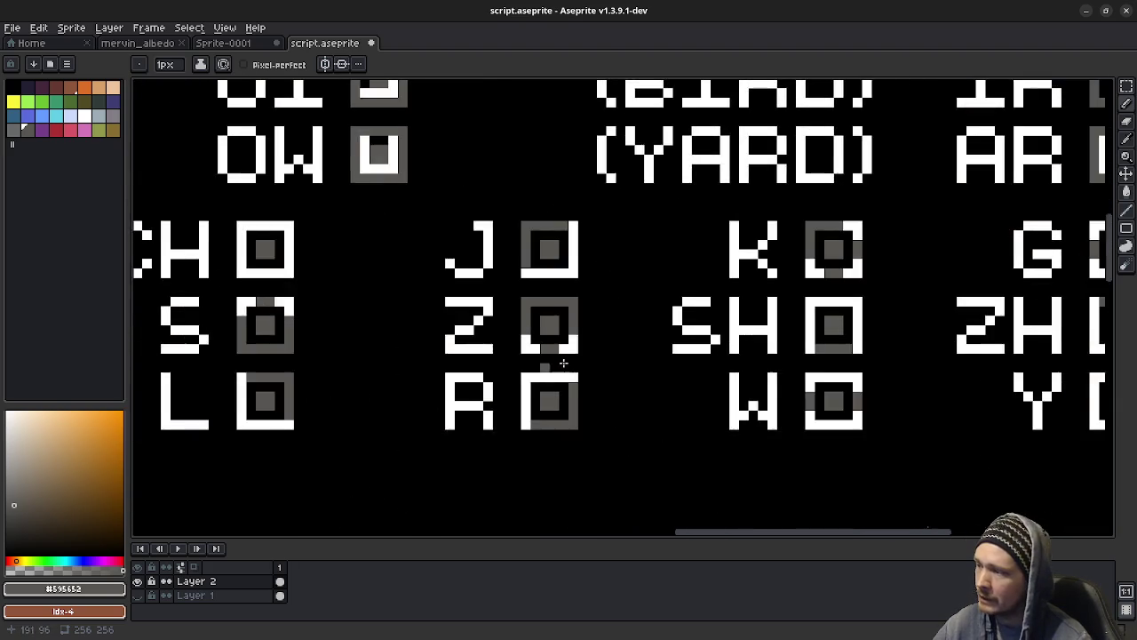
{"action": "middle_click_drag", "start_coordinate": [532, 349], "coordinate": [648, 367]}
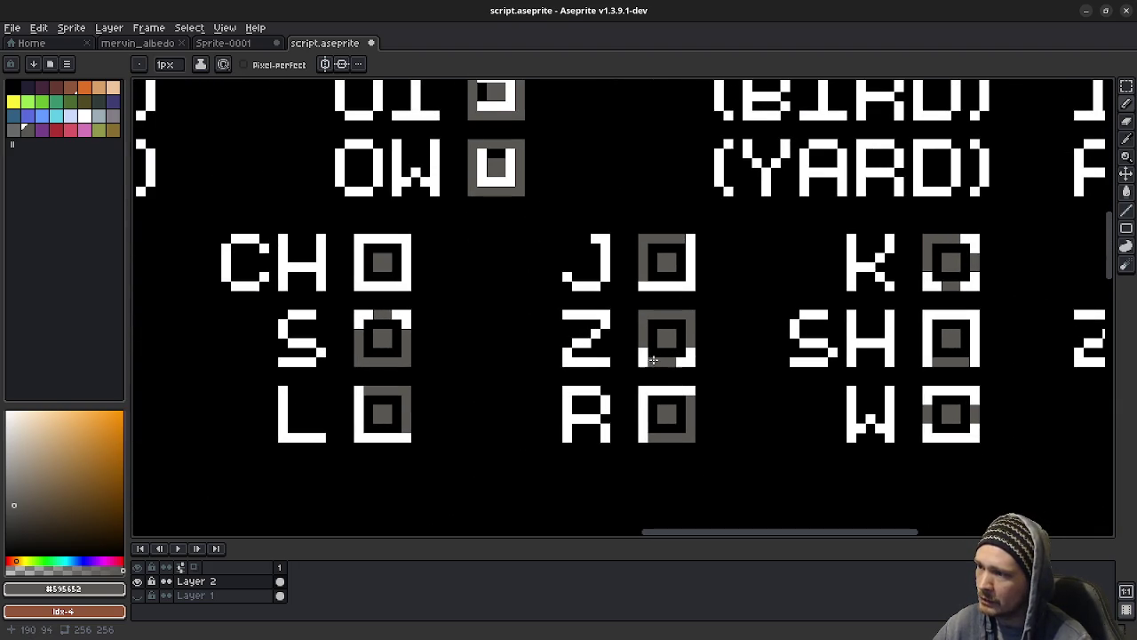
{"action": "middle_click_drag", "start_coordinate": [523, 398], "coordinate": [579, 395]}
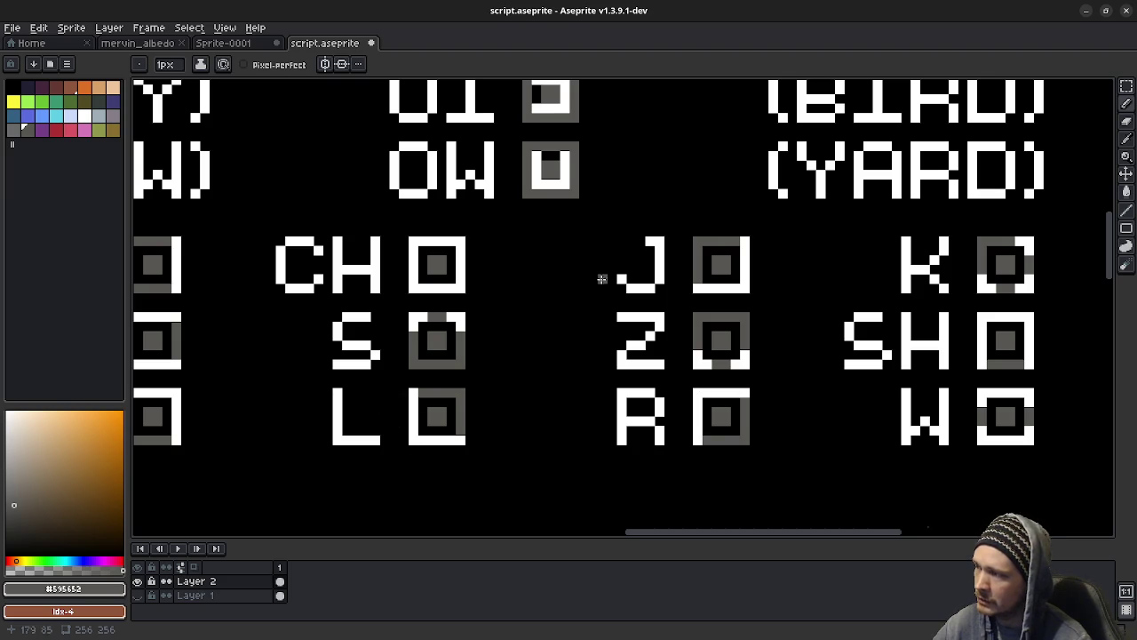
{"action": "scroll", "coordinate": [601, 262], "scroll_direction": "up", "scroll_amount": 2}
{"action": "scroll", "coordinate": [640, 275], "scroll_direction": "up", "scroll_amount": 3}
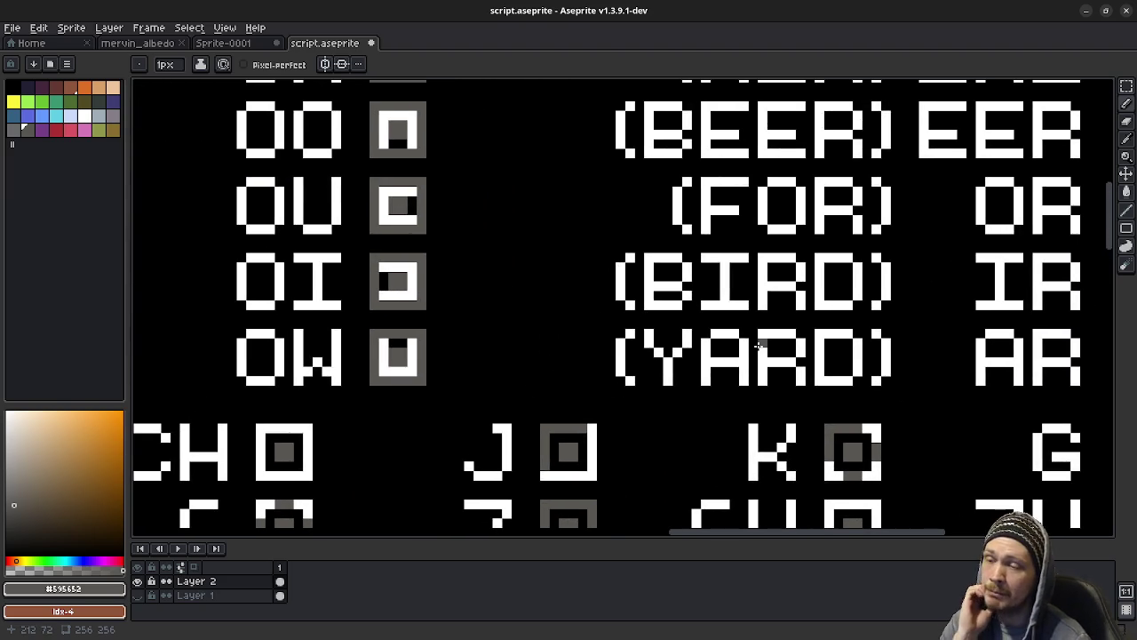
{"action": "scroll", "coordinate": [782, 320], "scroll_direction": "down", "scroll_amount": 2}
{"action": "scroll", "coordinate": [619, 444], "scroll_direction": "down", "scroll_amount": 1}
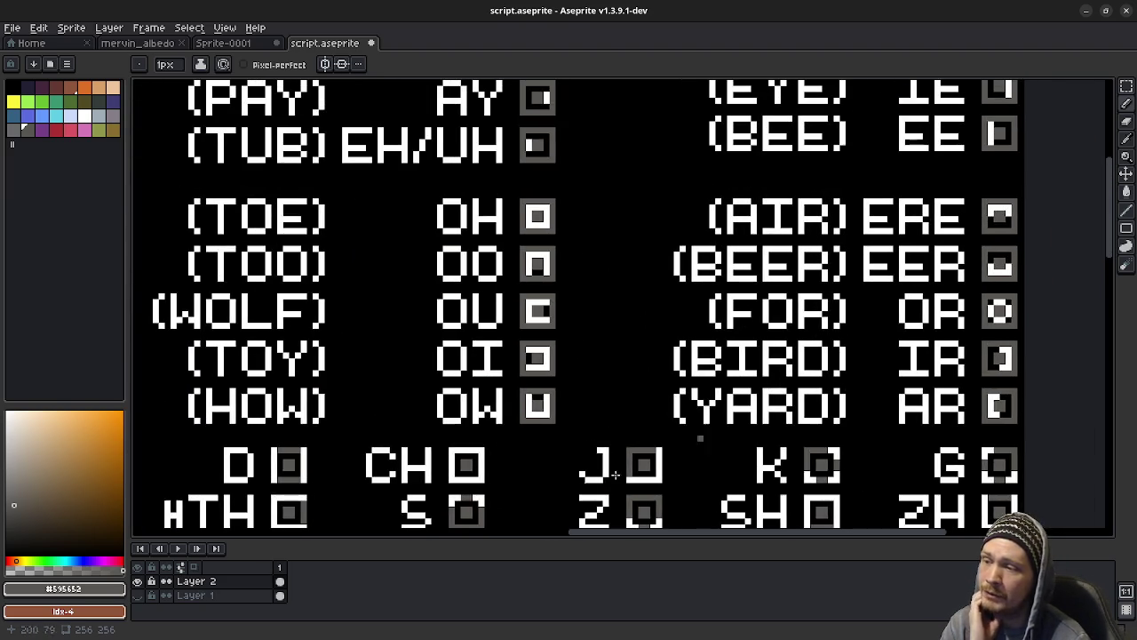
{"action": "scroll", "coordinate": [616, 446], "scroll_direction": "up", "scroll_amount": 2}
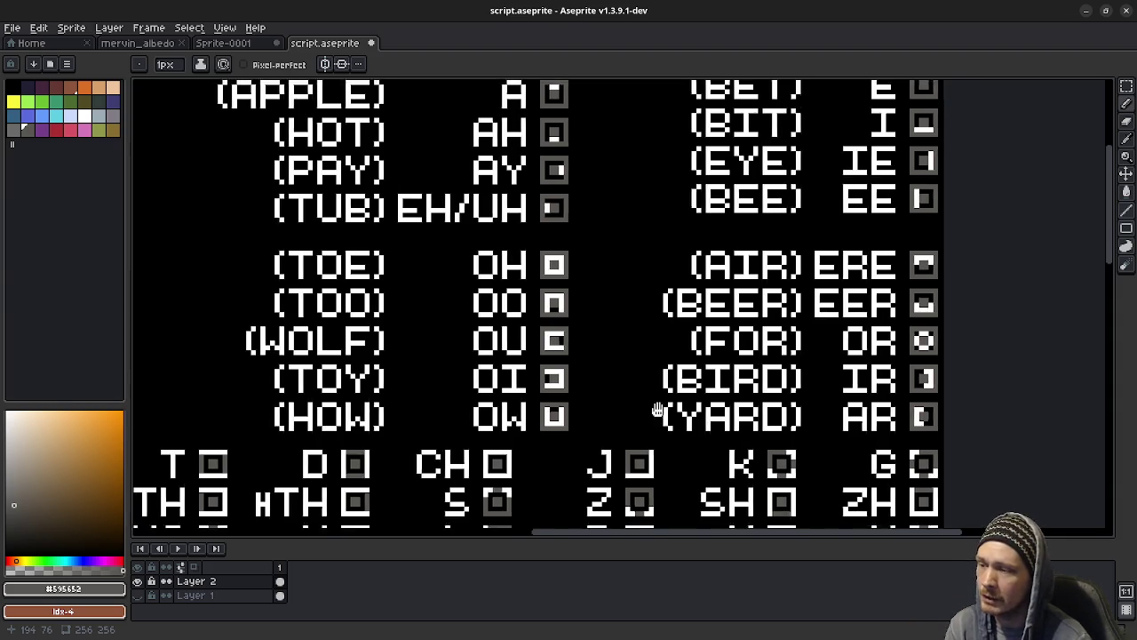
{"action": "middle_click_drag", "start_coordinate": [665, 412], "coordinate": [692, 336]}
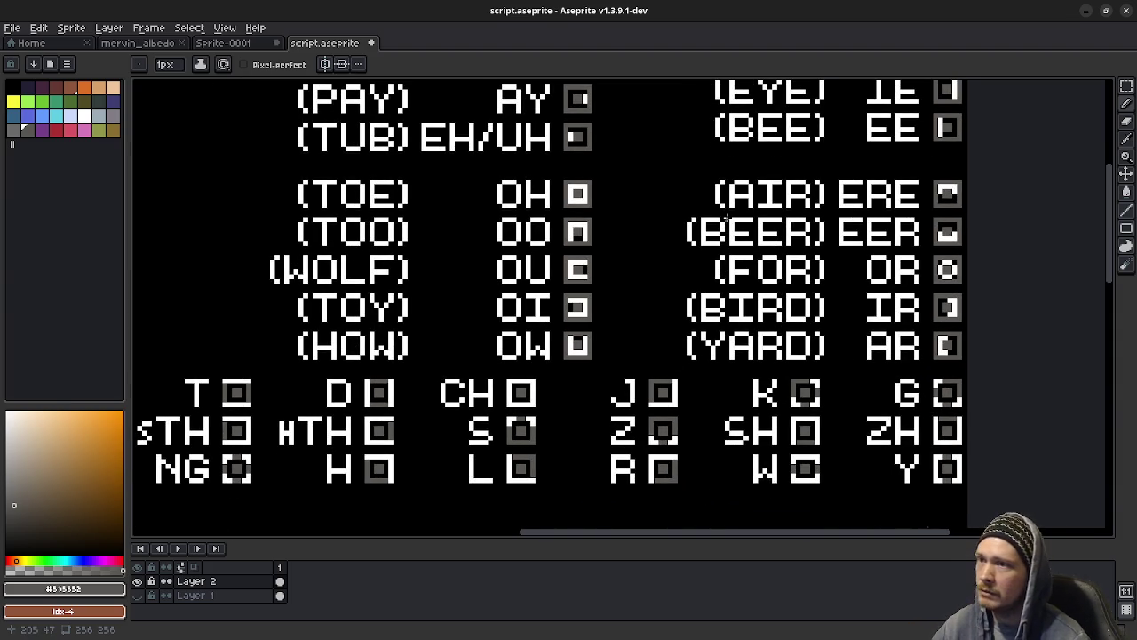
{"action": "middle_click_drag", "start_coordinate": [724, 211], "coordinate": [722, 342]}
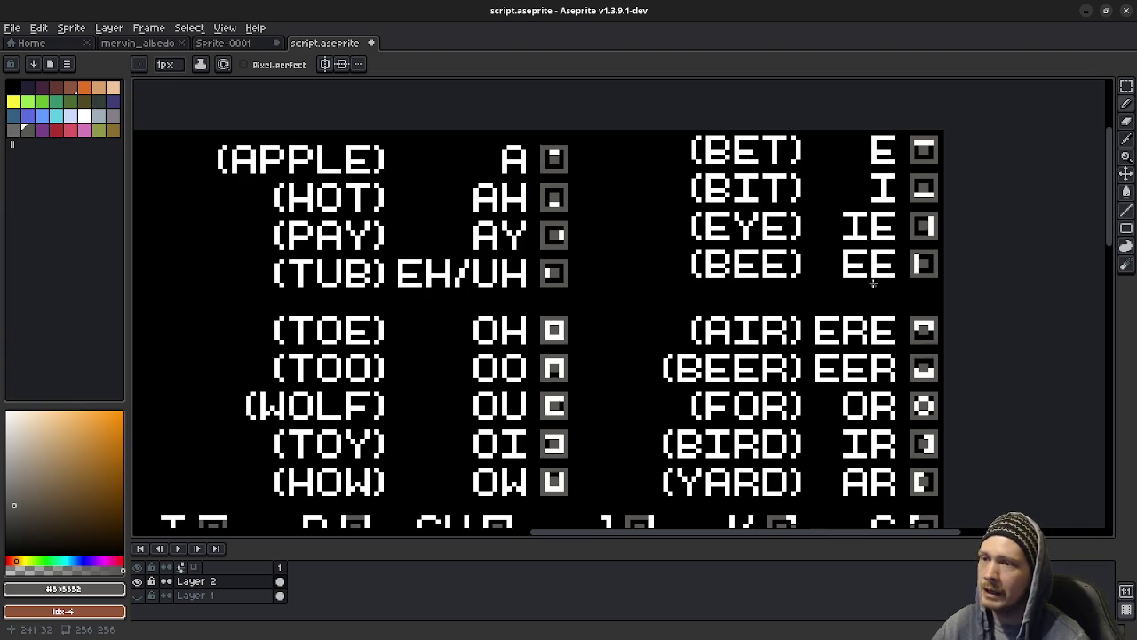
Step: Pick white and redraw the IE symbol, undoing the stray notch
{"action": "scroll", "coordinate": [804, 241], "scroll_direction": "up", "scroll_amount": 1}
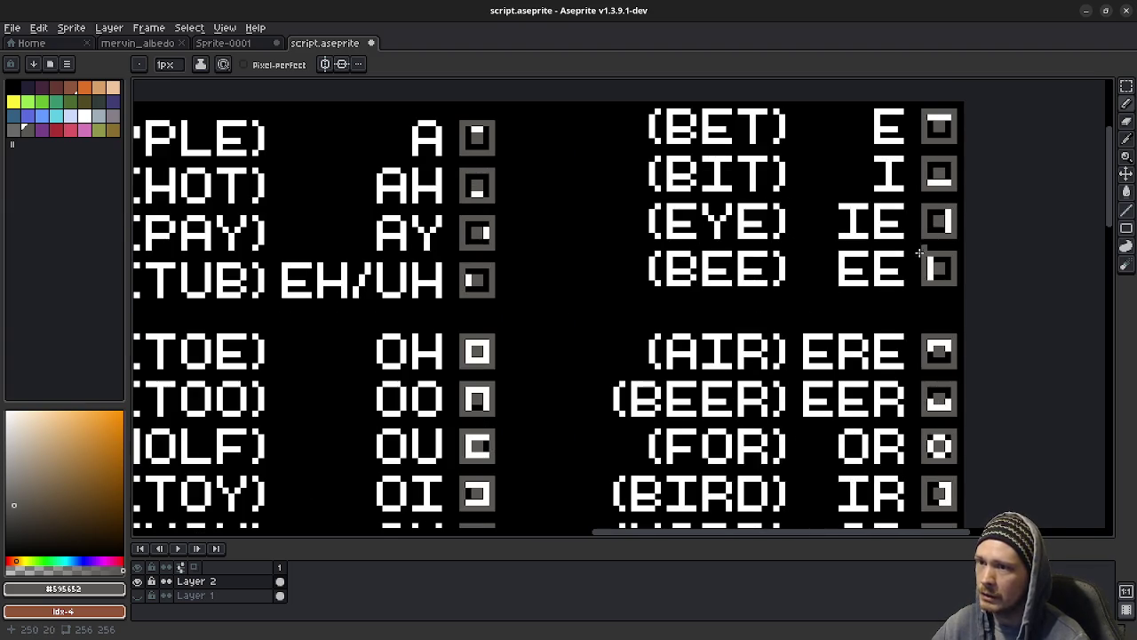
{"action": "scroll", "coordinate": [926, 230], "scroll_direction": "up", "scroll_amount": 1}
{"action": "middle_click_drag", "start_coordinate": [926, 230], "coordinate": [854, 275]}
{"action": "left_click", "coordinate": [889, 264], "text": "alt"}
{"action": "mouse_move", "coordinate": [851, 238]}
{"action": "left_mouse_down"}
{"action": "mouse_move", "coordinate": [845, 286]}
{"action": "mouse_move", "coordinate": [901, 290]}
{"action": "left_mouse_up"}
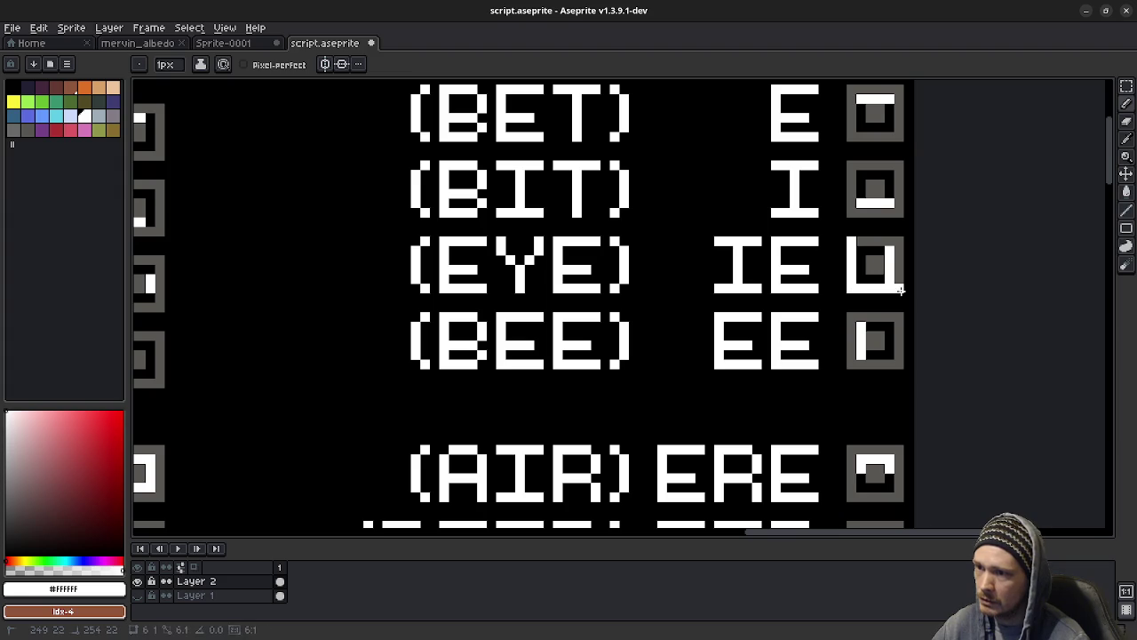
{"action": "key", "text": "ctrl+z"}
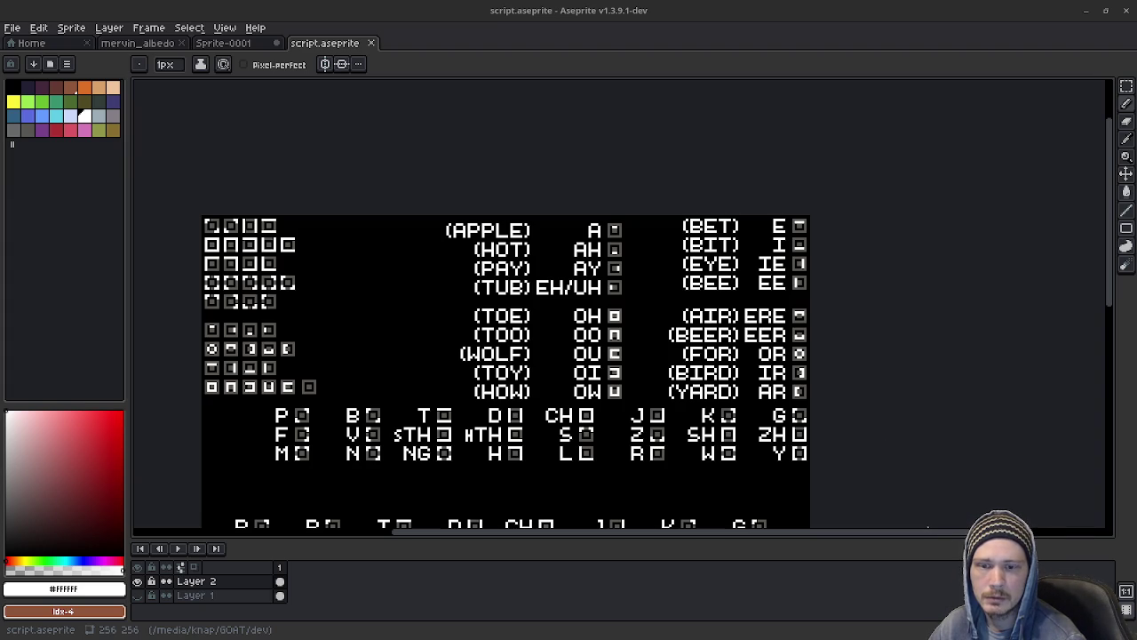
{"action": "key", "text": "alt+Tab"}
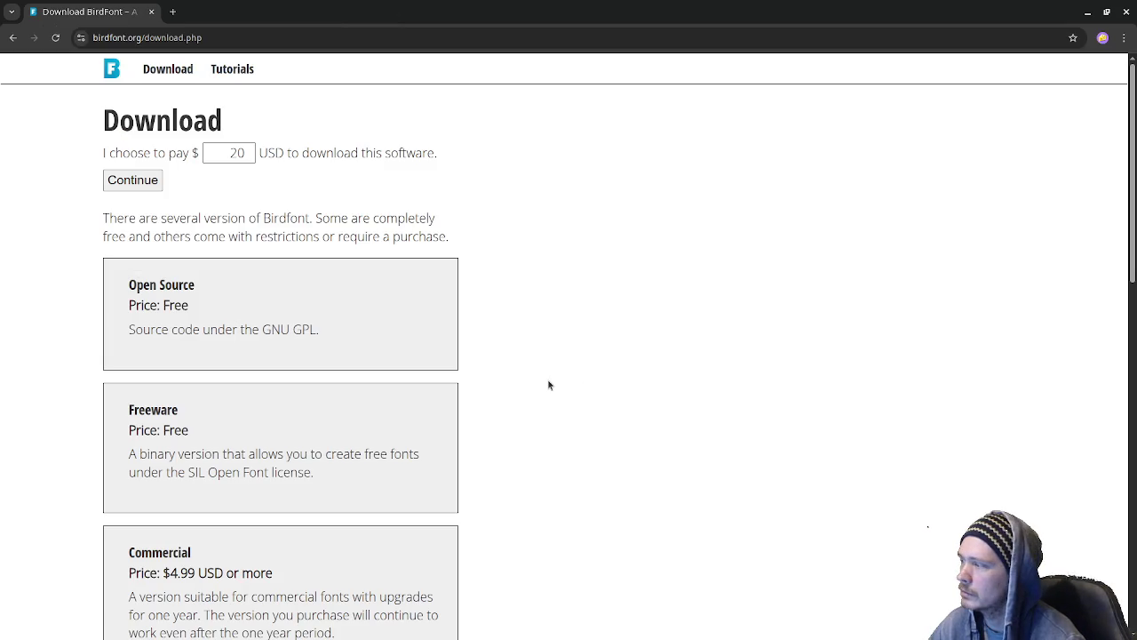
Step: Follow the Steam link at the bottom of BirdFont's download page, then shrink the browser
{"action": "scroll", "coordinate": [554, 320], "scroll_direction": "down", "scroll_amount": 3}
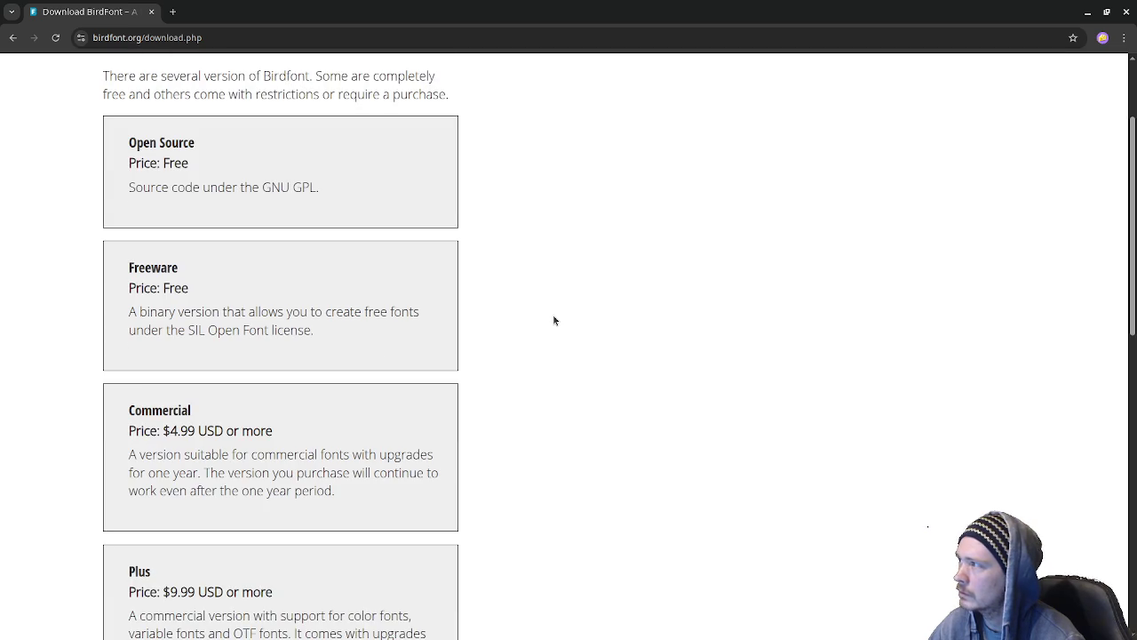
{"action": "scroll", "coordinate": [553, 320], "scroll_direction": "down", "scroll_amount": 3}
{"action": "scroll", "coordinate": [554, 321], "scroll_direction": "down", "scroll_amount": 3}
{"action": "scroll", "coordinate": [552, 323], "scroll_direction": "down", "scroll_amount": 3}
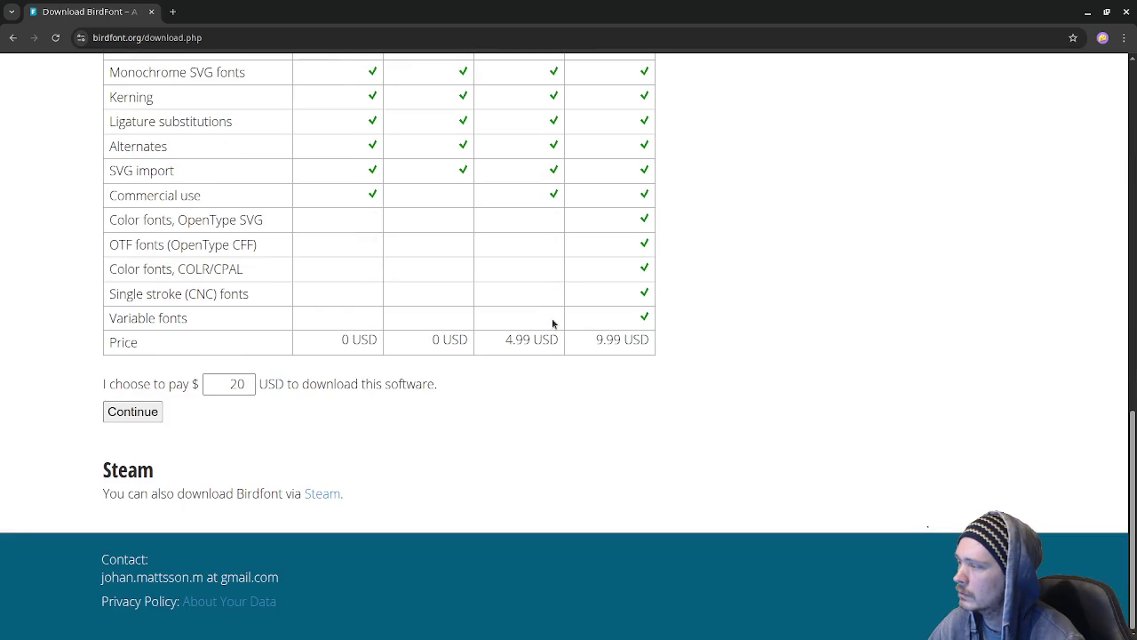
{"action": "left_click", "coordinate": [325, 494]}
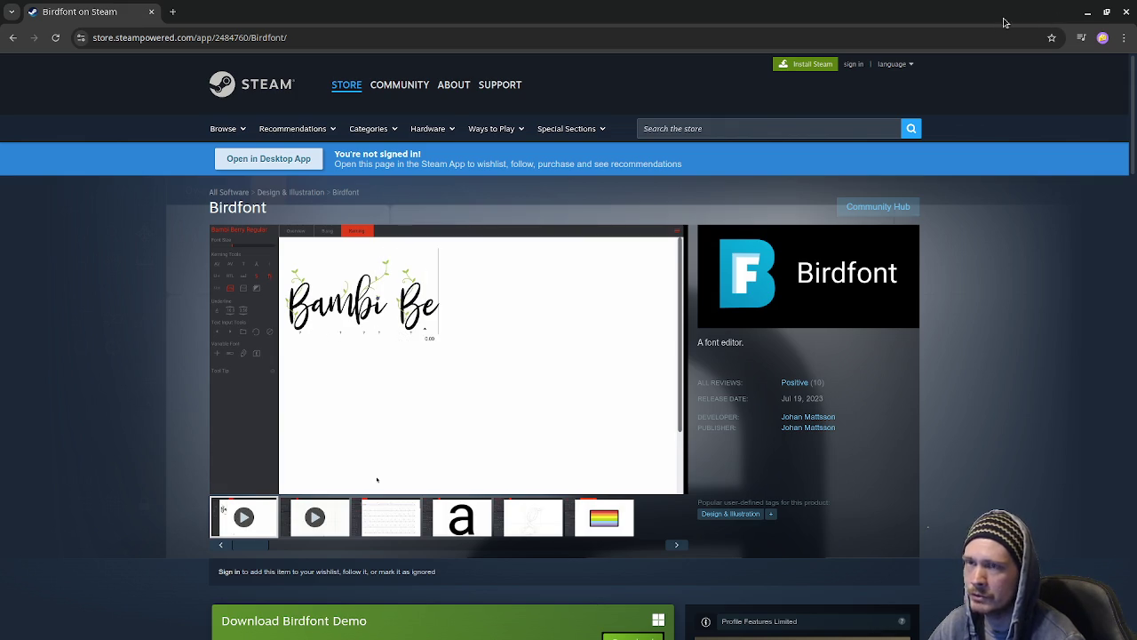
{"action": "left_click_drag", "start_coordinate": [1012, 20], "coordinate": [912, 535]}
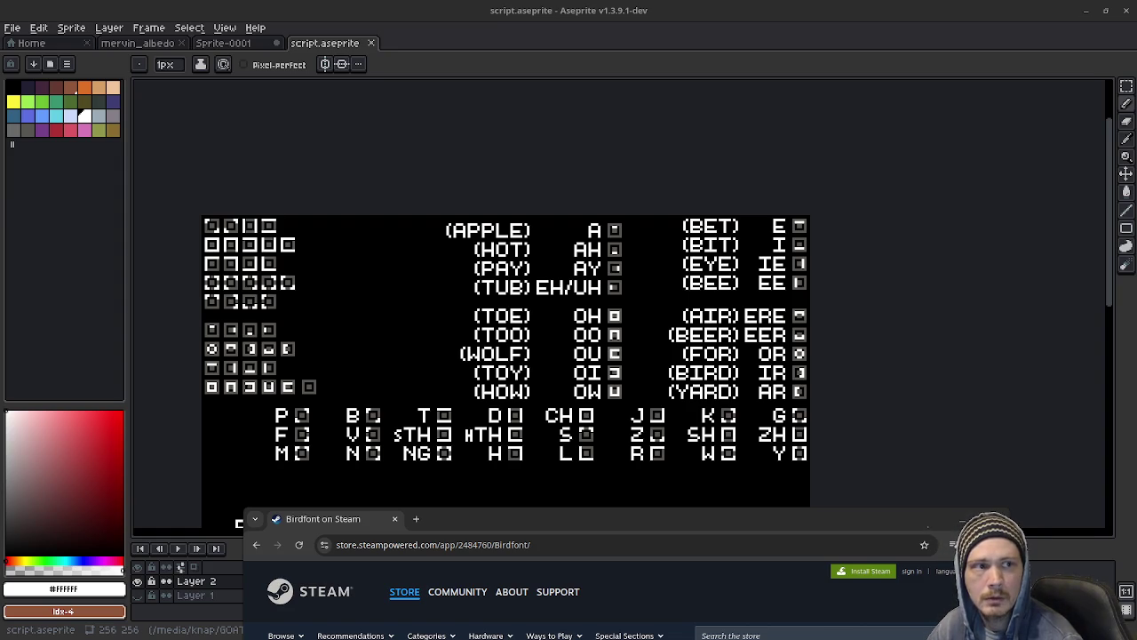
Step: Restore the Phonemic-Chart.jpg window and position it over the script sheet in Aseprite
{"action": "key", "text": "alt+Tab"}
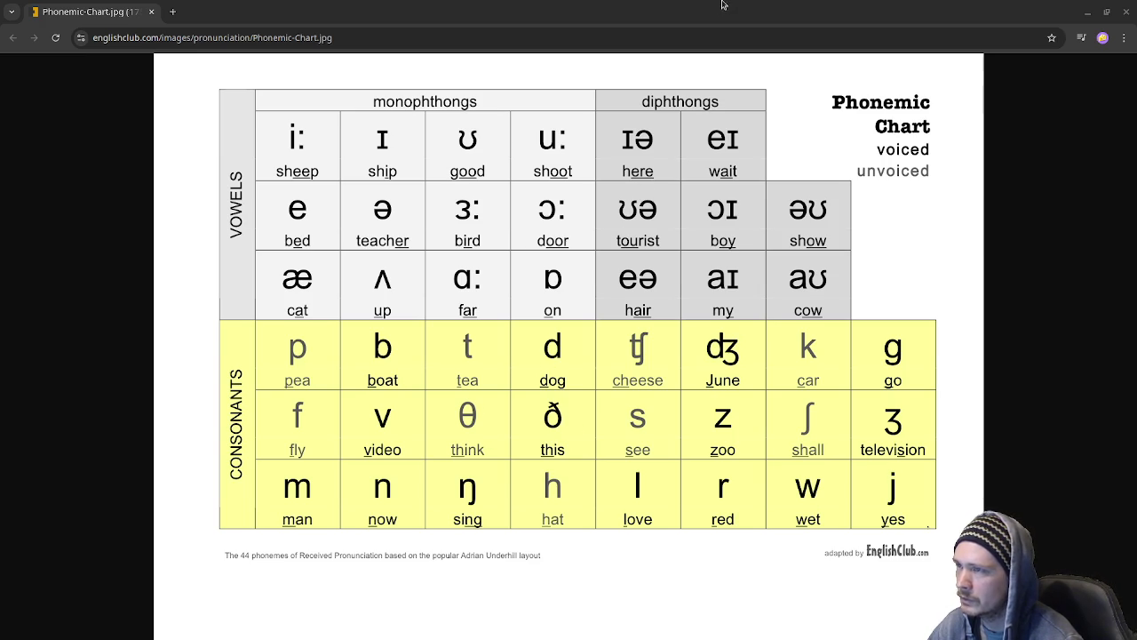
{"action": "left_click", "coordinate": [718, 79]}
{"action": "left_click_drag", "start_coordinate": [718, 12], "coordinate": [624, 314]}
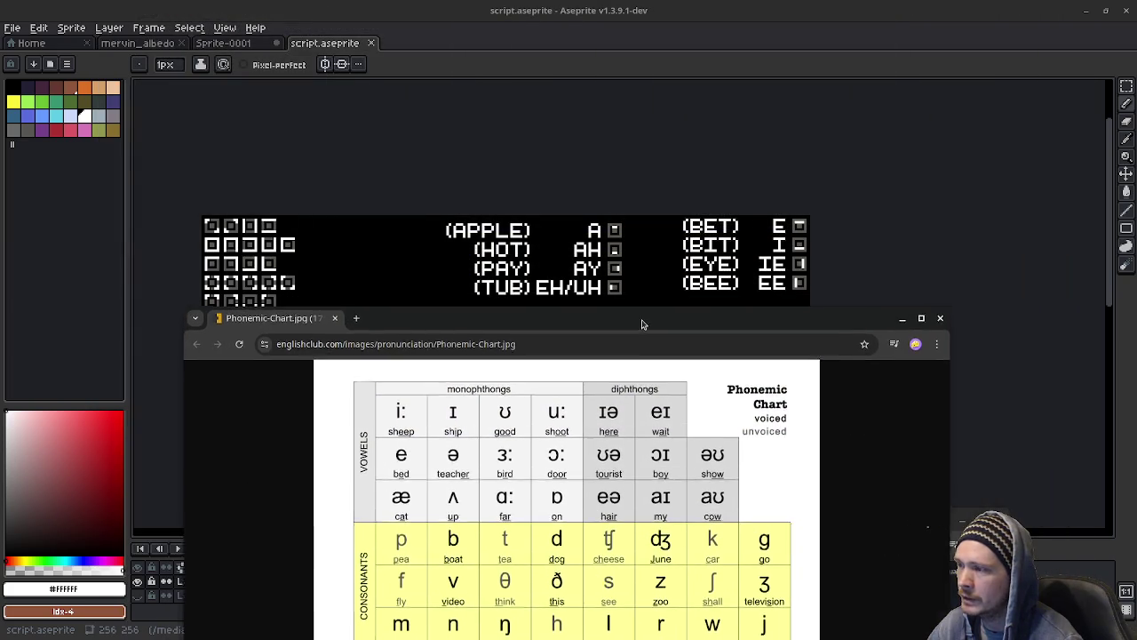
{"action": "mouse_move", "coordinate": [853, 261]}
{"action": "middle_mouse_down"}
{"action": "mouse_move", "coordinate": [1001, 134]}
{"action": "mouse_move", "coordinate": [1121, 187]}
{"action": "middle_mouse_up"}
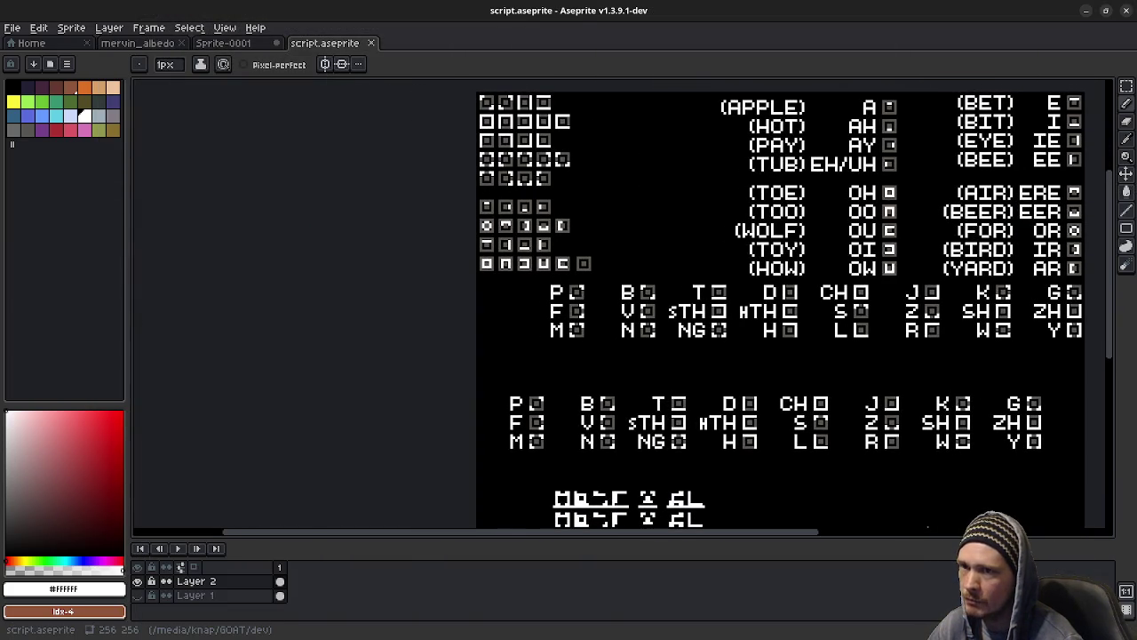
{"action": "key", "text": "alt+Tab"}
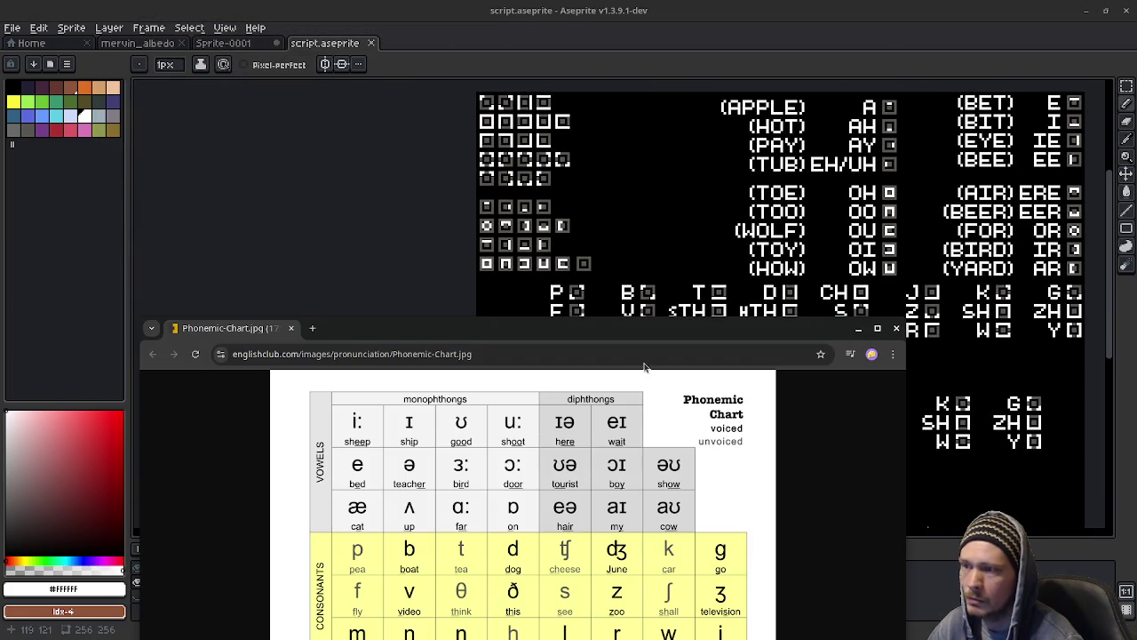
{"action": "mouse_move", "coordinate": [640, 326]}
{"action": "left_mouse_down"}
{"action": "mouse_move", "coordinate": [389, 140]}
{"action": "mouse_move", "coordinate": [439, 107]}
{"action": "left_mouse_up"}
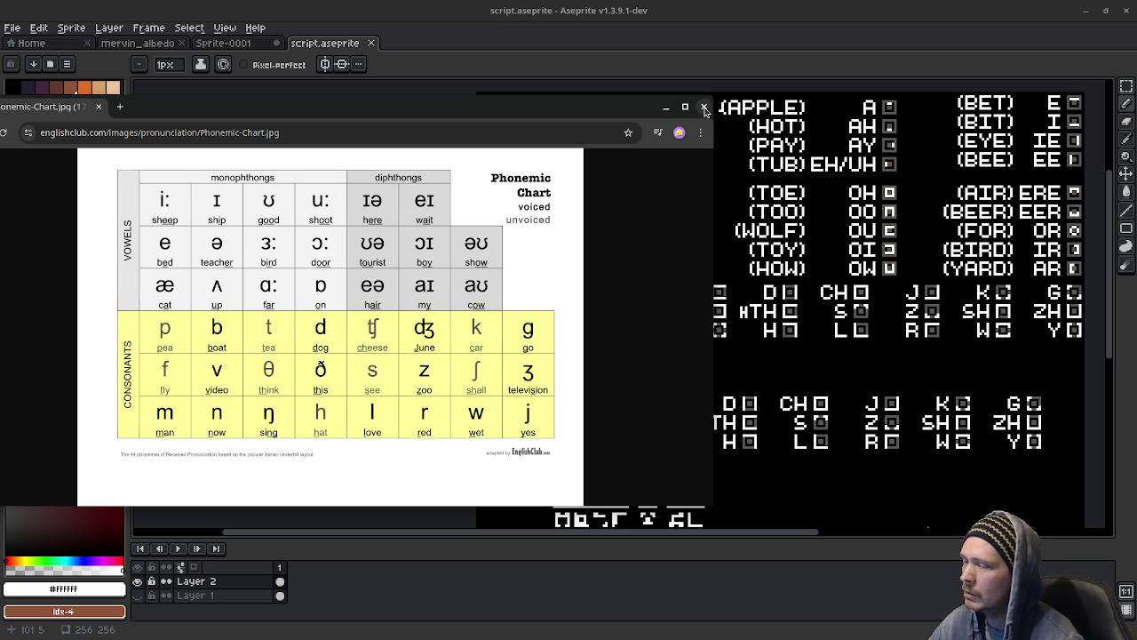
Step: Nudge the phonemic chart window slightly to the right
{"action": "left_click_drag", "start_coordinate": [610, 108], "coordinate": [673, 108]}
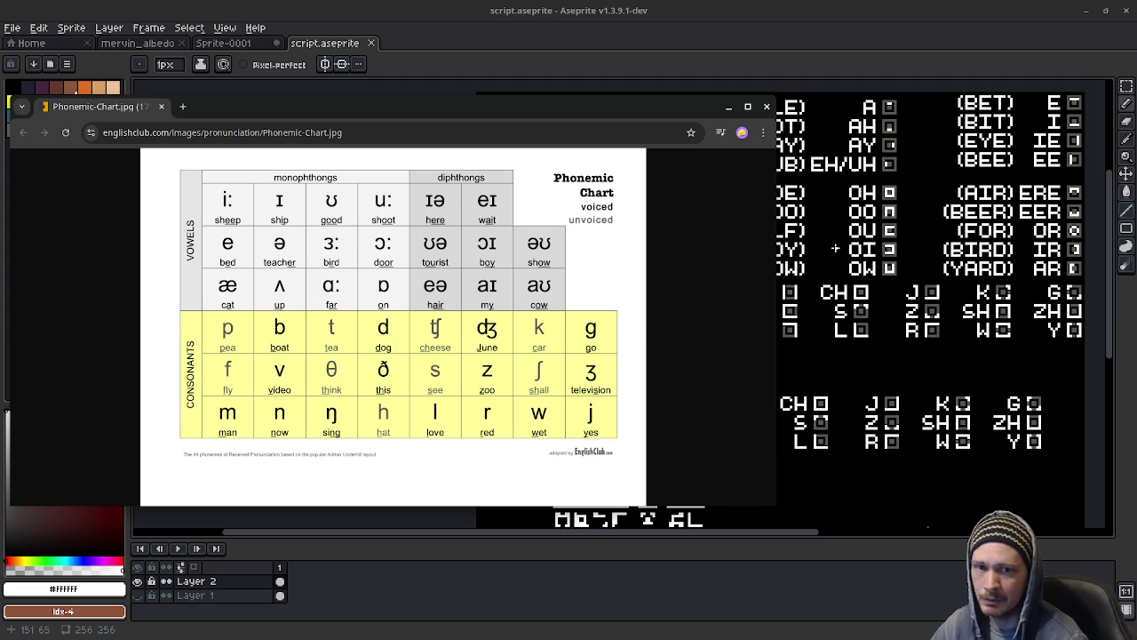
{"action": "left_click", "coordinate": [768, 106]}
Step: Centre the script sheet in view, then switch to the Godot 4.6 docs
{"action": "mouse_move", "coordinate": [858, 259]}
{"action": "middle_mouse_down"}
{"action": "mouse_move", "coordinate": [713, 251]}
{"action": "mouse_move", "coordinate": [703, 301]}
{"action": "middle_mouse_up"}
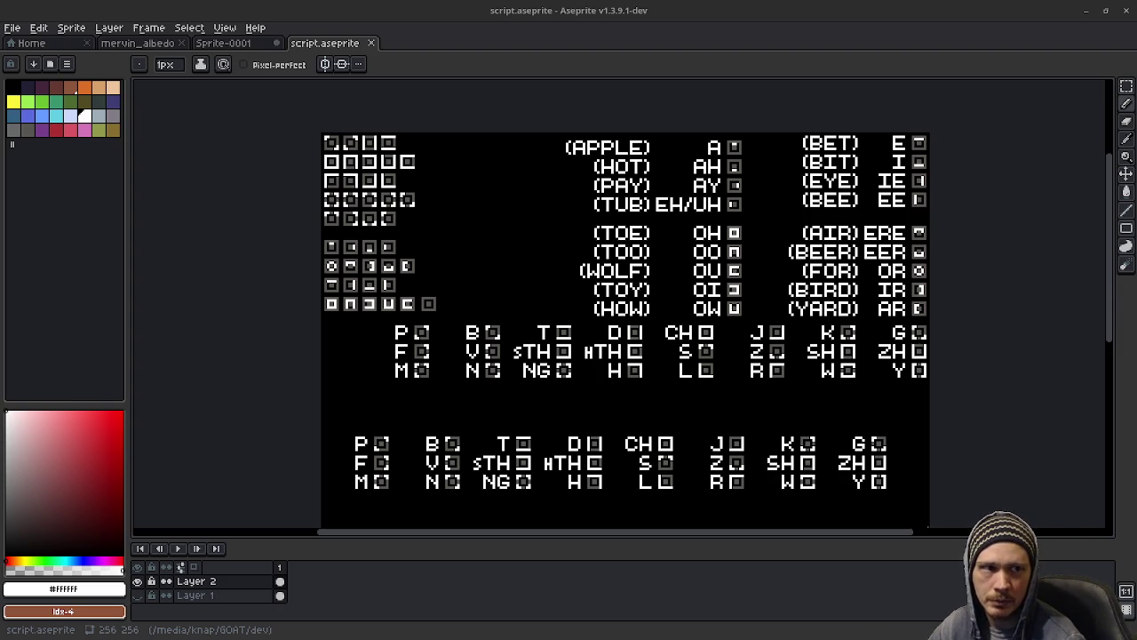
{"action": "key", "text": "alt+Tab"}
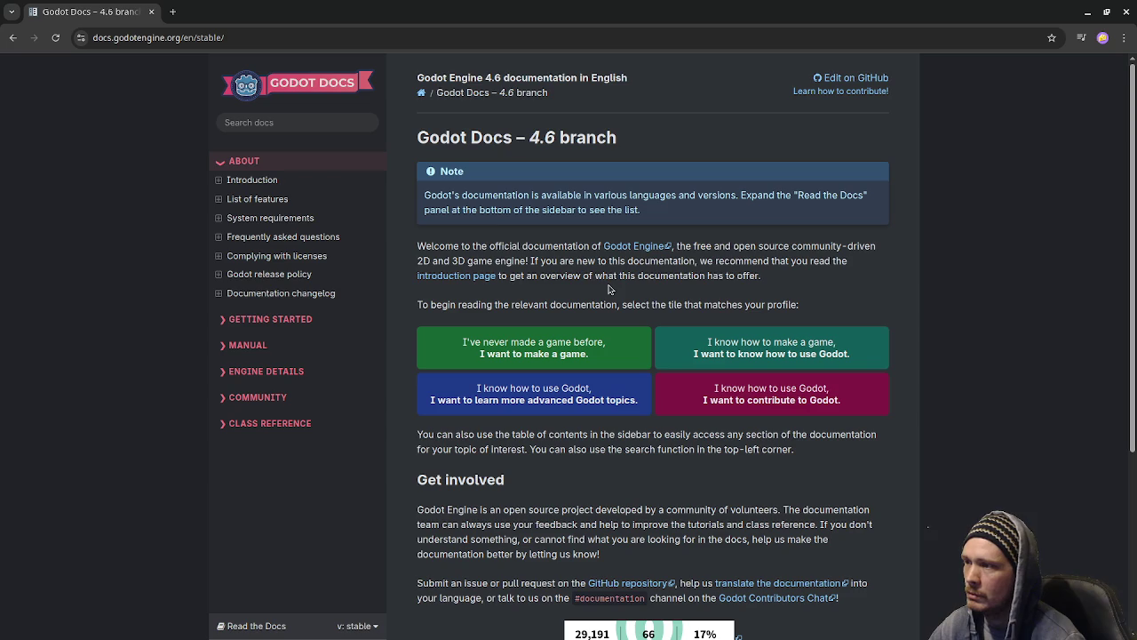
Step: Expand Getting Started and Manual in the docs sidebar, then open the Manual's Animation page
{"action": "left_click", "coordinate": [291, 323]}
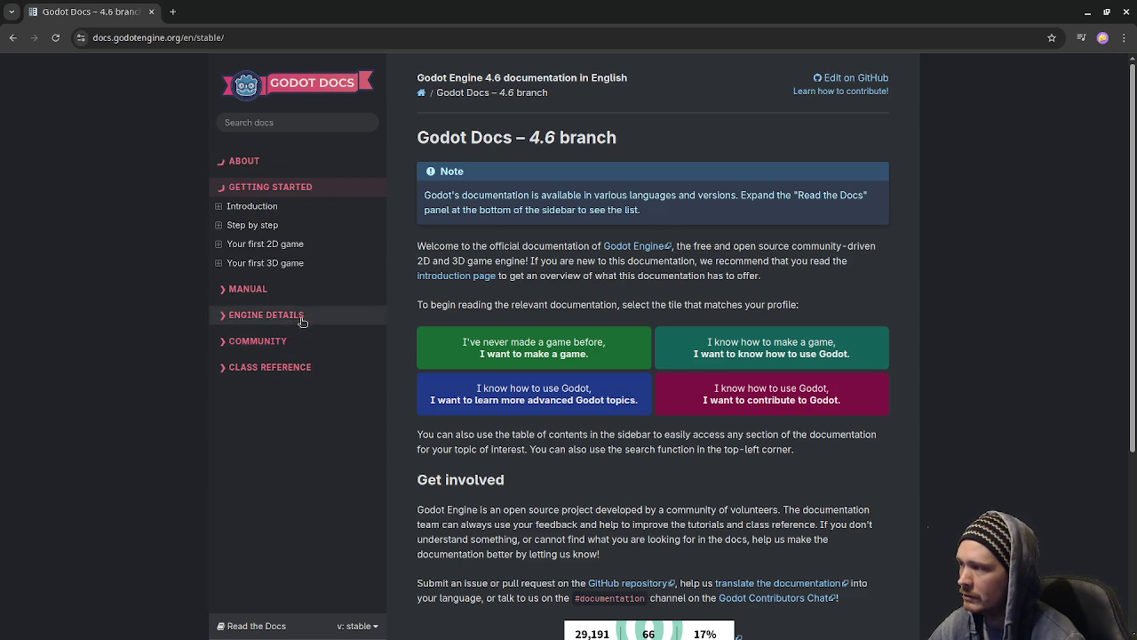
{"action": "left_click", "coordinate": [260, 290]}
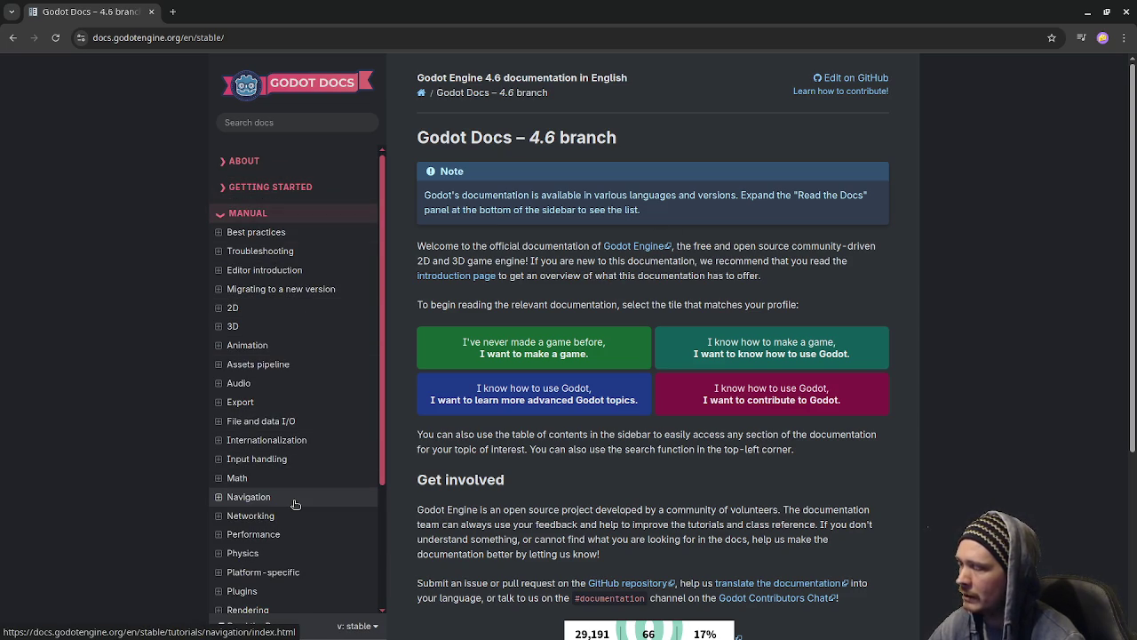
{"action": "left_click", "coordinate": [253, 345]}
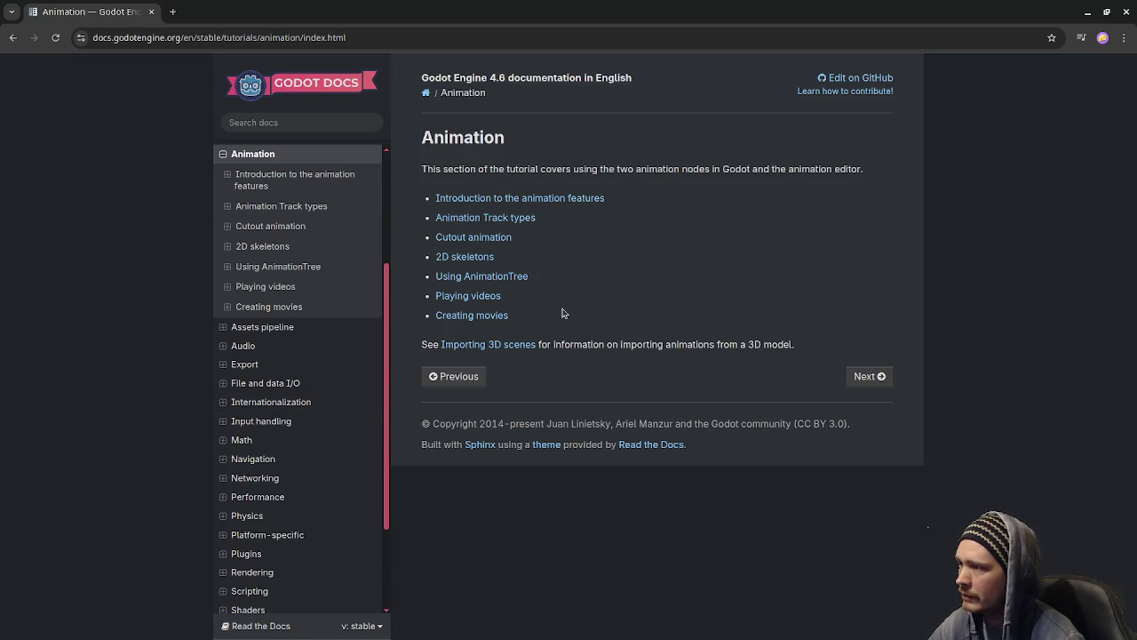
Step: Open 'Introduction to the animation features' and read down through the page
{"action": "left_click", "coordinate": [480, 197]}
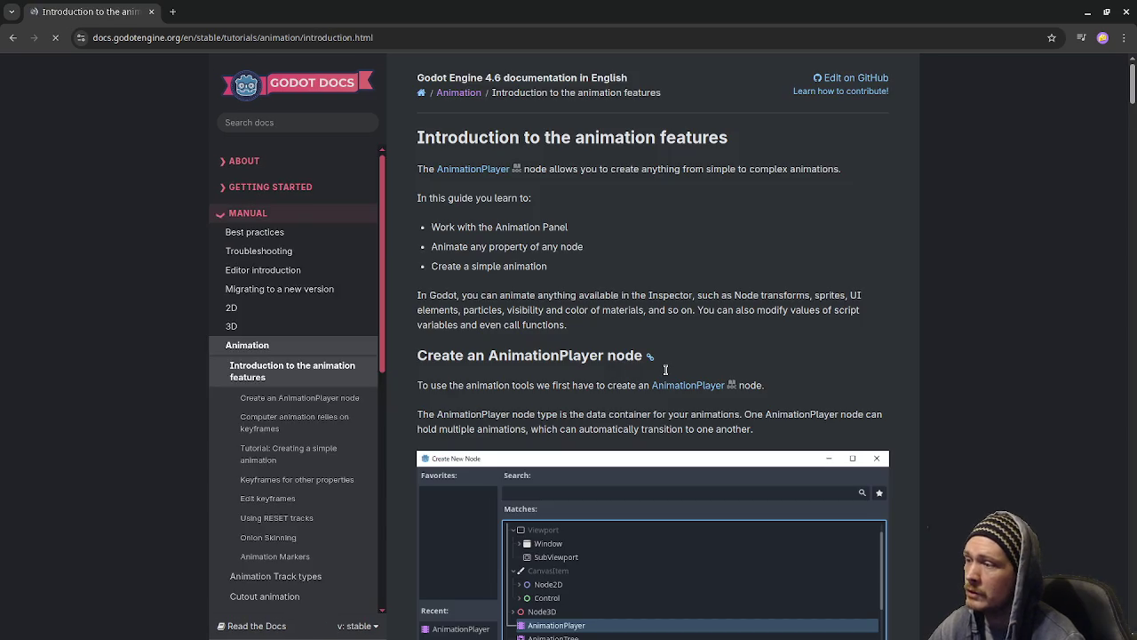
{"action": "scroll", "coordinate": [573, 340], "scroll_direction": "down", "scroll_amount": 4}
{"action": "scroll", "coordinate": [573, 340], "scroll_direction": "down", "scroll_amount": 2}
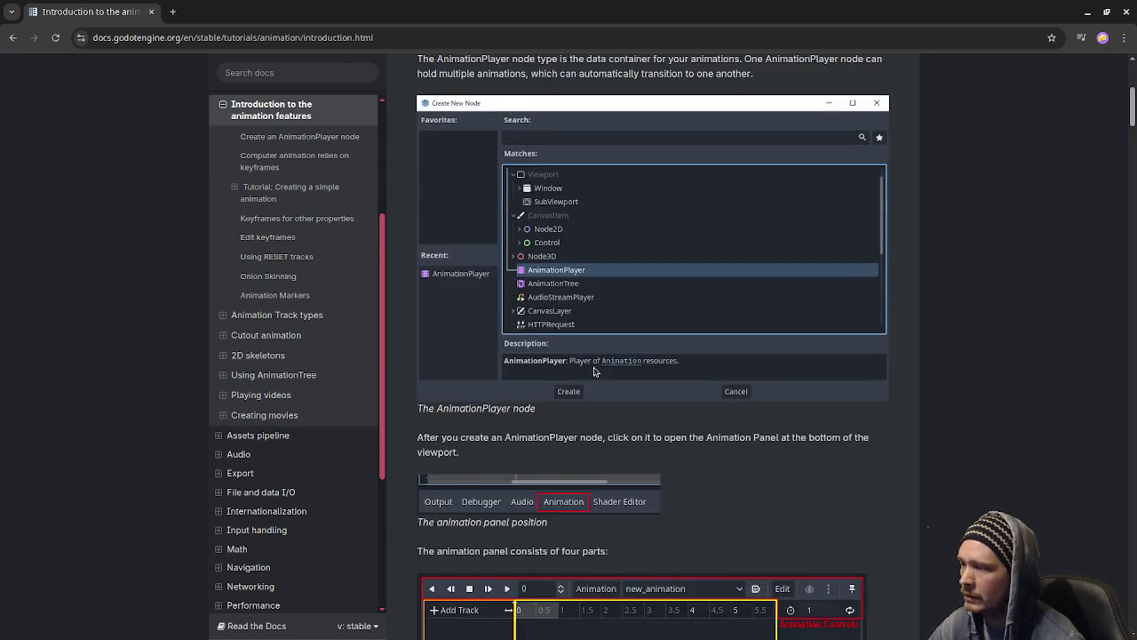
{"action": "scroll", "coordinate": [587, 311], "scroll_direction": "up", "scroll_amount": 3}
{"action": "scroll", "coordinate": [573, 285], "scroll_direction": "down", "scroll_amount": 3}
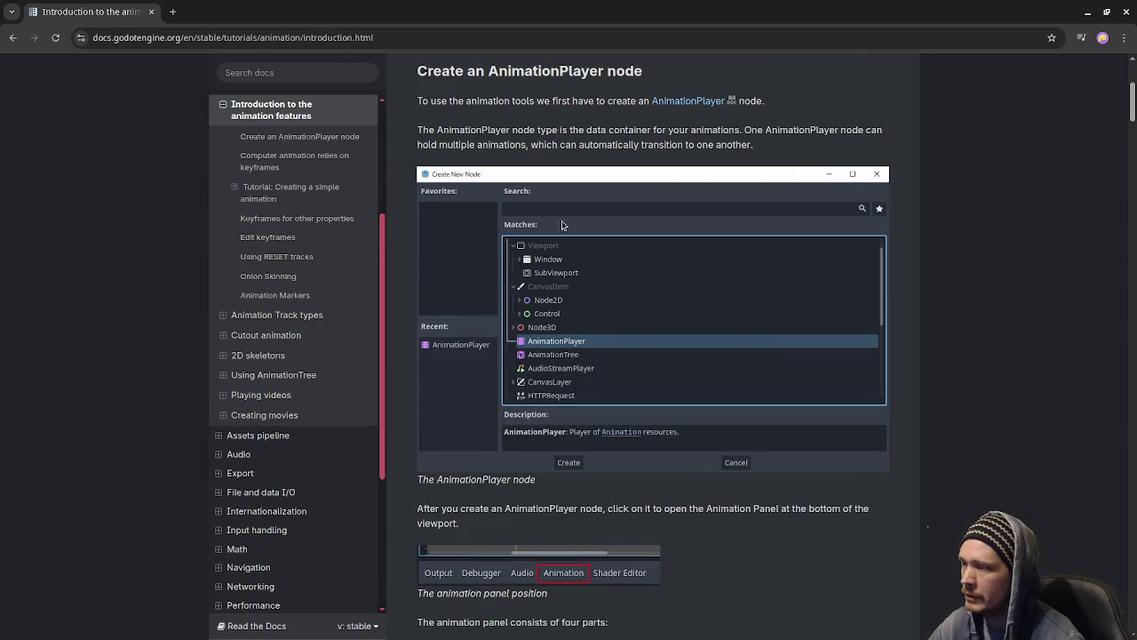
{"action": "scroll", "coordinate": [591, 452], "scroll_direction": "down", "scroll_amount": 3}
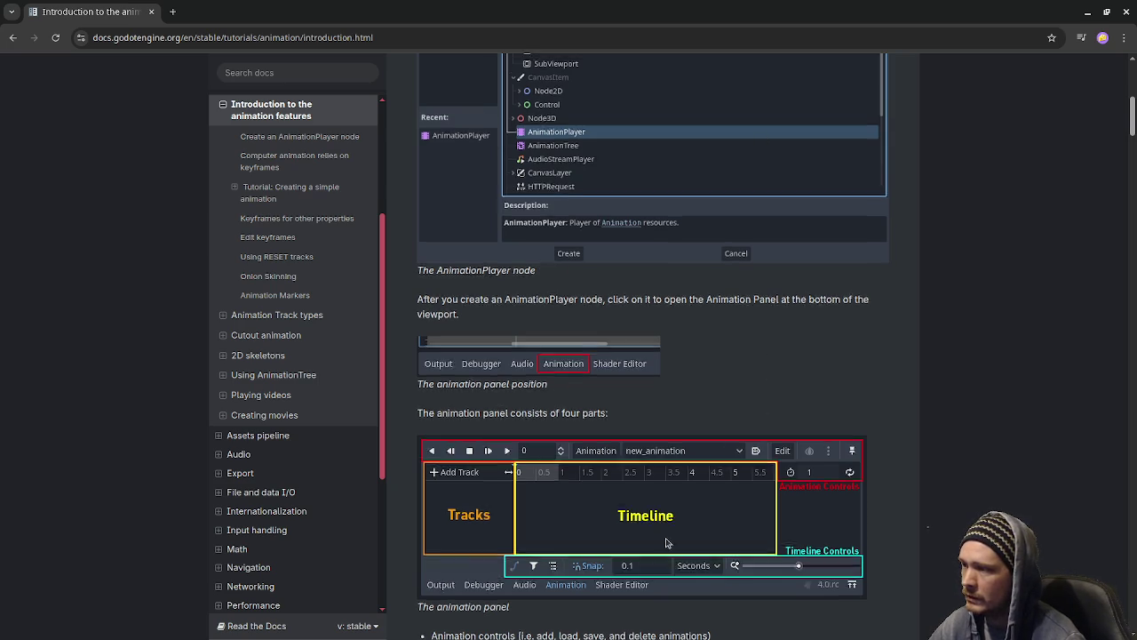
{"action": "scroll", "coordinate": [665, 541], "scroll_direction": "up", "scroll_amount": 4}
{"action": "scroll", "coordinate": [607, 338], "scroll_direction": "down", "scroll_amount": 2}
{"action": "scroll", "coordinate": [607, 337], "scroll_direction": "down", "scroll_amount": 3}
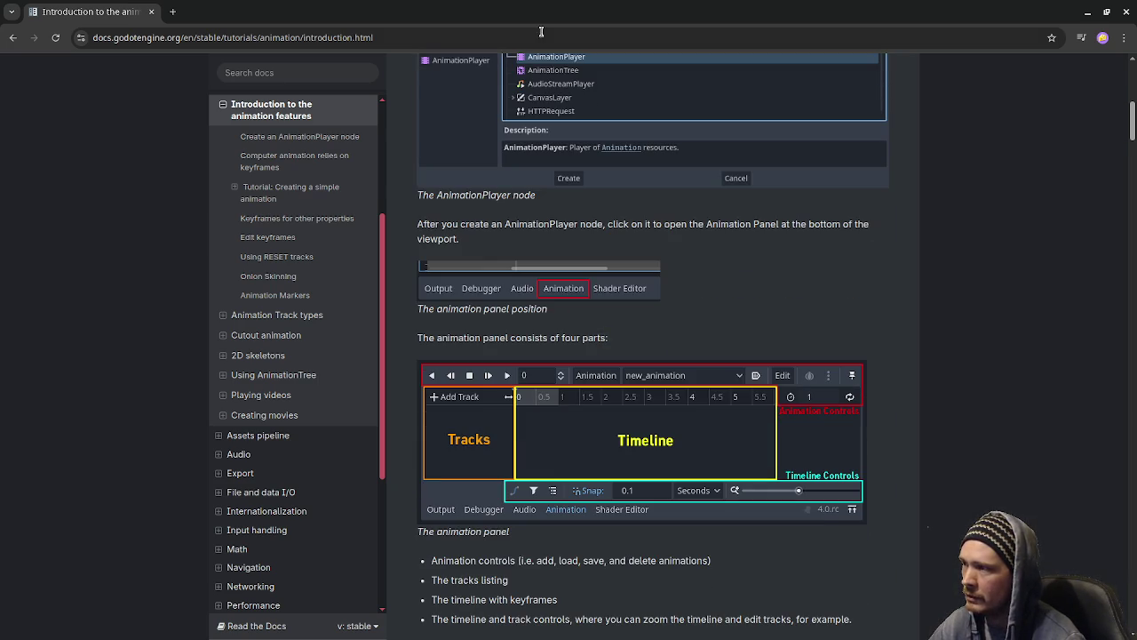
{"action": "scroll", "coordinate": [671, 580], "scroll_direction": "down", "scroll_amount": 2}
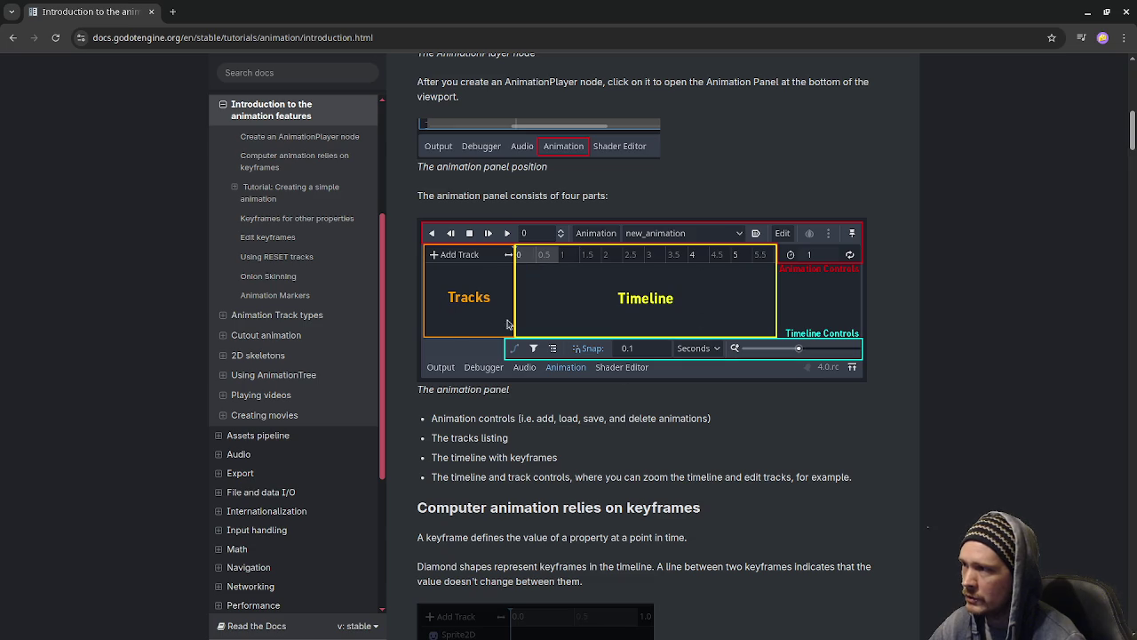
{"action": "scroll", "coordinate": [753, 297], "scroll_direction": "down", "scroll_amount": 3}
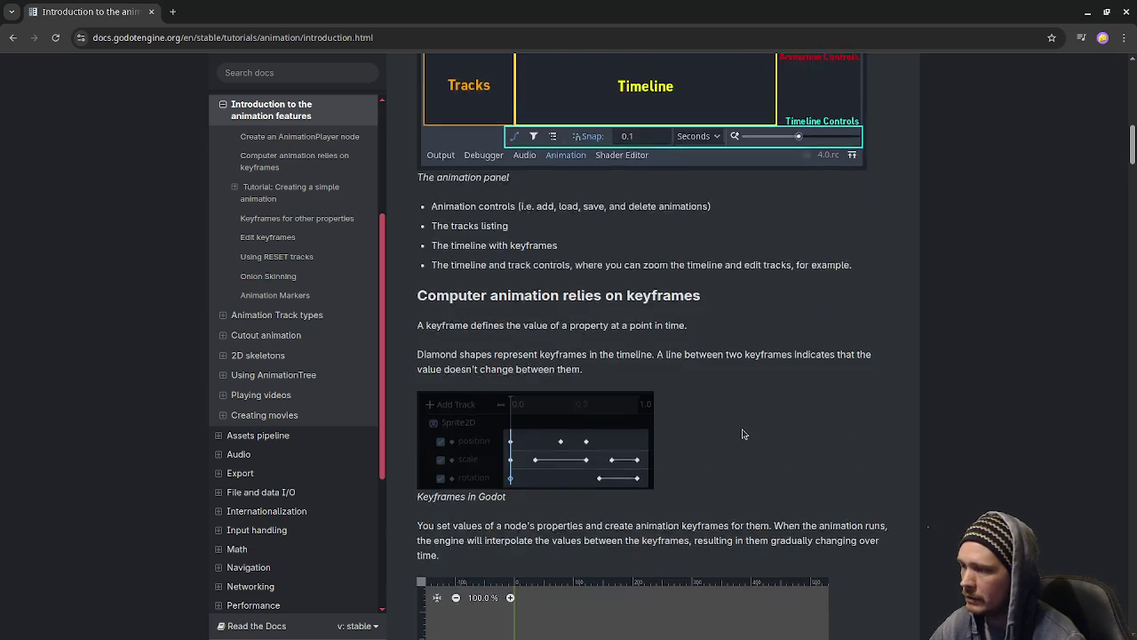
{"action": "scroll", "coordinate": [746, 374], "scroll_direction": "down", "scroll_amount": 3}
{"action": "scroll", "coordinate": [744, 433], "scroll_direction": "down", "scroll_amount": 3}
{"action": "scroll", "coordinate": [744, 434], "scroll_direction": "down", "scroll_amount": 2}
{"action": "scroll", "coordinate": [744, 430], "scroll_direction": "down", "scroll_amount": 2}
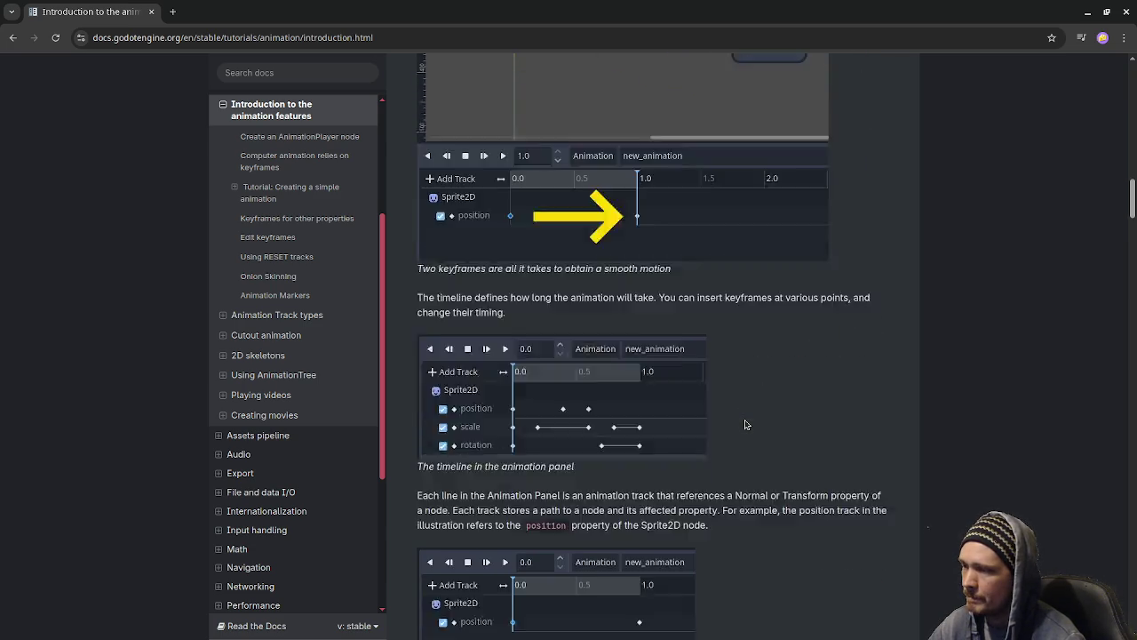
{"action": "scroll", "coordinate": [745, 424], "scroll_direction": "down", "scroll_amount": 1}
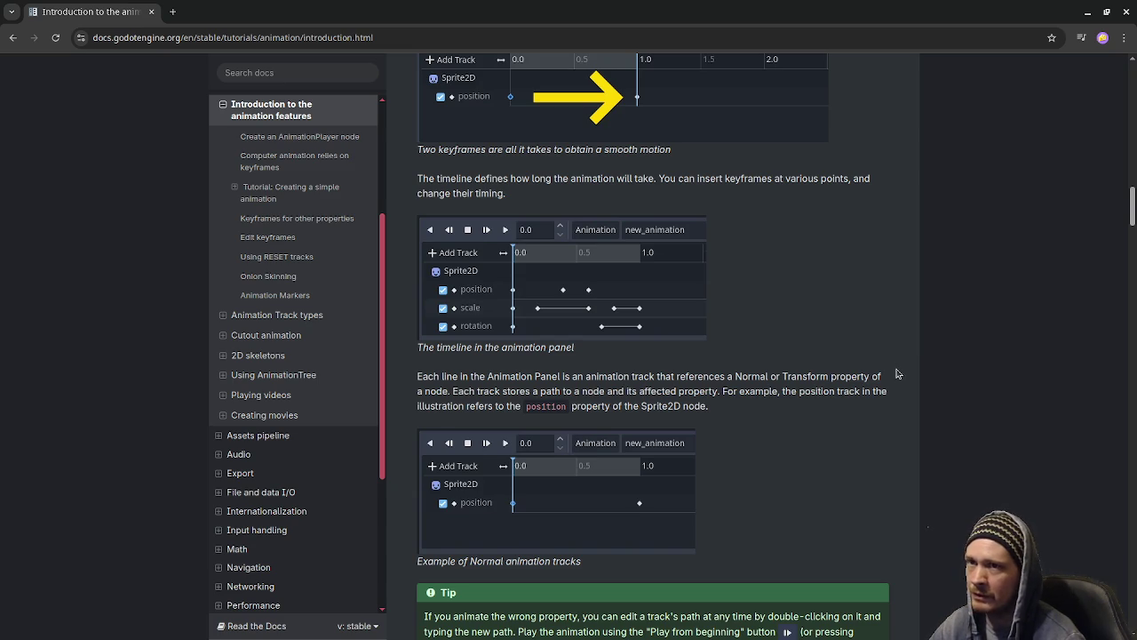
Step: Return to the top of the page, then switch to the YouTube results window
{"action": "scroll", "coordinate": [886, 391], "scroll_direction": "up", "scroll_amount": 5}
{"action": "scroll", "coordinate": [886, 391], "scroll_direction": "up", "scroll_amount": 5}
{"action": "scroll", "coordinate": [885, 391], "scroll_direction": "up", "scroll_amount": 5}
{"action": "scroll", "coordinate": [886, 391], "scroll_direction": "up", "scroll_amount": 5}
{"action": "scroll", "coordinate": [885, 395], "scroll_direction": "up", "scroll_amount": 2}
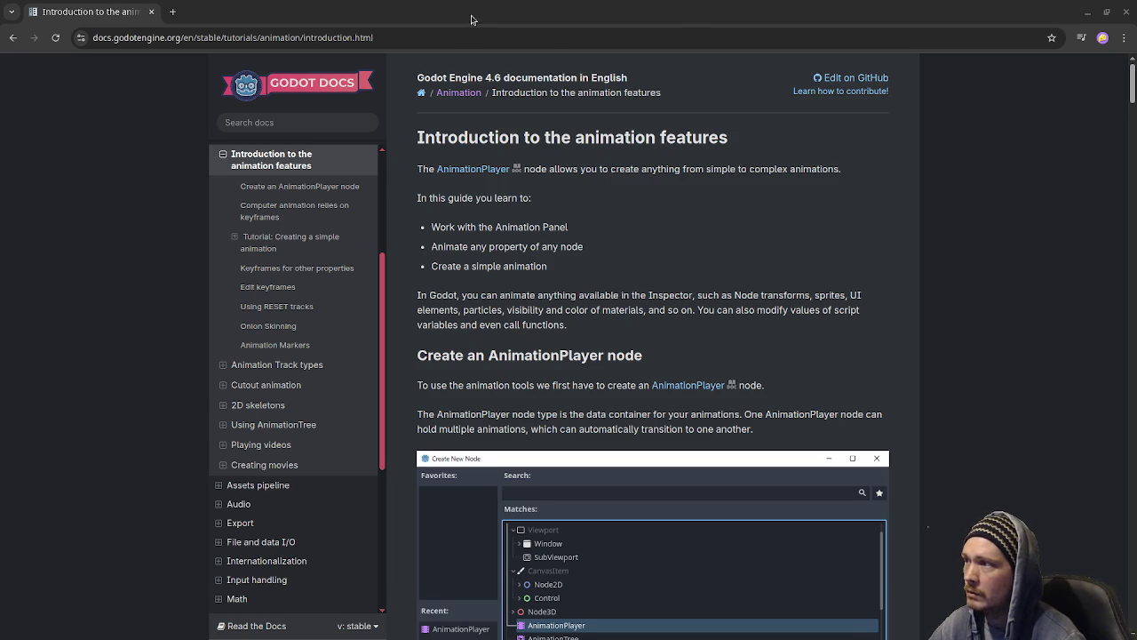
{"action": "key", "text": "alt+Tab"}
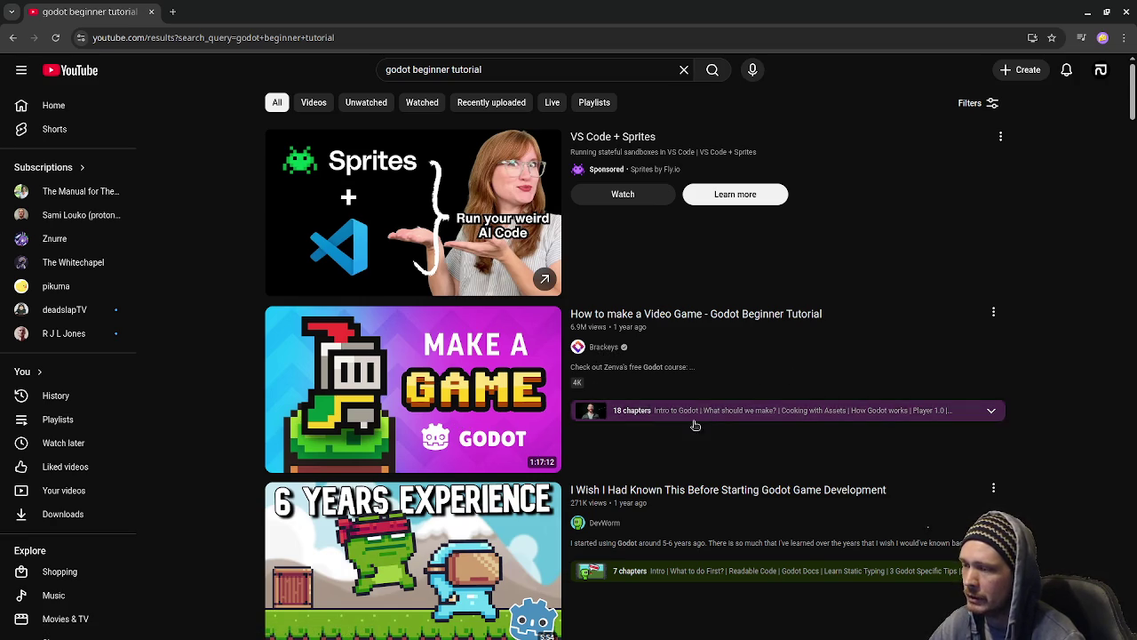
{"action": "scroll", "coordinate": [689, 426], "scroll_direction": "down", "scroll_amount": 2}
{"action": "scroll", "coordinate": [613, 400], "scroll_direction": "down", "scroll_amount": 3}
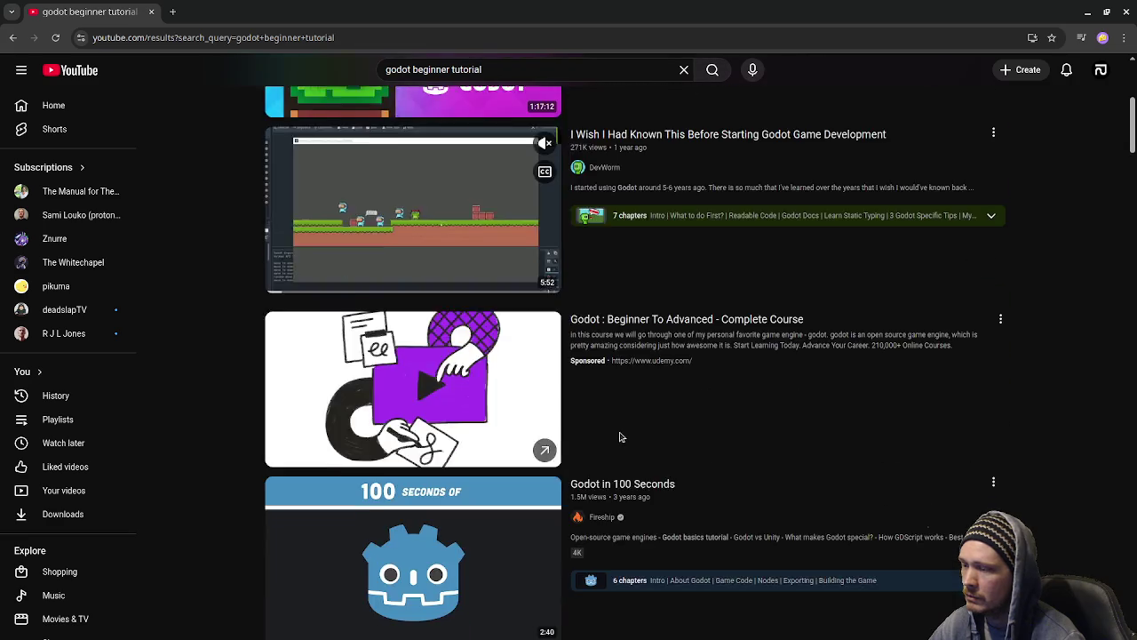
{"action": "scroll", "coordinate": [622, 435], "scroll_direction": "down", "scroll_amount": 2}
{"action": "scroll", "coordinate": [627, 431], "scroll_direction": "down", "scroll_amount": 3}
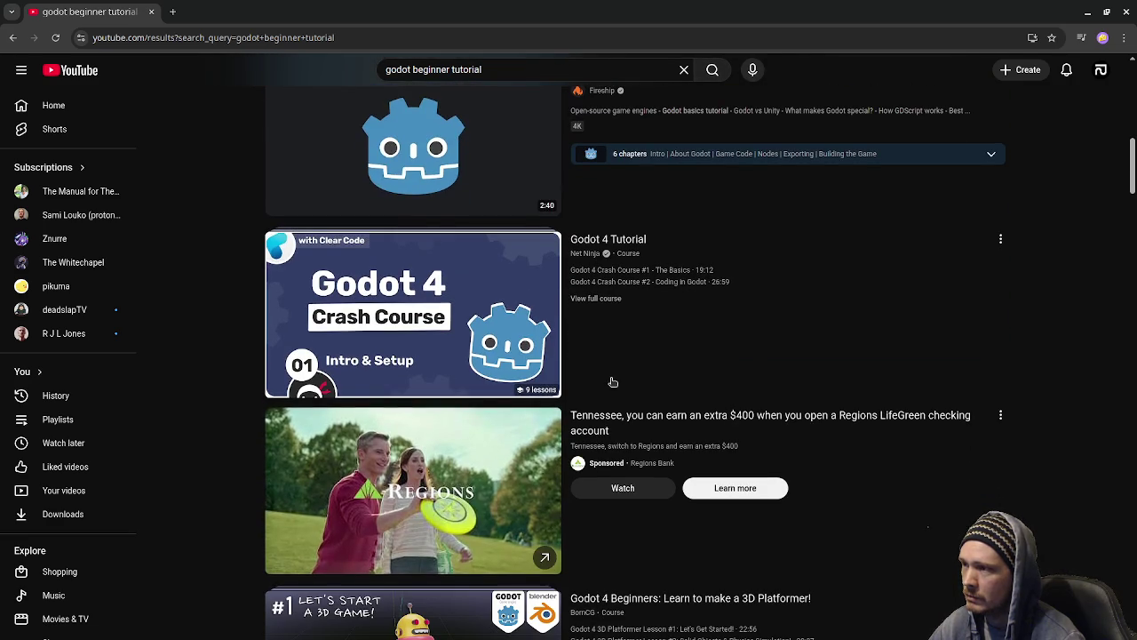
{"action": "scroll", "coordinate": [612, 380], "scroll_direction": "down", "scroll_amount": 3}
{"action": "scroll", "coordinate": [613, 382], "scroll_direction": "down", "scroll_amount": 2}
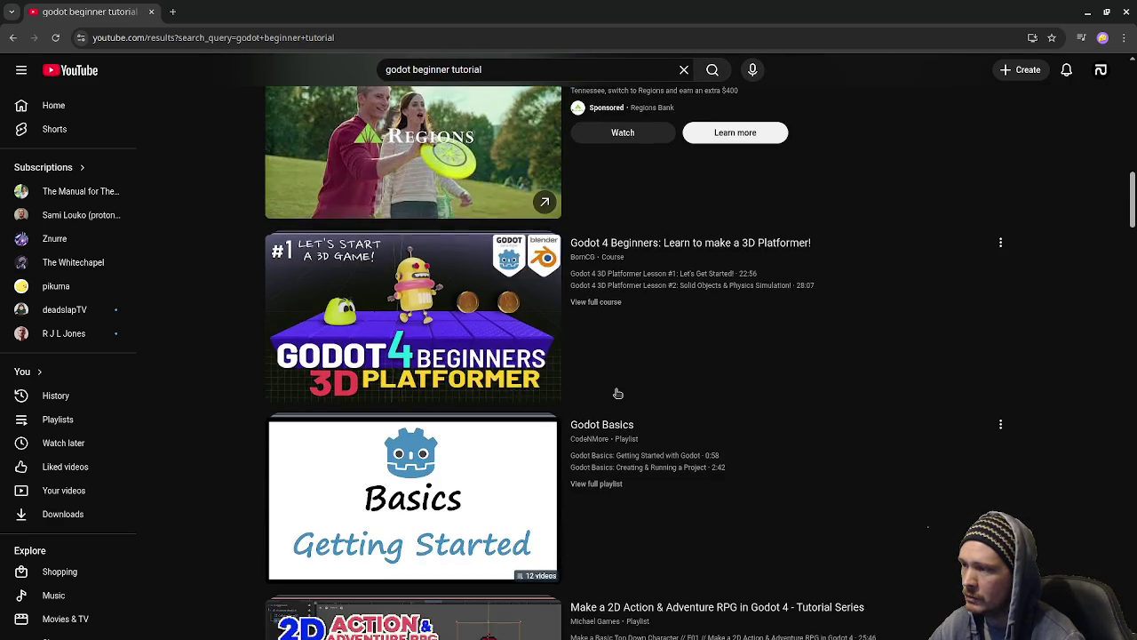
{"action": "scroll", "coordinate": [616, 389], "scroll_direction": "down", "scroll_amount": 2}
{"action": "scroll", "coordinate": [618, 392], "scroll_direction": "down", "scroll_amount": 1}
{"action": "scroll", "coordinate": [618, 393], "scroll_direction": "down", "scroll_amount": 2}
{"action": "scroll", "coordinate": [615, 393], "scroll_direction": "down", "scroll_amount": 1}
{"action": "scroll", "coordinate": [615, 396], "scroll_direction": "down", "scroll_amount": 1}
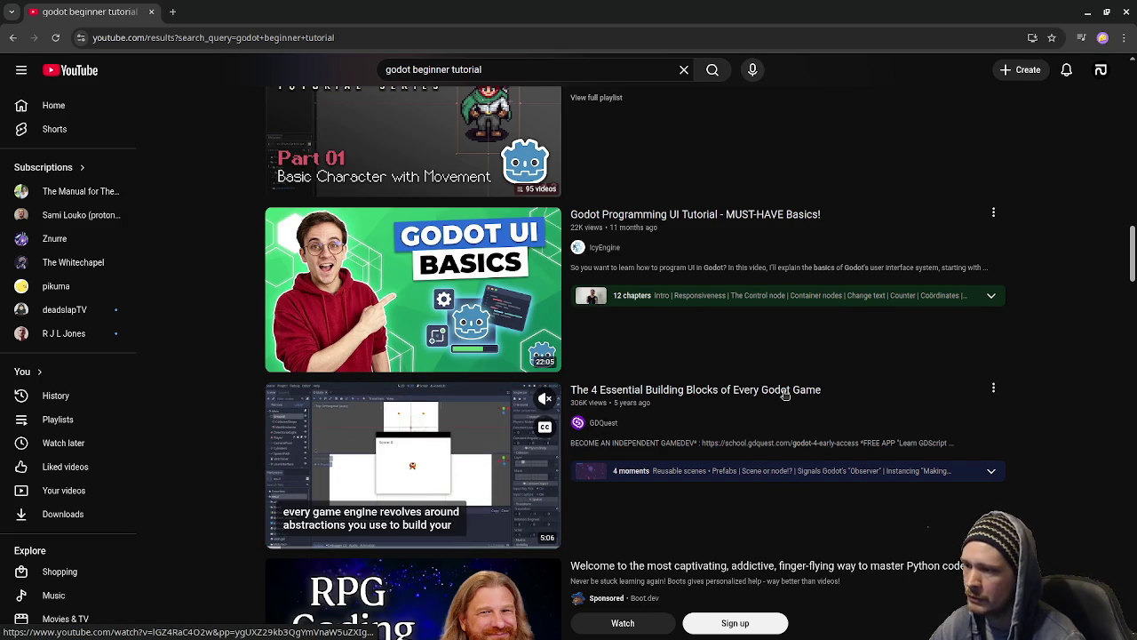
{"action": "scroll", "coordinate": [666, 426], "scroll_direction": "down", "scroll_amount": 2}
{"action": "scroll", "coordinate": [663, 444], "scroll_direction": "down", "scroll_amount": 2}
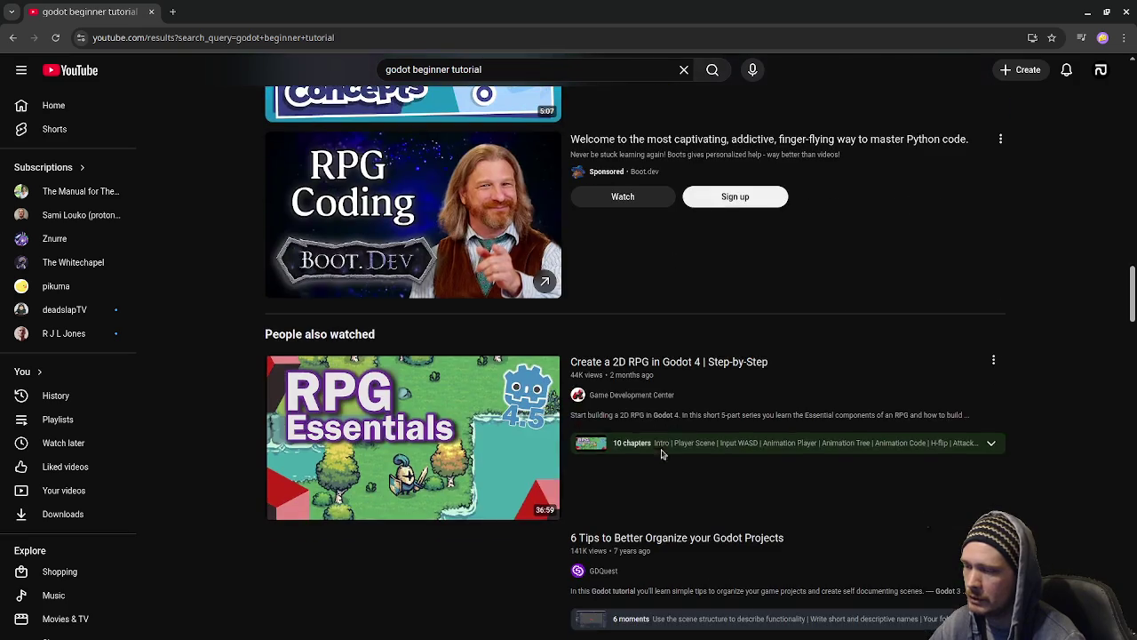
{"action": "scroll", "coordinate": [661, 454], "scroll_direction": "down", "scroll_amount": 1}
{"action": "scroll", "coordinate": [661, 454], "scroll_direction": "down", "scroll_amount": 2}
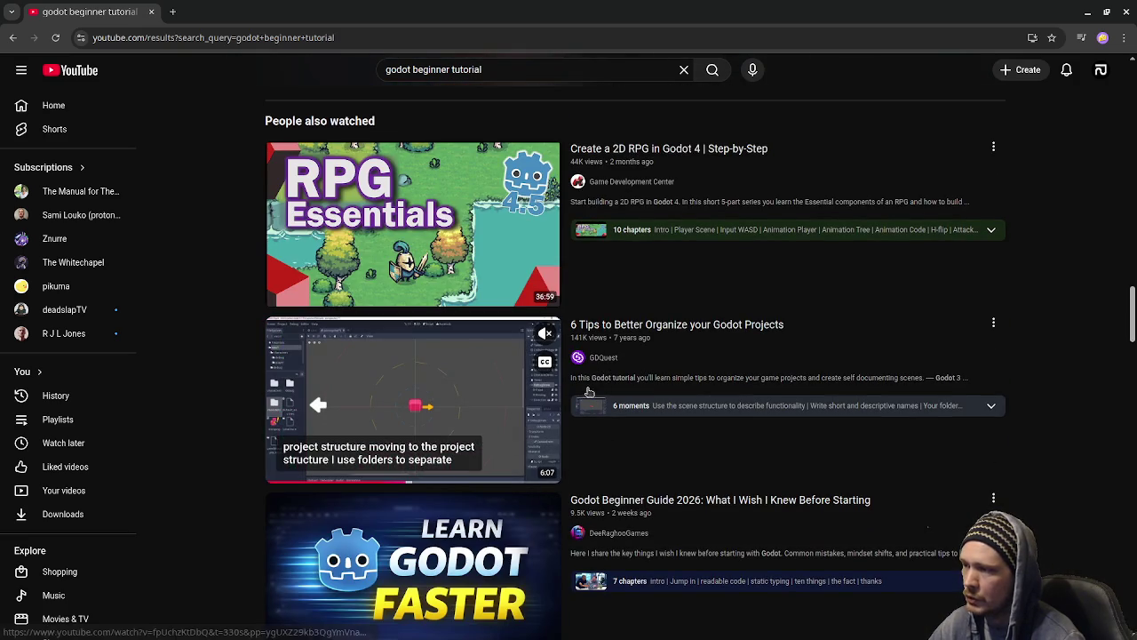
{"action": "scroll", "coordinate": [693, 432], "scroll_direction": "down", "scroll_amount": 2}
{"action": "scroll", "coordinate": [695, 433], "scroll_direction": "down", "scroll_amount": 1}
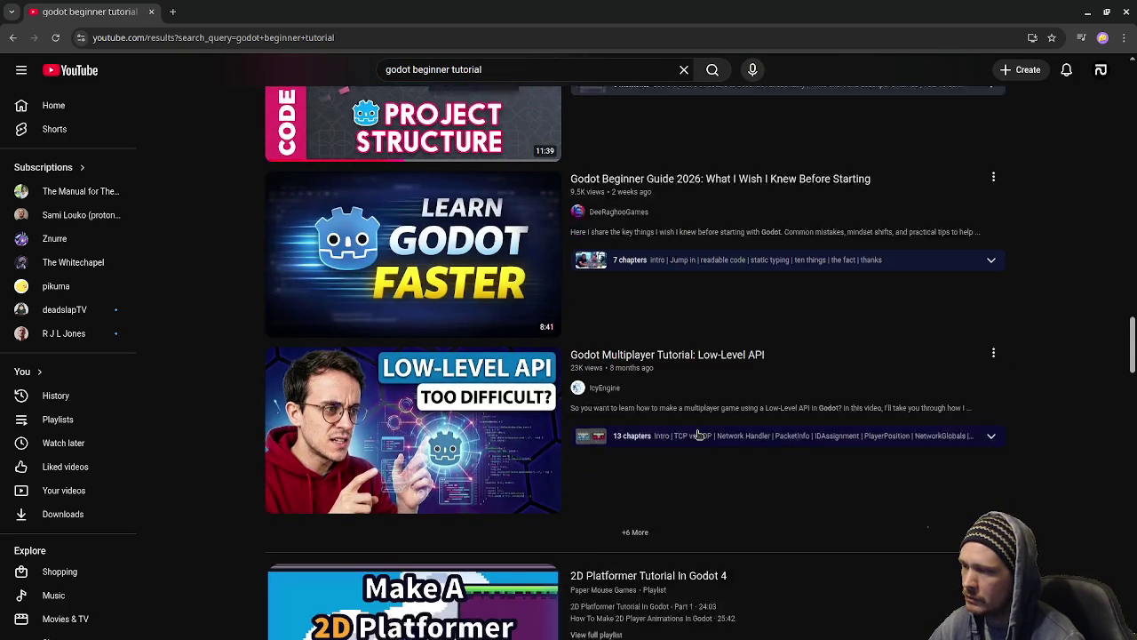
{"action": "scroll", "coordinate": [697, 435], "scroll_direction": "down", "scroll_amount": 2}
{"action": "scroll", "coordinate": [697, 436], "scroll_direction": "down", "scroll_amount": 1}
{"action": "scroll", "coordinate": [698, 436], "scroll_direction": "down", "scroll_amount": 1}
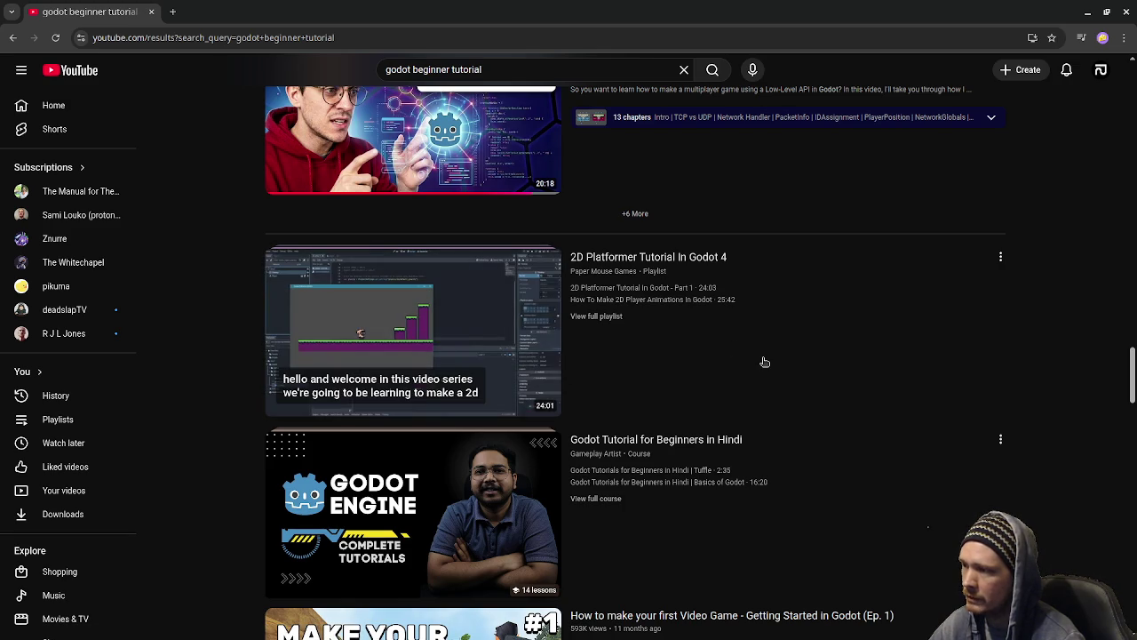
{"action": "scroll", "coordinate": [877, 436], "scroll_direction": "down", "scroll_amount": 2}
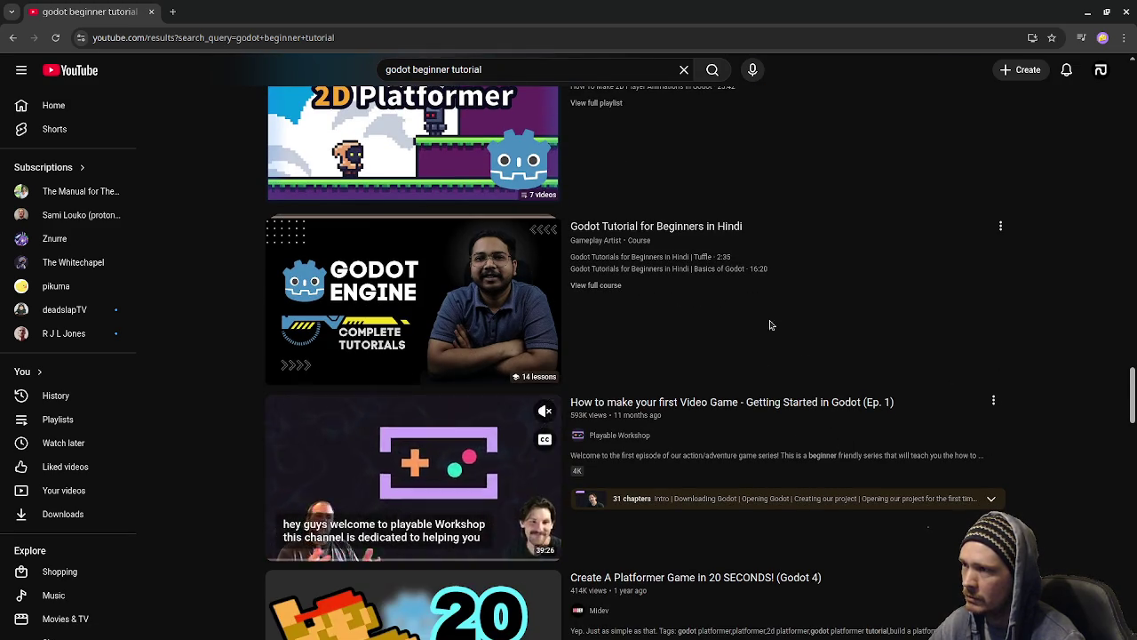
{"action": "scroll", "coordinate": [568, 373], "scroll_direction": "down", "scroll_amount": 3}
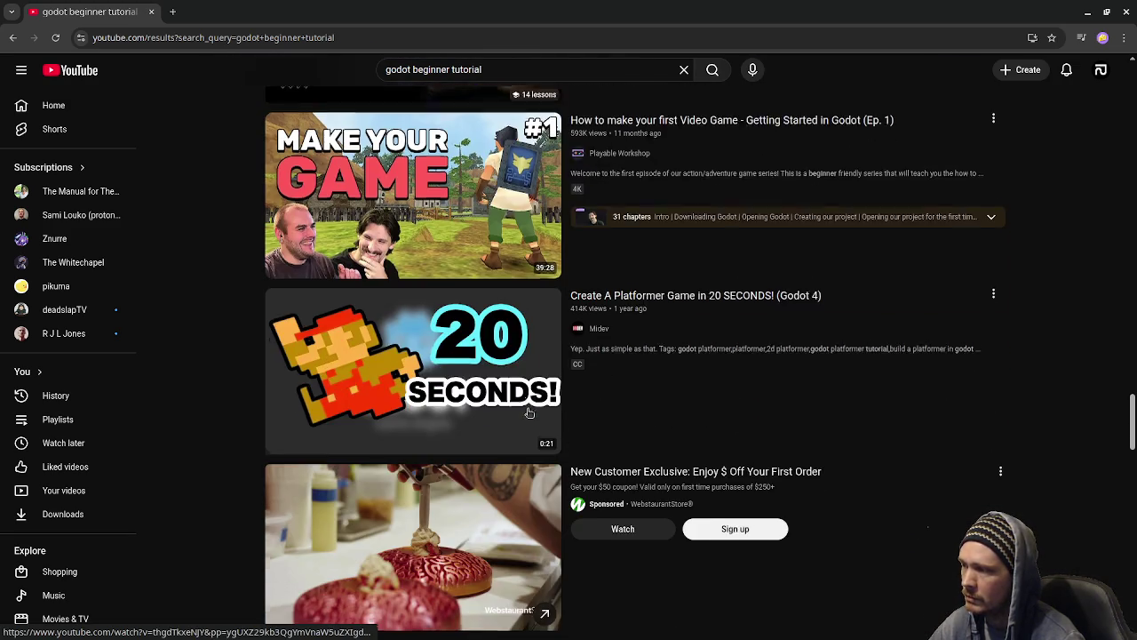
{"action": "scroll", "coordinate": [480, 398], "scroll_direction": "down", "scroll_amount": 4}
{"action": "scroll", "coordinate": [487, 397], "scroll_direction": "down", "scroll_amount": 2}
{"action": "scroll", "coordinate": [487, 397], "scroll_direction": "down", "scroll_amount": 2}
{"action": "scroll", "coordinate": [487, 397], "scroll_direction": "down", "scroll_amount": 1}
{"action": "scroll", "coordinate": [487, 397], "scroll_direction": "down", "scroll_amount": 2}
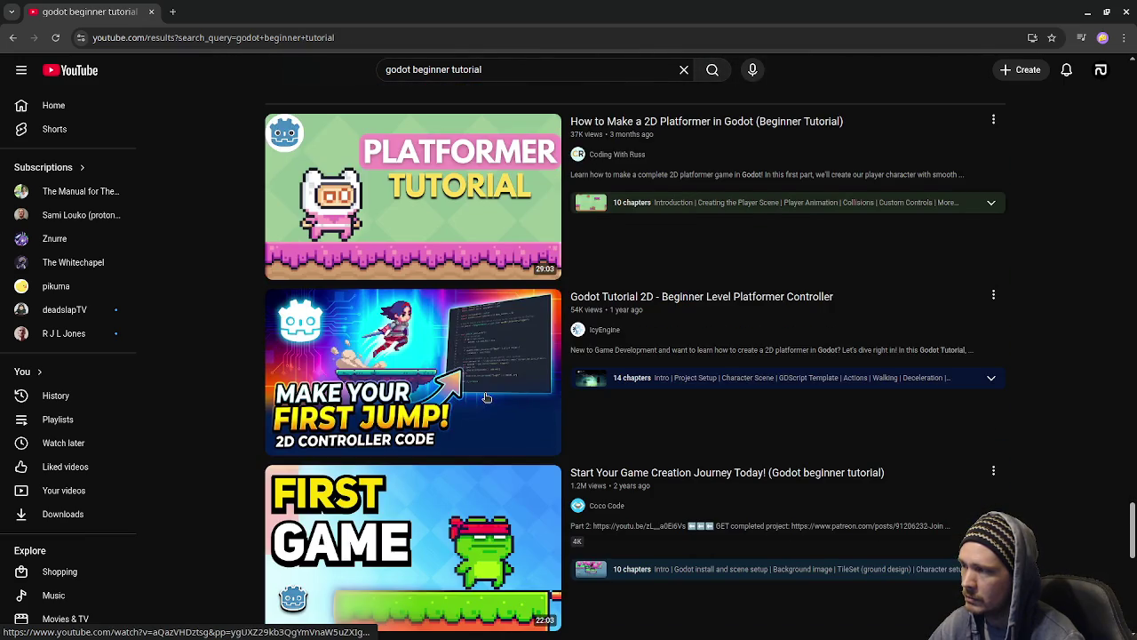
{"action": "scroll", "coordinate": [487, 397], "scroll_direction": "down", "scroll_amount": 2}
{"action": "scroll", "coordinate": [628, 317], "scroll_direction": "down", "scroll_amount": 1}
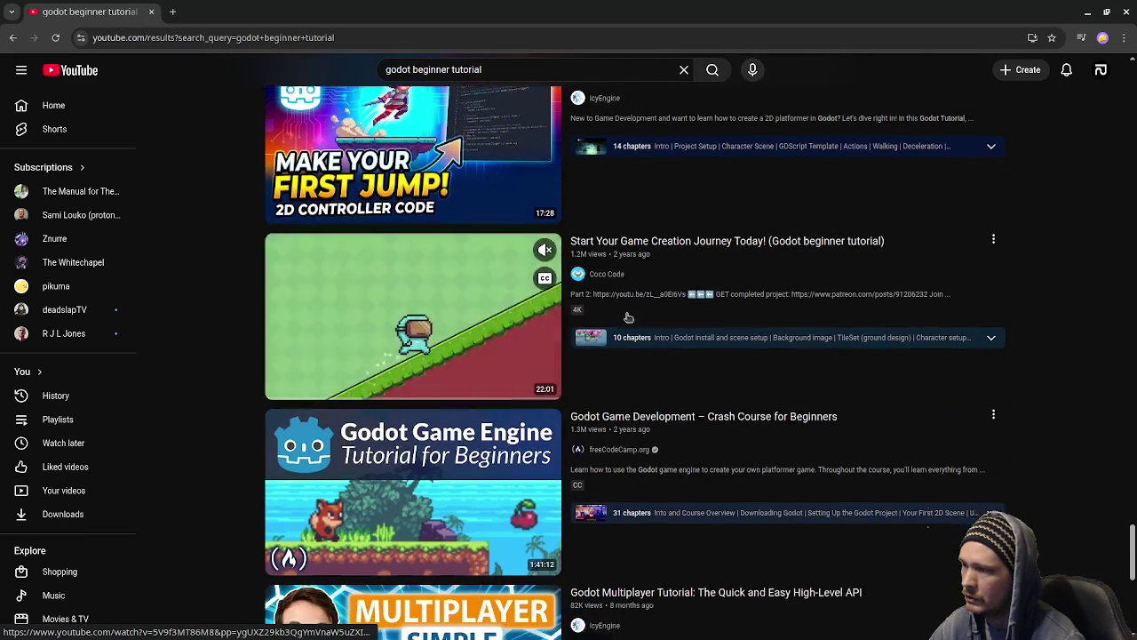
{"action": "scroll", "coordinate": [628, 318], "scroll_direction": "down", "scroll_amount": 2}
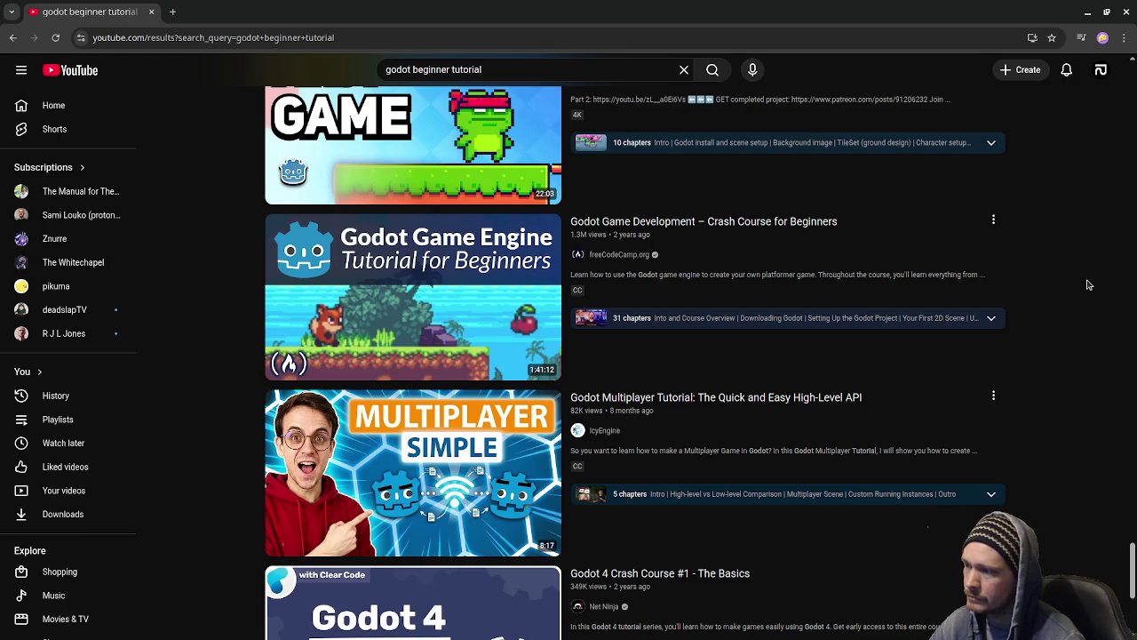
{"action": "scroll", "coordinate": [1090, 285], "scroll_direction": "down", "scroll_amount": 2}
{"action": "scroll", "coordinate": [1087, 286], "scroll_direction": "down", "scroll_amount": 1}
{"action": "scroll", "coordinate": [1085, 289], "scroll_direction": "down", "scroll_amount": 1}
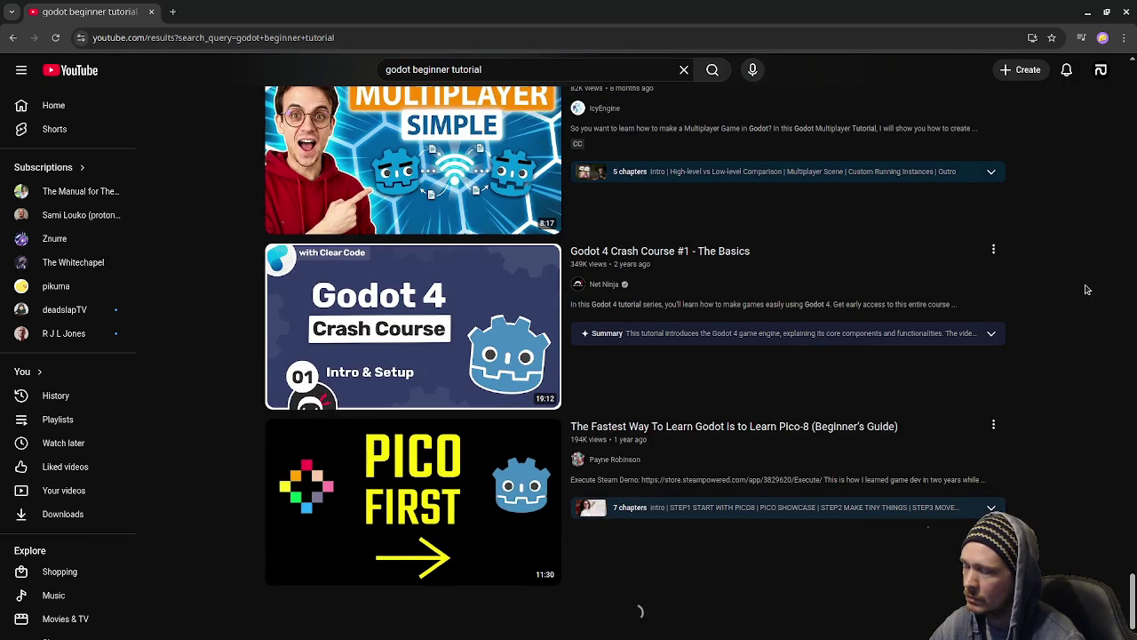
{"action": "scroll", "coordinate": [1085, 289], "scroll_direction": "down", "scroll_amount": 3}
{"action": "scroll", "coordinate": [1086, 289], "scroll_direction": "down", "scroll_amount": 3}
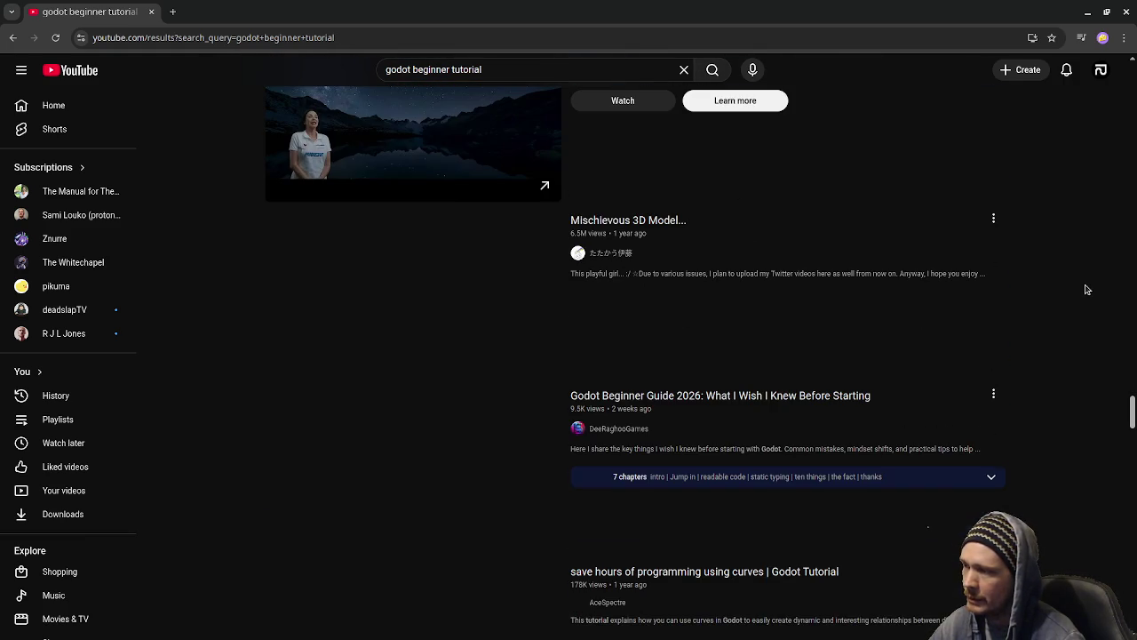
{"action": "scroll", "coordinate": [1086, 289], "scroll_direction": "down", "scroll_amount": 2}
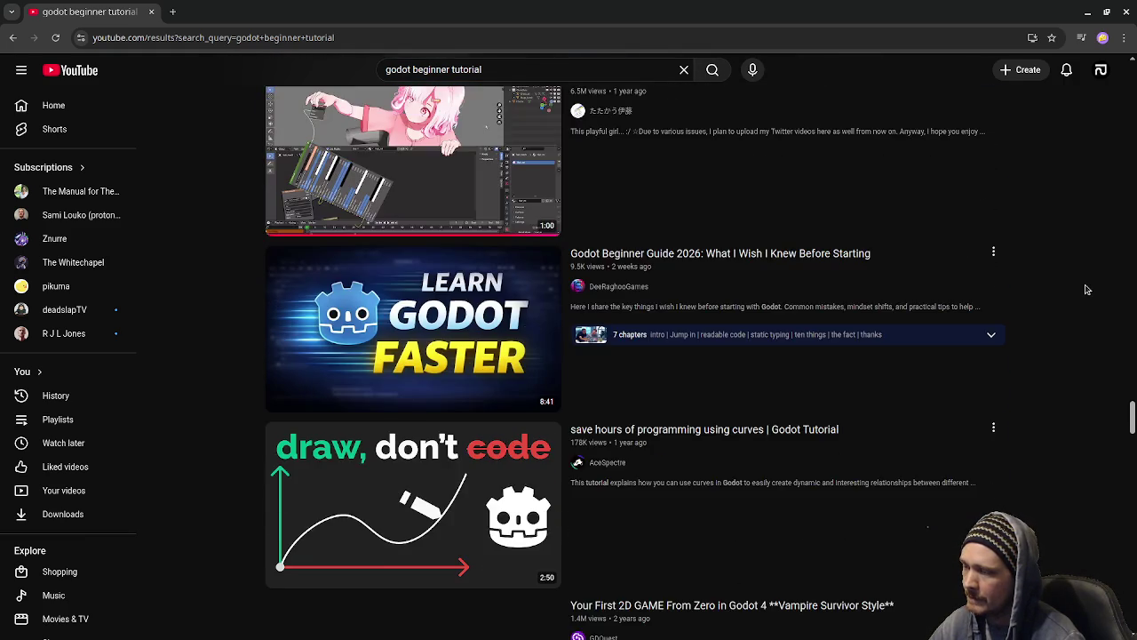
{"action": "scroll", "coordinate": [1086, 289], "scroll_direction": "down", "scroll_amount": 2}
{"action": "scroll", "coordinate": [1086, 289], "scroll_direction": "down", "scroll_amount": 1}
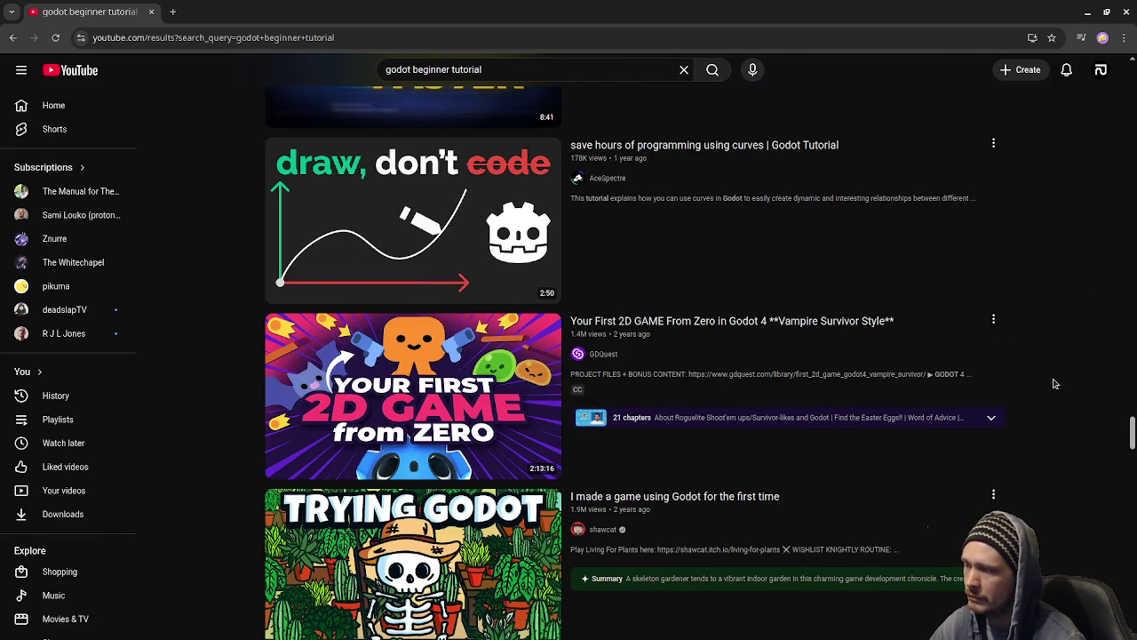
{"action": "scroll", "coordinate": [1054, 384], "scroll_direction": "down", "scroll_amount": 3}
{"action": "scroll", "coordinate": [1054, 383], "scroll_direction": "down", "scroll_amount": 2}
{"action": "scroll", "coordinate": [1054, 384], "scroll_direction": "down", "scroll_amount": 2}
{"action": "scroll", "coordinate": [1055, 384], "scroll_direction": "down", "scroll_amount": 2}
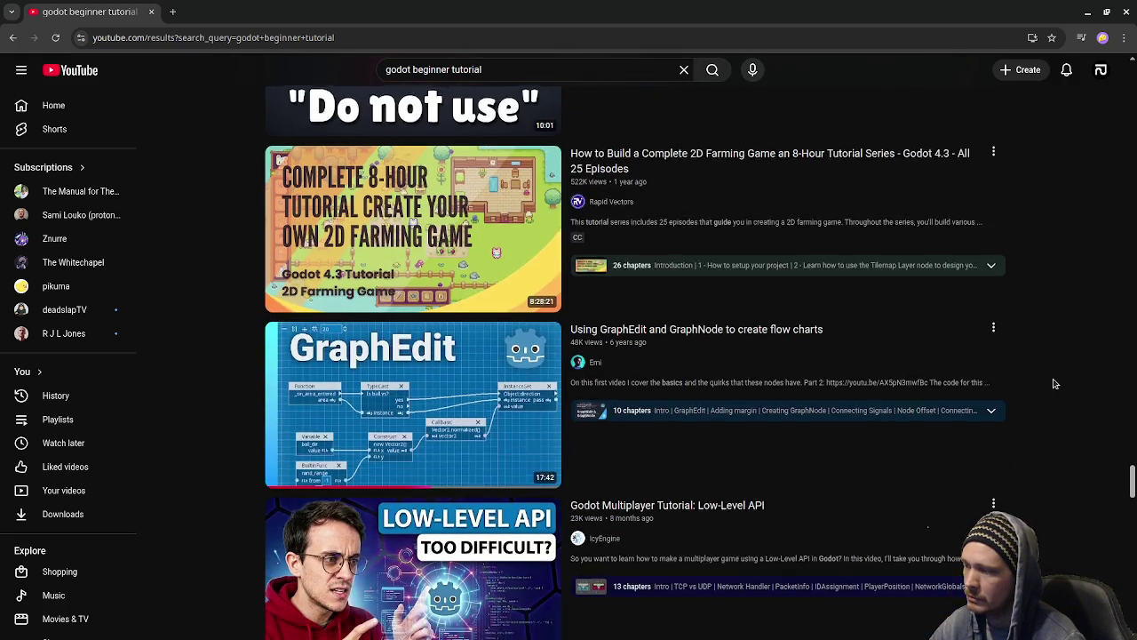
{"action": "scroll", "coordinate": [1055, 384], "scroll_direction": "down", "scroll_amount": 2}
{"action": "scroll", "coordinate": [1055, 384], "scroll_direction": "down", "scroll_amount": 2}
{"action": "scroll", "coordinate": [1054, 382], "scroll_direction": "down", "scroll_amount": 1}
{"action": "scroll", "coordinate": [1053, 385], "scroll_direction": "up", "scroll_amount": 4}
{"action": "scroll", "coordinate": [1052, 386], "scroll_direction": "up", "scroll_amount": 2}
{"action": "scroll", "coordinate": [1052, 386], "scroll_direction": "up", "scroll_amount": 2}
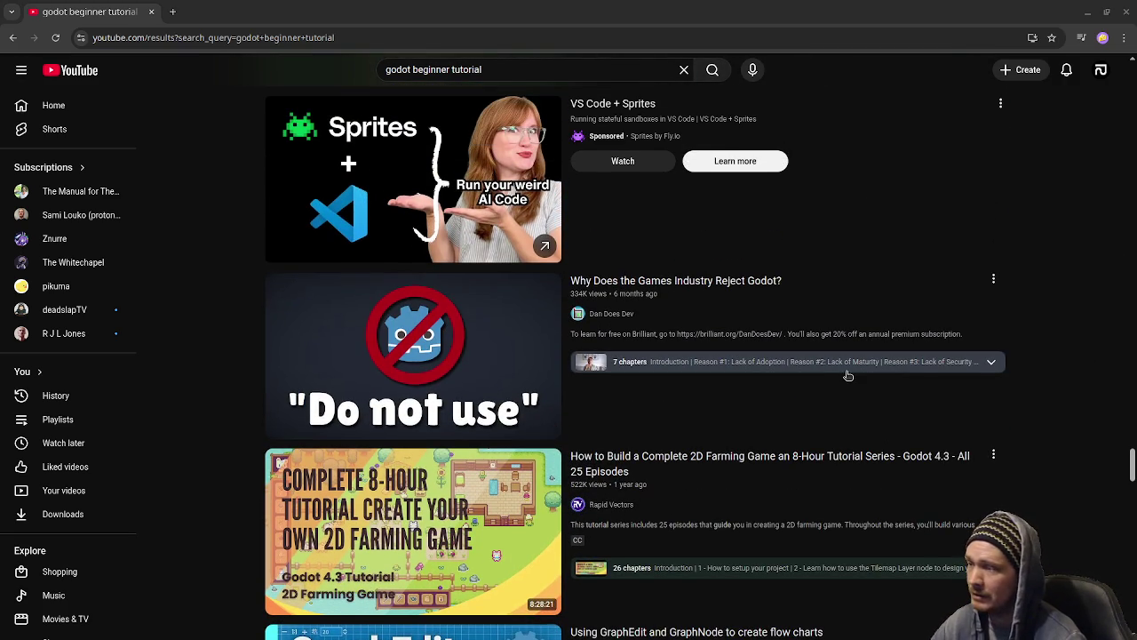
{"action": "scroll", "coordinate": [1047, 383], "scroll_direction": "up", "scroll_amount": 2}
{"action": "scroll", "coordinate": [1049, 383], "scroll_direction": "up", "scroll_amount": 2}
{"action": "scroll", "coordinate": [1050, 384], "scroll_direction": "up", "scroll_amount": 1}
{"action": "scroll", "coordinate": [1050, 384], "scroll_direction": "up", "scroll_amount": 1}
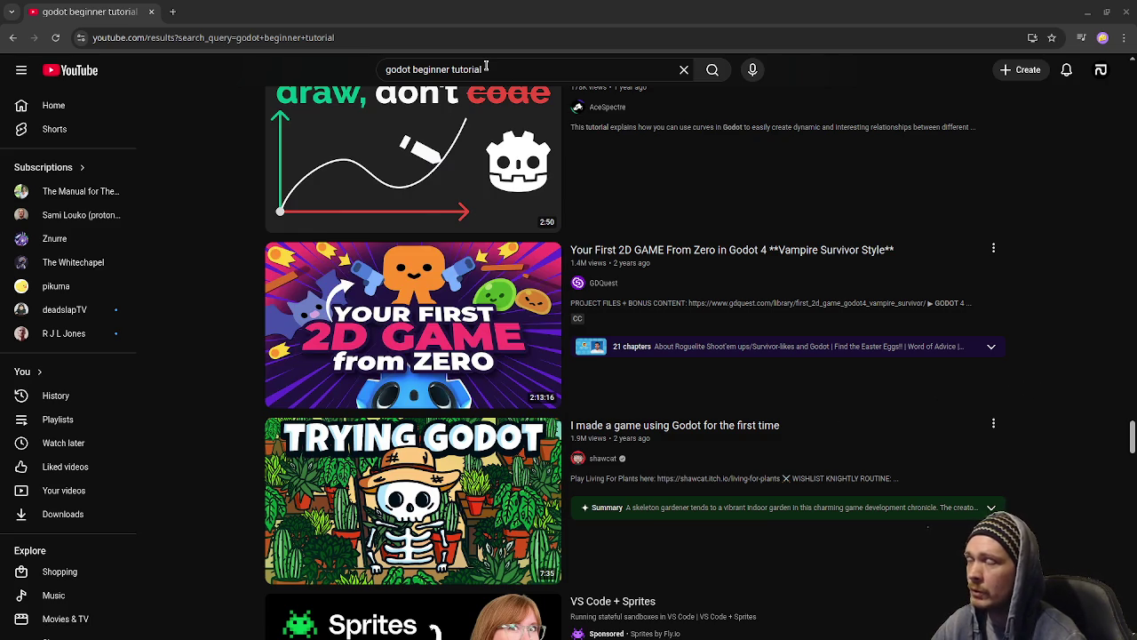
Step: Search YouTube for 'godot 2d platformer controller'
{"action": "left_click_drag", "start_coordinate": [421, 70], "coordinate": [549, 84]}
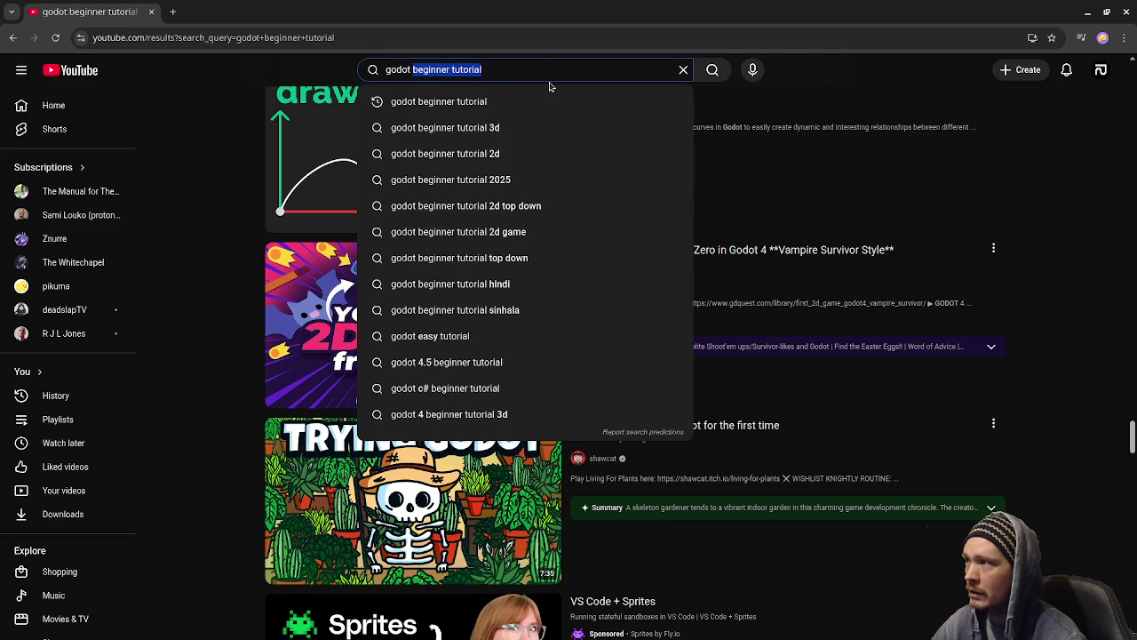
{"action": "type", "text": "2d platformer "}
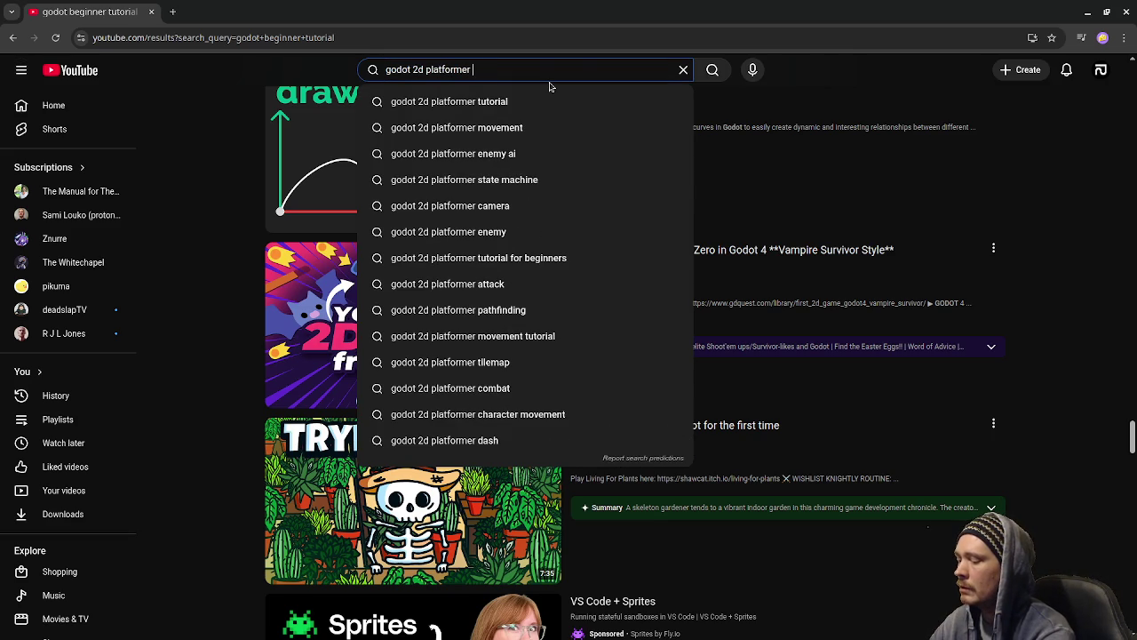
{"action": "type", "text": "controller"}
{"action": "key", "text": "Return"}
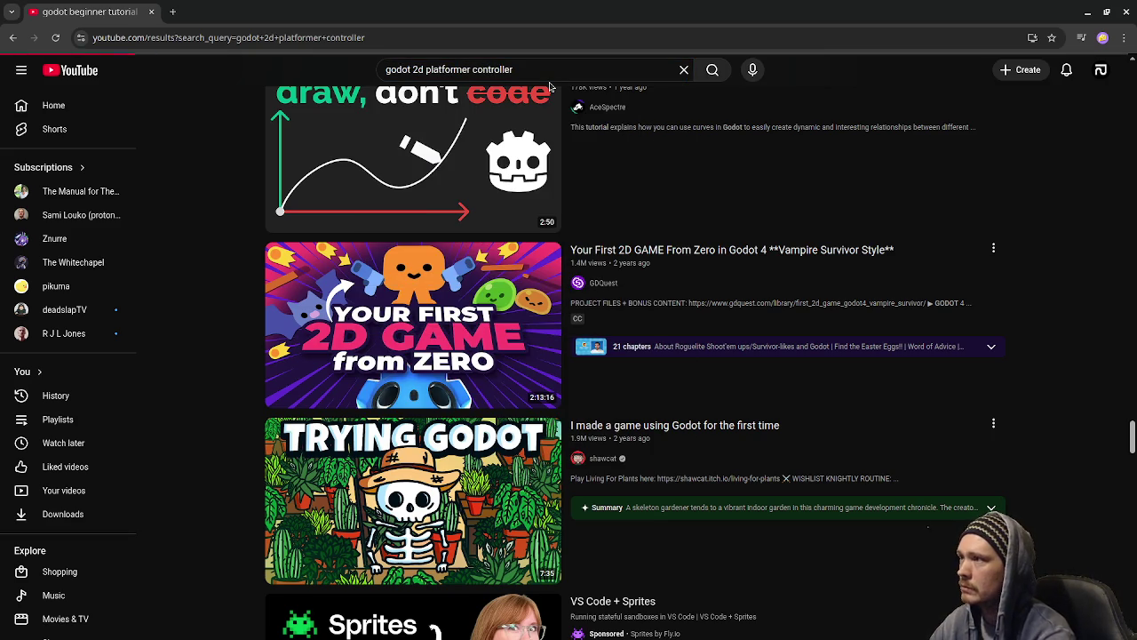
Step: Search for 'godot how to make 2d platform controls' and browse the results
{"action": "left_click_drag", "start_coordinate": [412, 69], "coordinate": [558, 71]}
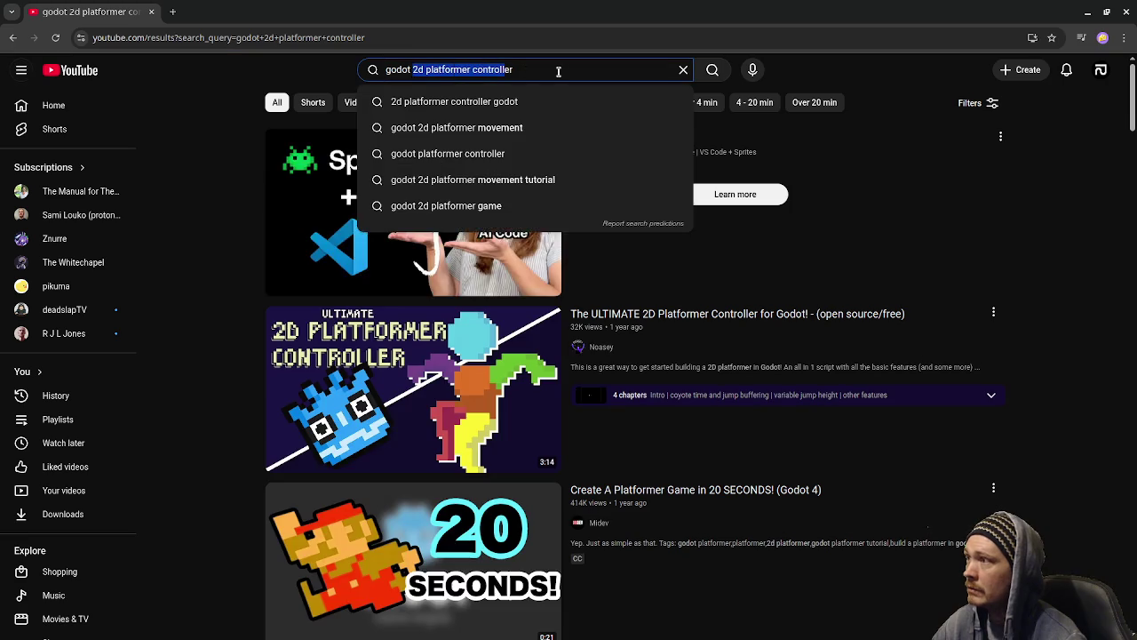
{"action": "type", "text": "how to co"}
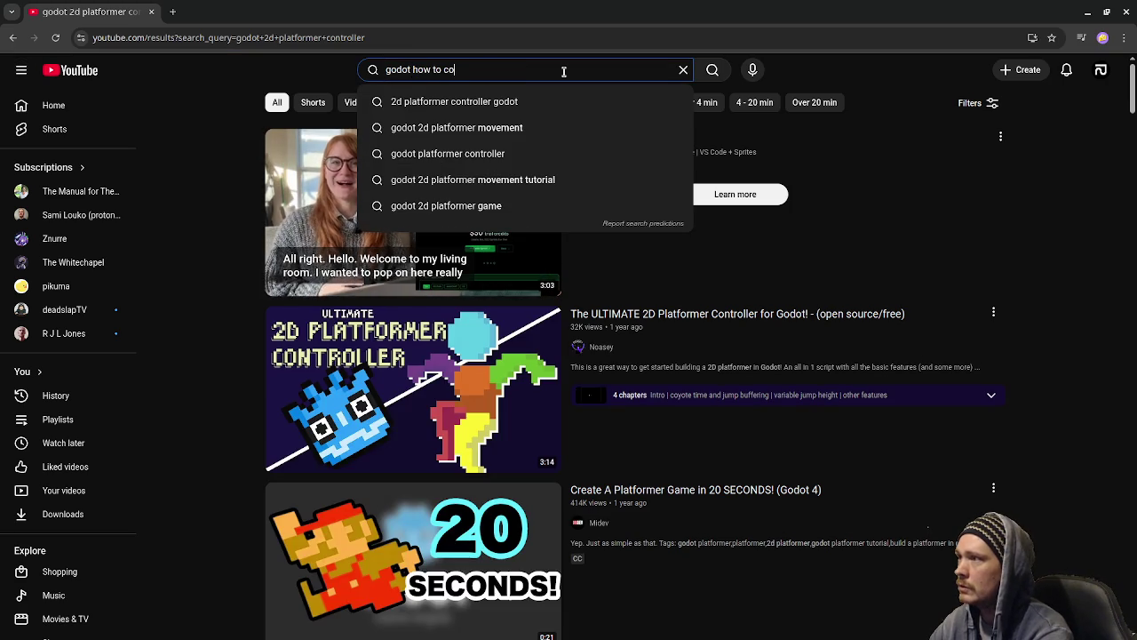
{"action": "key", "text": "BackSpace"}
{"action": "type", "text": "make 2d platform co"}
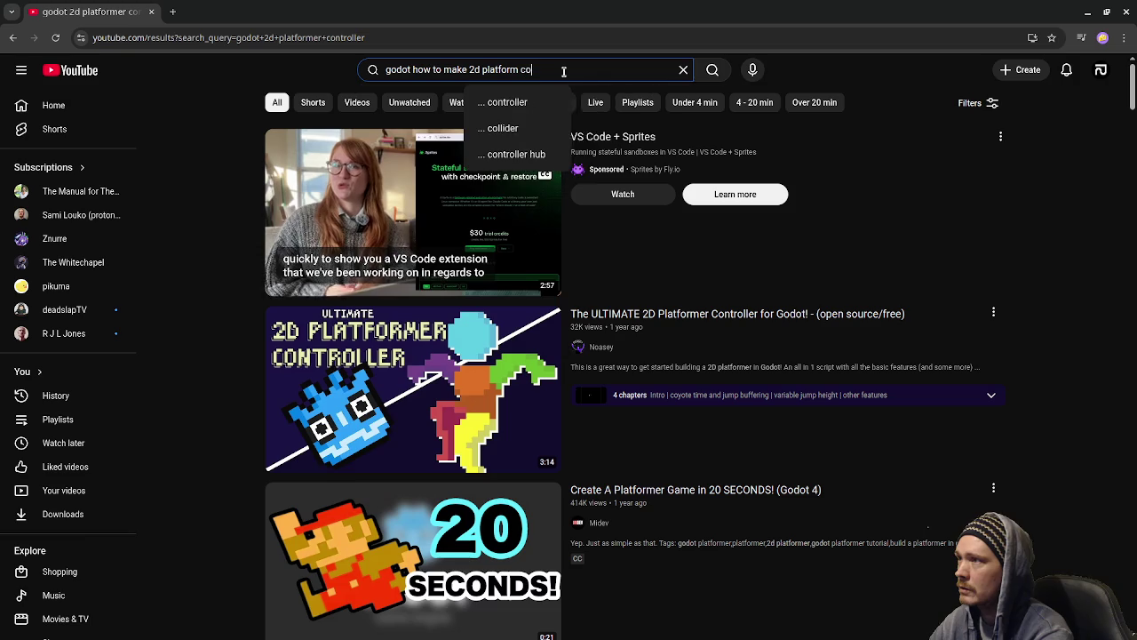
{"action": "type", "text": "ntrols"}
{"action": "key", "text": "Return"}
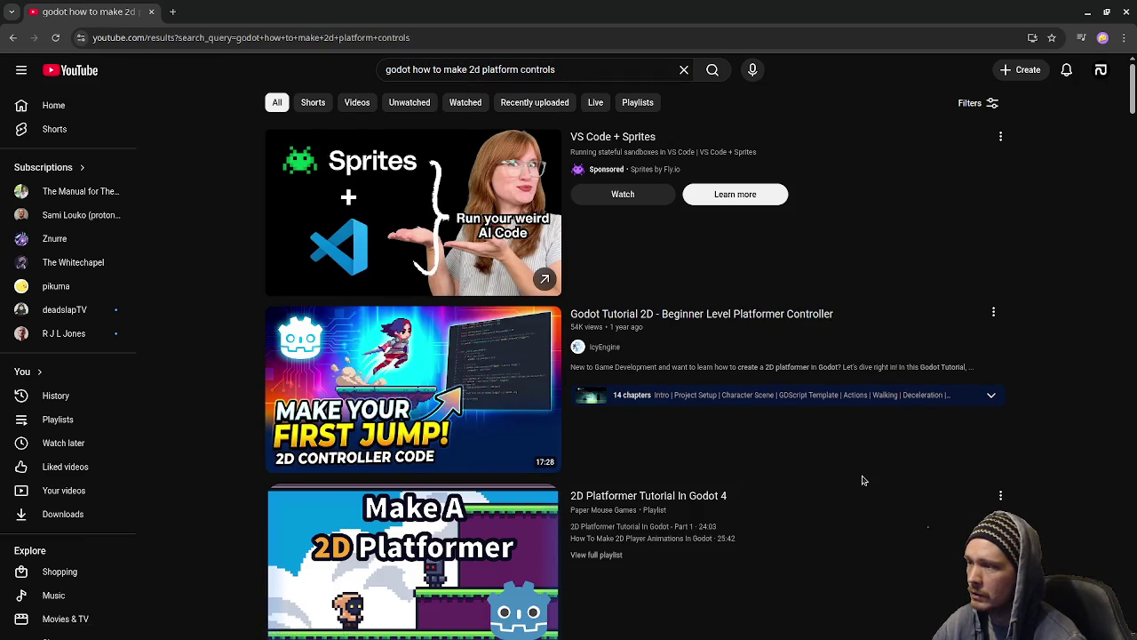
{"action": "scroll", "coordinate": [862, 480], "scroll_direction": "down", "scroll_amount": 2}
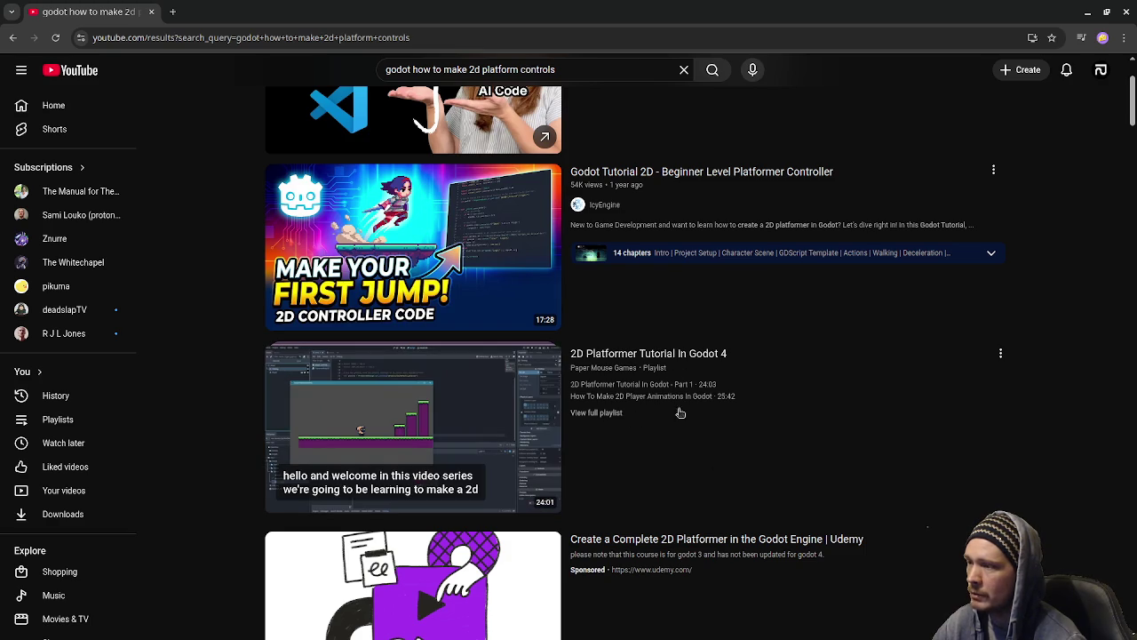
{"action": "scroll", "coordinate": [1075, 442], "scroll_direction": "down", "scroll_amount": 2}
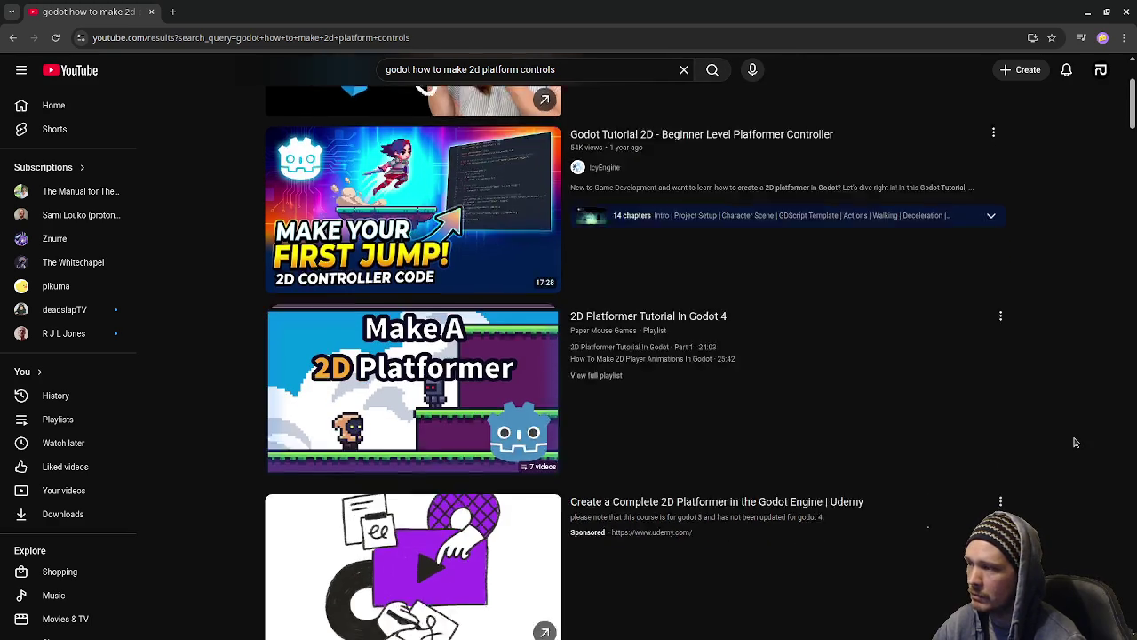
{"action": "scroll", "coordinate": [1045, 428], "scroll_direction": "down", "scroll_amount": 3}
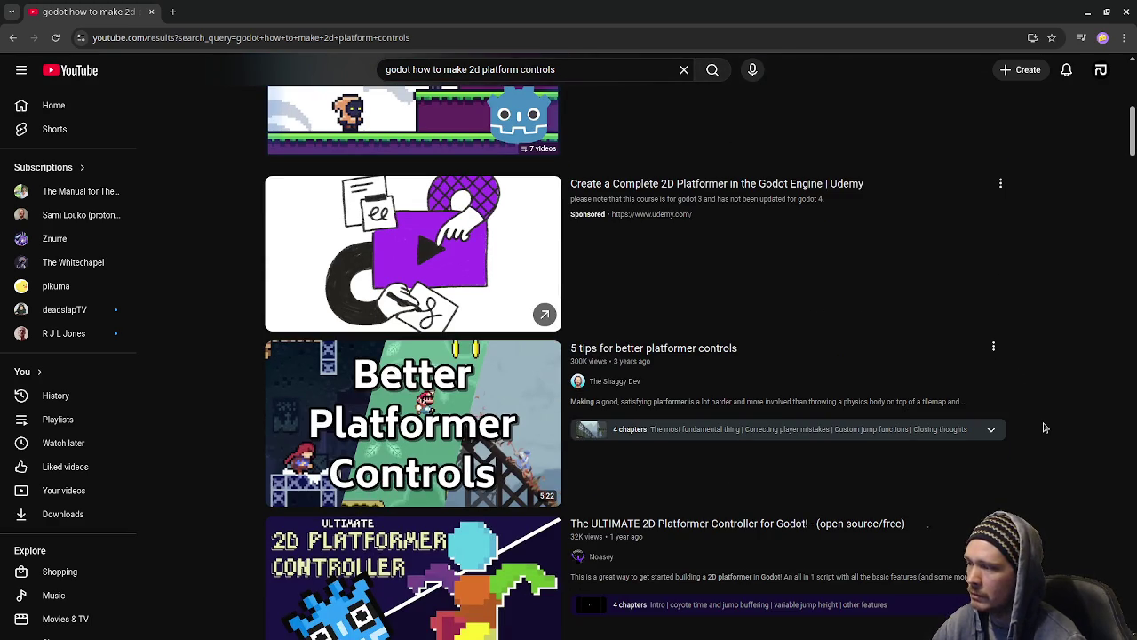
{"action": "scroll", "coordinate": [838, 426], "scroll_direction": "down", "scroll_amount": 3}
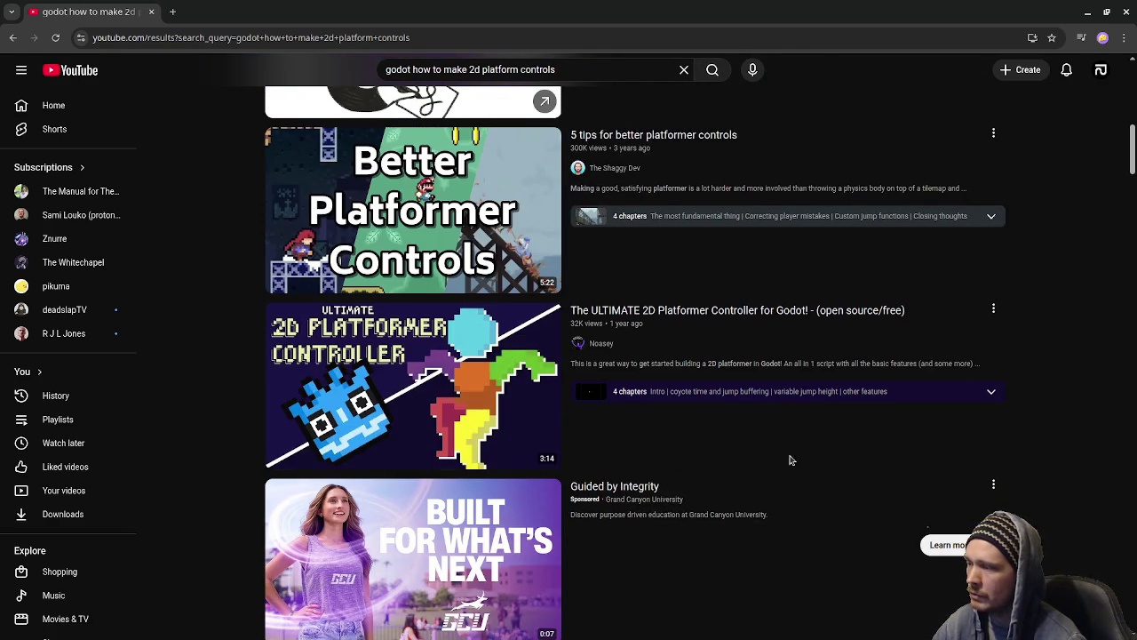
{"action": "scroll", "coordinate": [791, 459], "scroll_direction": "up", "scroll_amount": 7}
Step: Search for 'godot how to shoot bullets' and scroll through the results
{"action": "left_click_drag", "start_coordinate": [412, 69], "coordinate": [654, 96]}
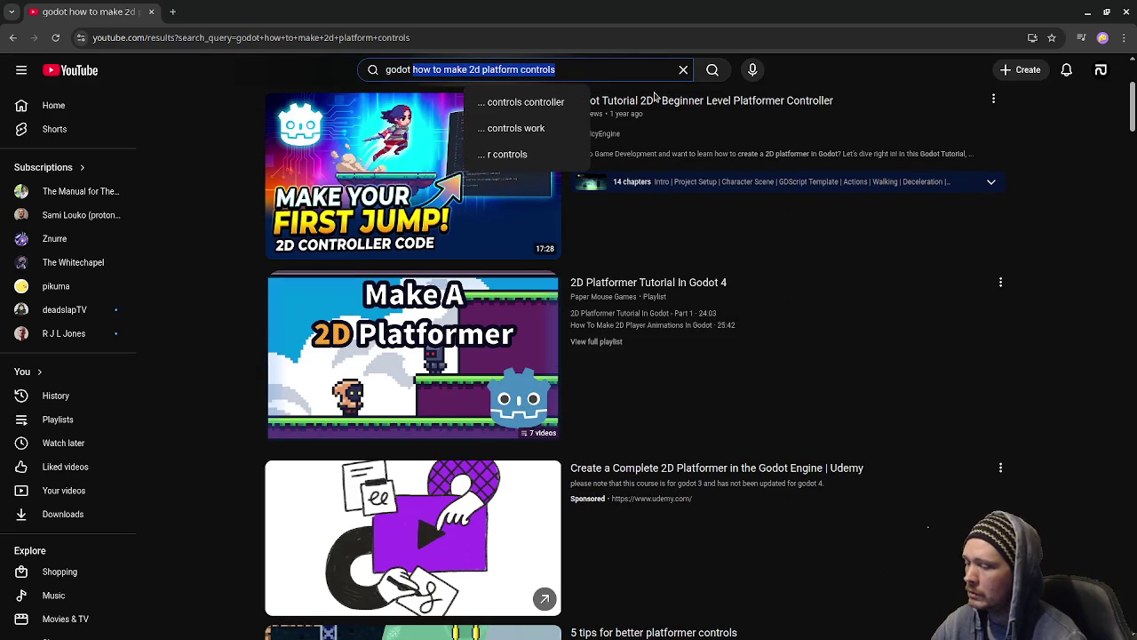
{"action": "key", "text": "BackSpace"}
{"action": "type", "text": "how to "}
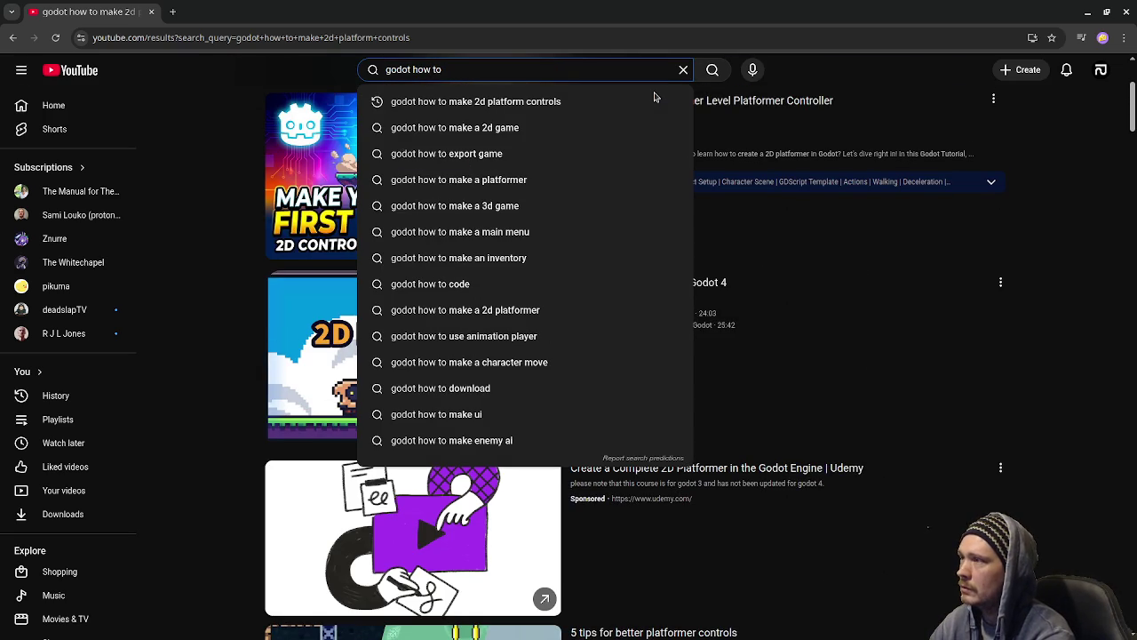
{"action": "type", "text": "make"}
{"action": "key", "text": "BackSpace"}
{"action": "key", "text": "BackSpace"}
{"action": "key", "text": "BackSpace"}
{"action": "key", "text": "BackSpace"}
{"action": "key", "text": "BackSpace"}
{"action": "type", "text": "shoot bullets"}
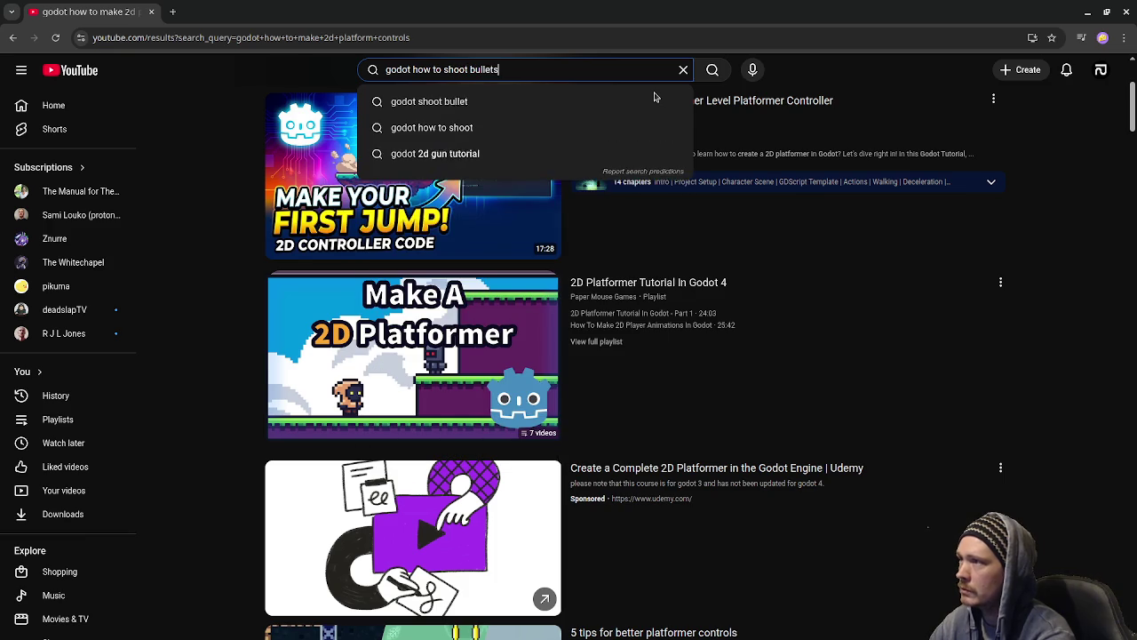
{"action": "key", "text": "Return"}
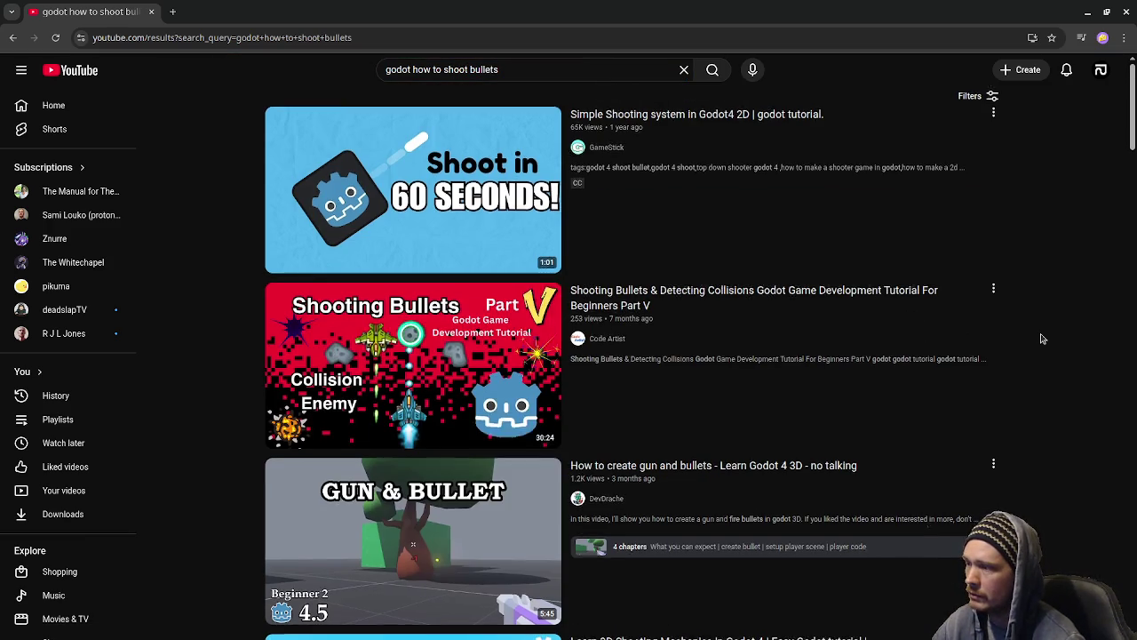
{"action": "scroll", "coordinate": [1040, 334], "scroll_direction": "down", "scroll_amount": 2}
{"action": "scroll", "coordinate": [1042, 339], "scroll_direction": "down", "scroll_amount": 1}
{"action": "scroll", "coordinate": [1043, 339], "scroll_direction": "down", "scroll_amount": 1}
{"action": "scroll", "coordinate": [1040, 338], "scroll_direction": "down", "scroll_amount": 1}
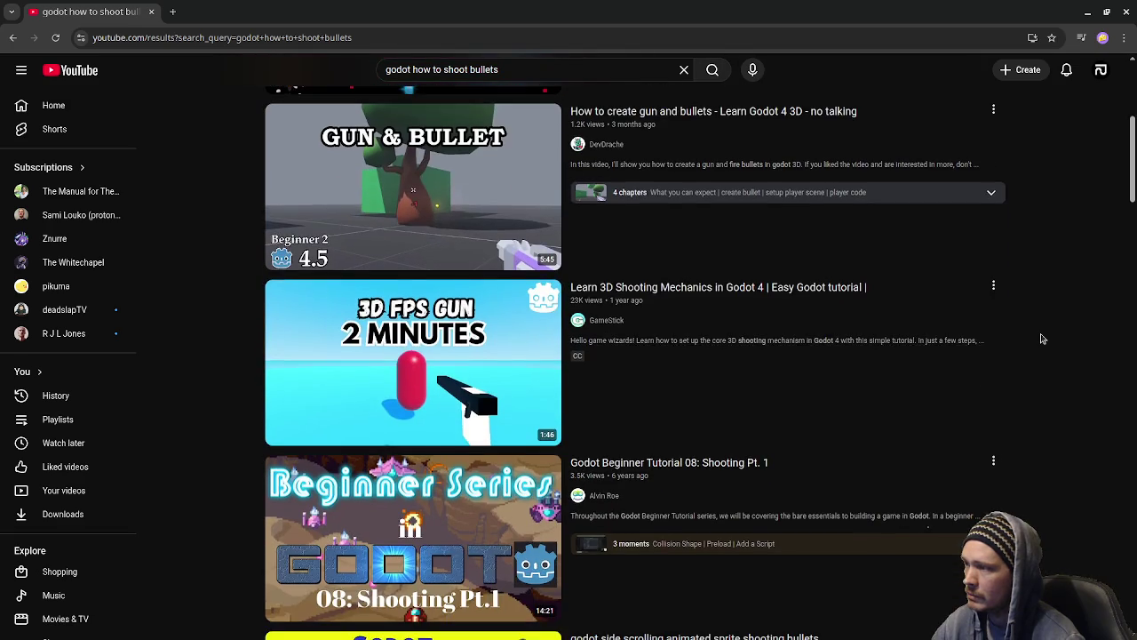
{"action": "scroll", "coordinate": [1040, 339], "scroll_direction": "down", "scroll_amount": 1}
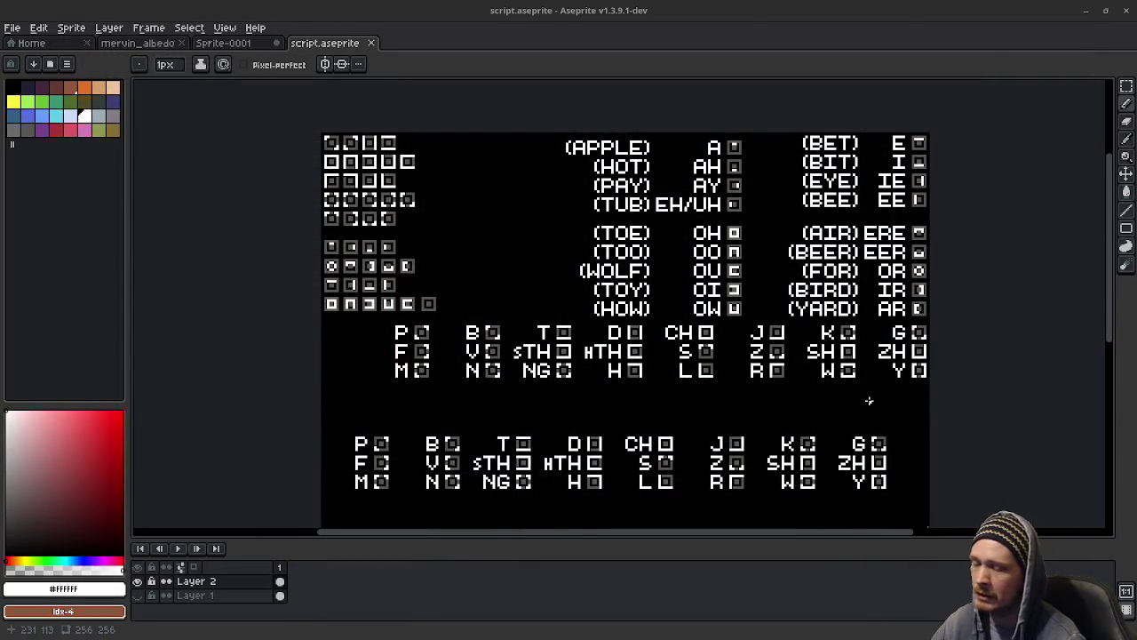
Step: Pan down the script.aseprite sprite sheet, then close its tab
{"action": "mouse_move", "coordinate": [865, 396]}
{"action": "middle_mouse_down"}
{"action": "mouse_move", "coordinate": [835, 251]}
{"action": "mouse_move", "coordinate": [835, 406]}
{"action": "mouse_move", "coordinate": [851, 406]}
{"action": "mouse_move", "coordinate": [827, 414]}
{"action": "mouse_move", "coordinate": [838, 419]}
{"action": "mouse_move", "coordinate": [817, 409]}
{"action": "mouse_move", "coordinate": [845, 399]}
{"action": "mouse_move", "coordinate": [851, 378]}
{"action": "mouse_move", "coordinate": [837, 412]}
{"action": "mouse_move", "coordinate": [867, 431]}
{"action": "middle_mouse_up"}
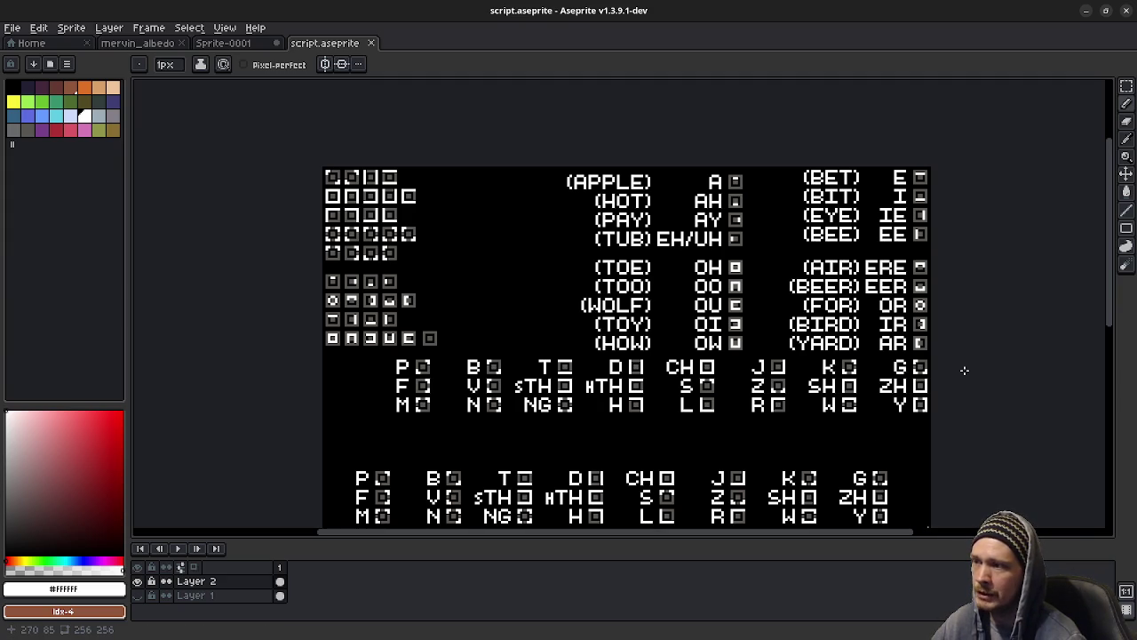
{"action": "middle_click_drag", "start_coordinate": [964, 370], "coordinate": [953, 407]}
{"action": "left_click", "coordinate": [371, 44]}
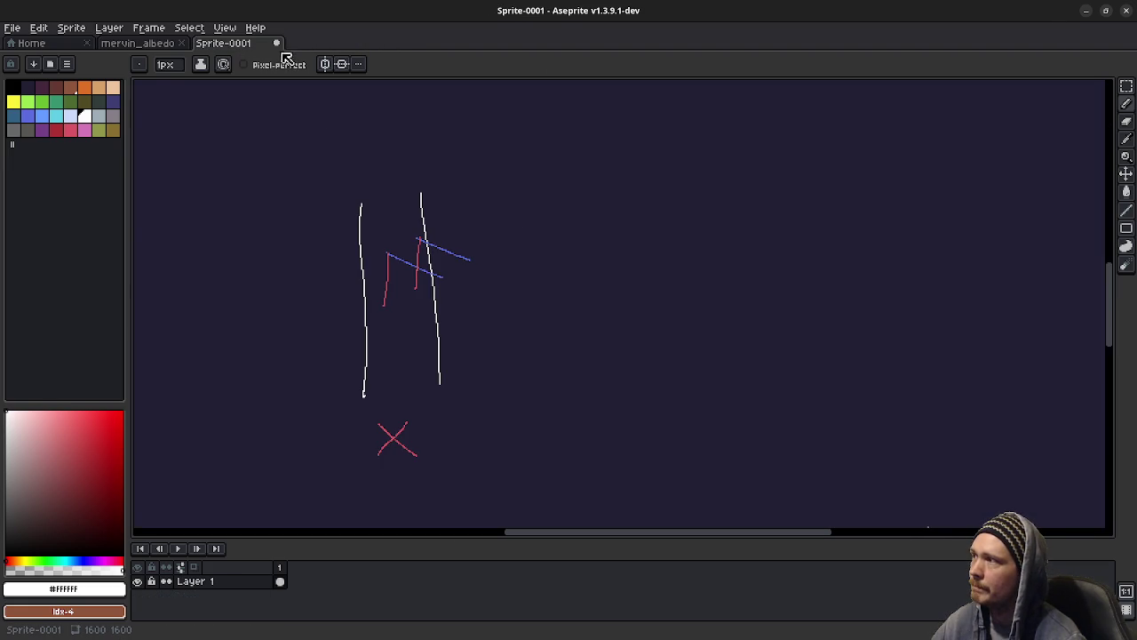
Step: Discard Sprite-0001, minimize Aseprite, orbit the imported character in Godot, then minimize Godot
{"action": "left_click", "coordinate": [276, 43]}
{"action": "left_click", "coordinate": [572, 358]}
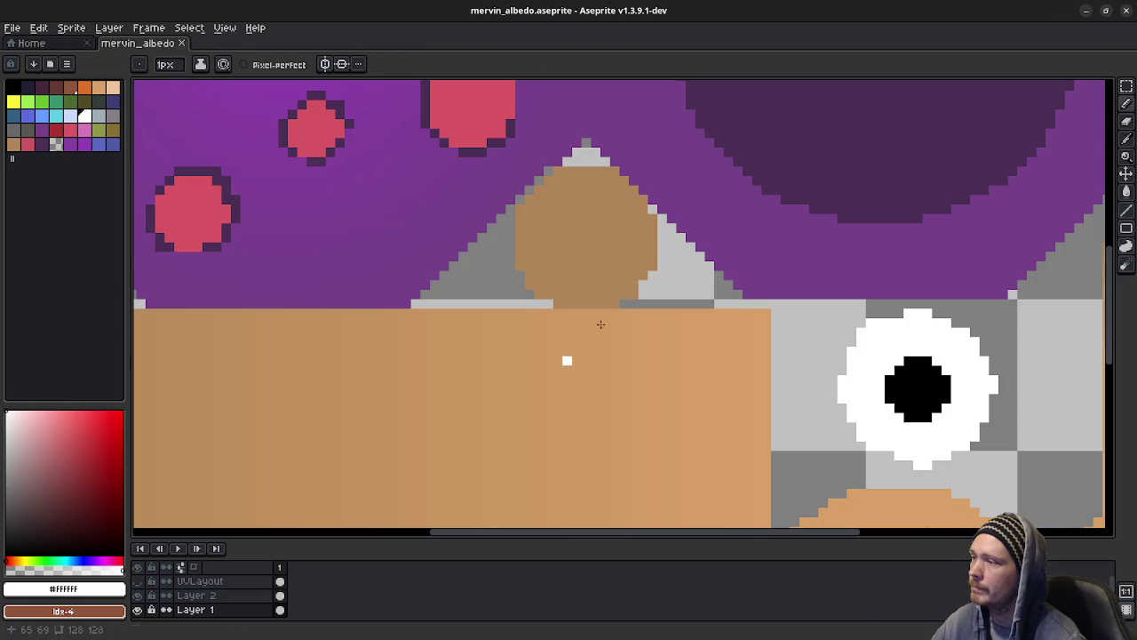
{"action": "left_click", "coordinate": [1085, 11]}
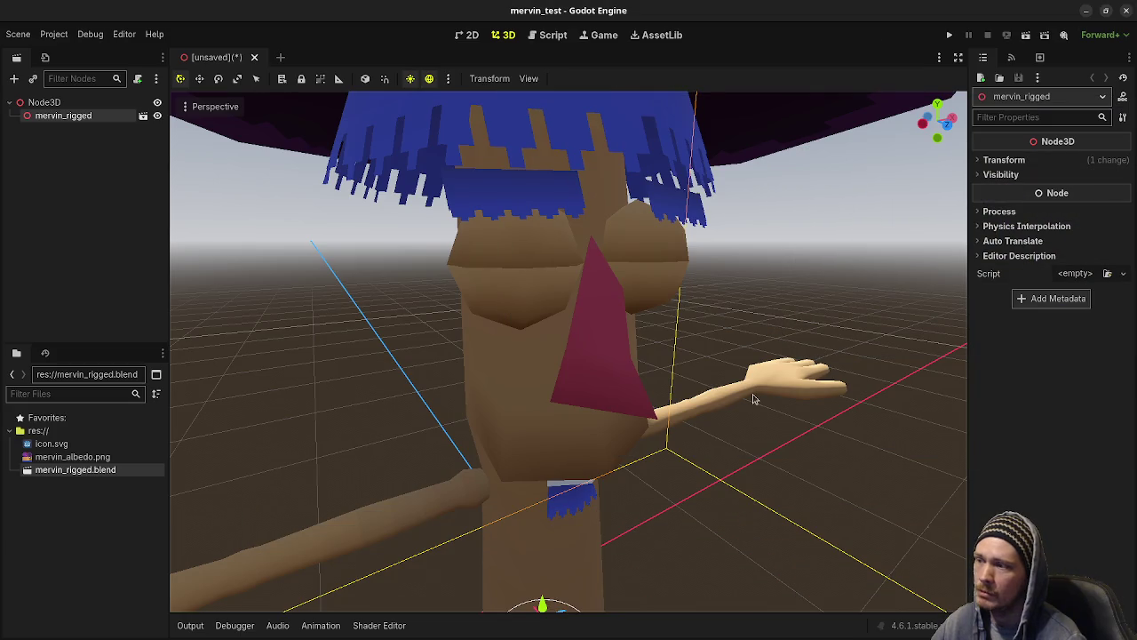
{"action": "middle_click_drag", "start_coordinate": [752, 399], "coordinate": [770, 401]}
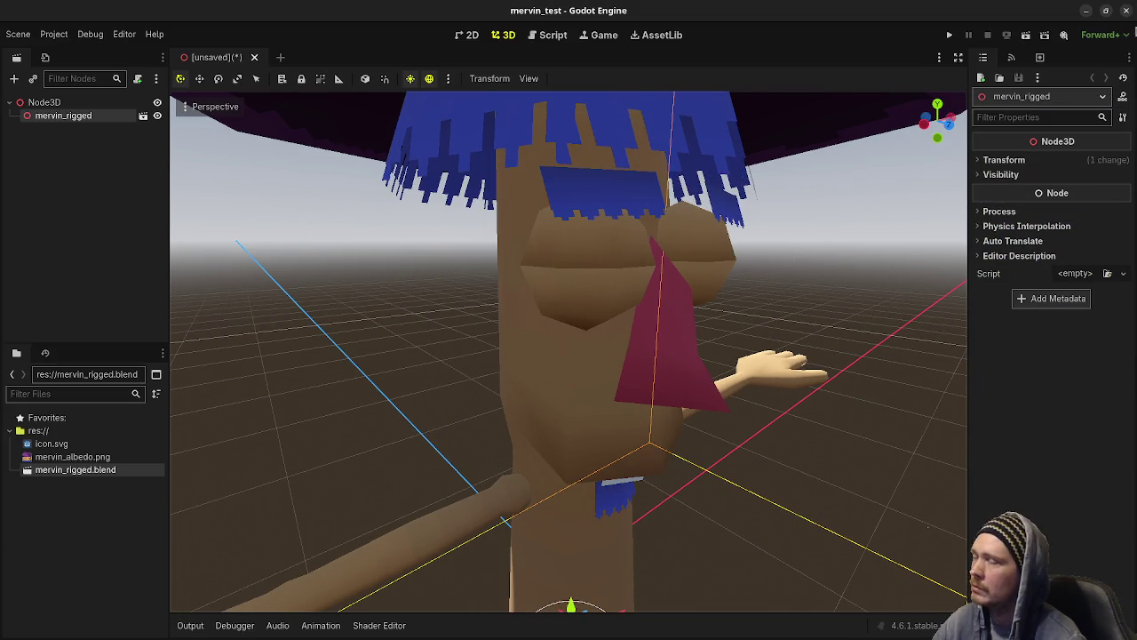
{"action": "left_click", "coordinate": [1086, 11]}
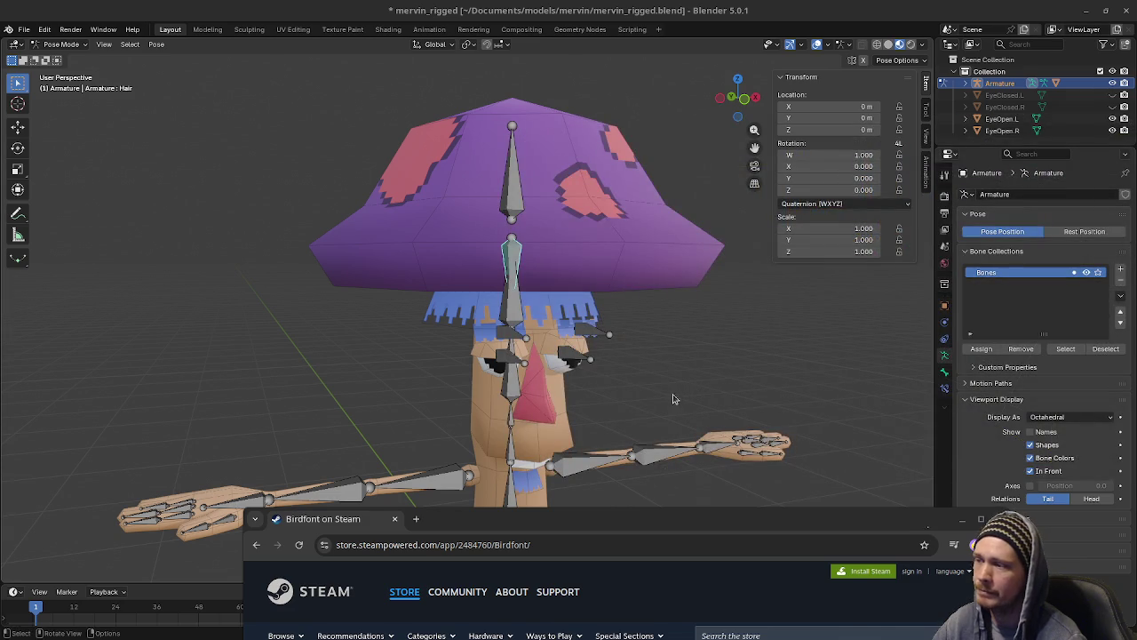
Step: Save mervin_rigged.blend, then test-rotate the left hand bone and cancel it
{"action": "mouse_move", "coordinate": [670, 405]}
{"action": "middle_mouse_down"}
{"action": "mouse_move", "coordinate": [699, 399]}
{"action": "mouse_move", "coordinate": [681, 374]}
{"action": "mouse_move", "coordinate": [708, 373]}
{"action": "middle_mouse_up"}
{"action": "key", "text": "ctrl+s"}
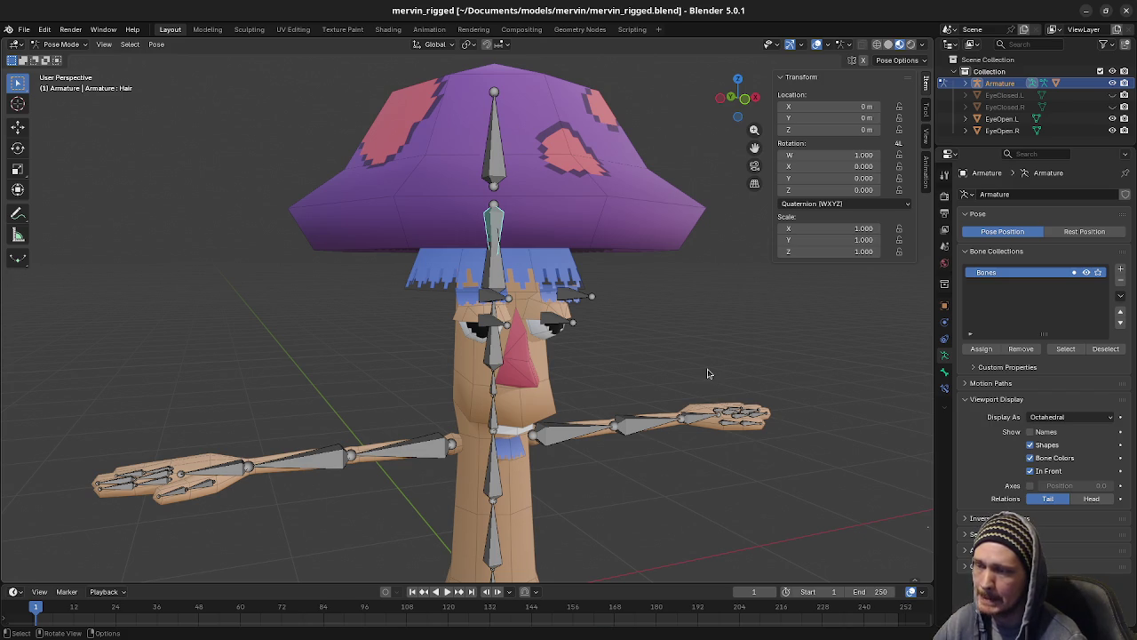
{"action": "left_click", "coordinate": [692, 420]}
{"action": "scroll", "coordinate": [675, 413], "scroll_direction": "up", "scroll_amount": 2}
{"action": "scroll", "coordinate": [602, 406], "scroll_direction": "up", "scroll_amount": 4}
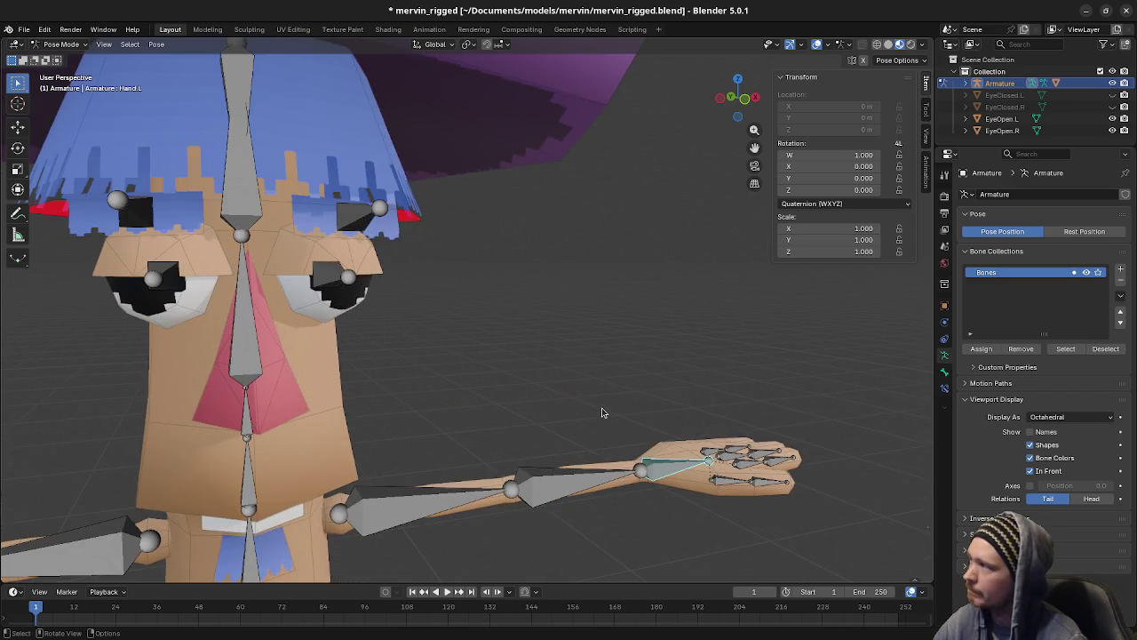
{"action": "middle_click_drag", "start_coordinate": [579, 469], "coordinate": [49, 60]}
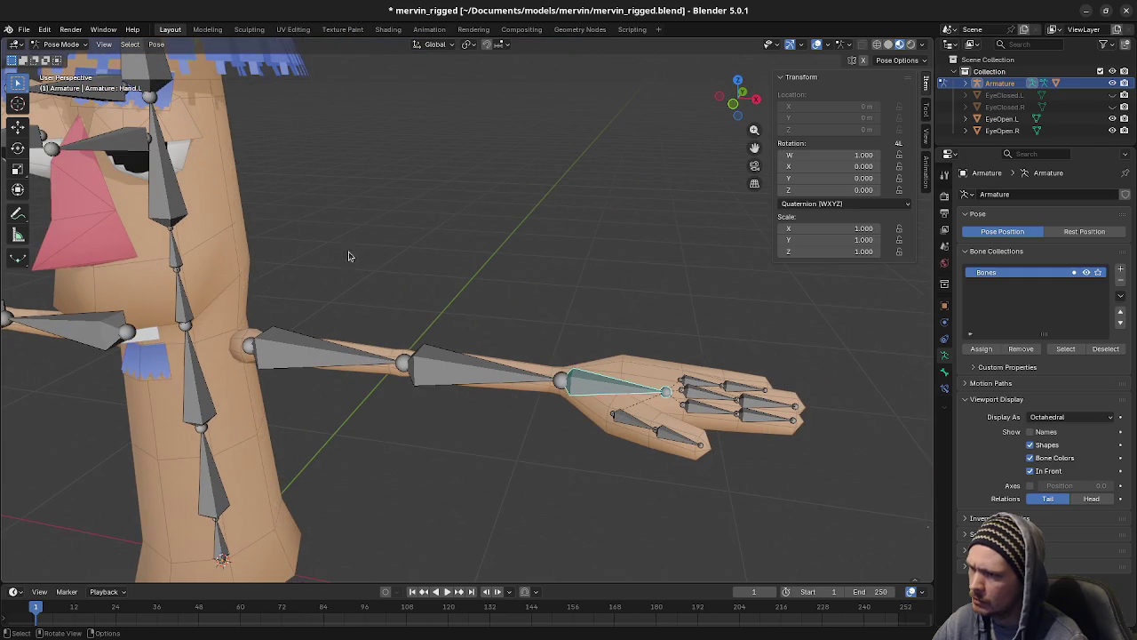
{"action": "key", "text": "r"}
{"action": "key", "text": "Escape"}
Step: Test-bend both left thumb bones, cancelling each rotation
{"action": "left_click", "coordinate": [632, 422]}
{"action": "key", "text": "r"}
{"action": "key", "text": "Escape"}
{"action": "left_click", "coordinate": [677, 437]}
{"action": "key", "text": "r"}
{"action": "key", "text": "Escape"}
Step: Test-bend both pointer finger bones, undoing or cancelling each rotation
{"action": "middle_click_drag", "start_coordinate": [724, 444], "coordinate": [667, 448], "text": "shift"}
{"action": "left_click", "coordinate": [638, 414]}
{"action": "key", "text": "r"}
{"action": "left_click", "coordinate": [696, 449]}
{"action": "key", "text": "ctrl+z"}
{"action": "left_click", "coordinate": [702, 427]}
{"action": "middle_click_drag", "start_coordinate": [702, 429], "coordinate": [471, 426]}
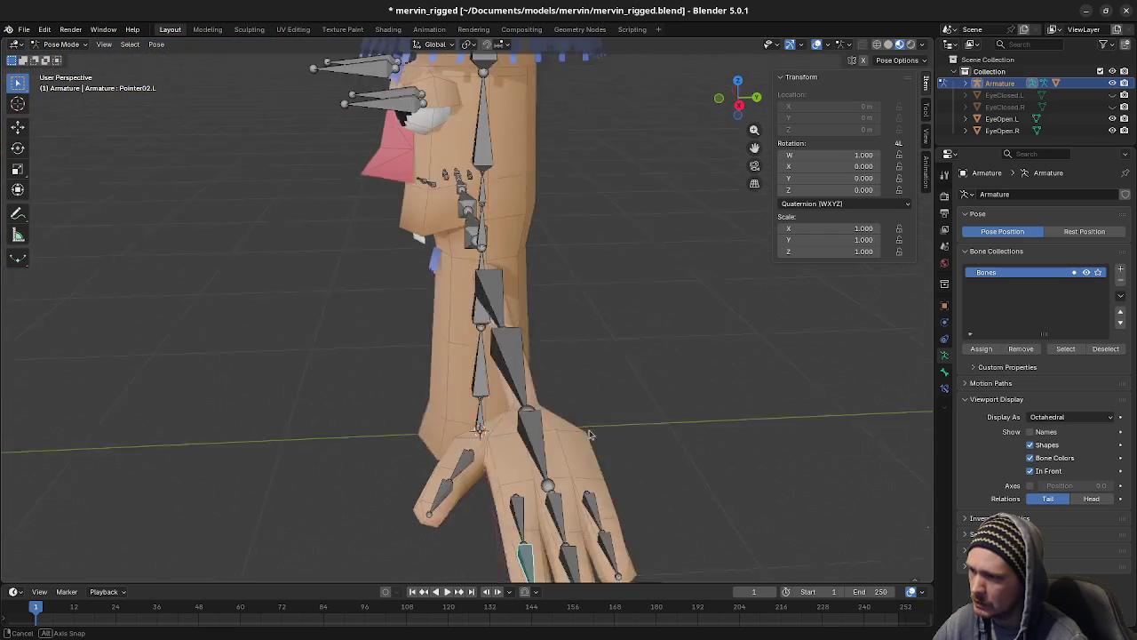
{"action": "key", "text": "r"}
{"action": "key", "text": "Escape"}
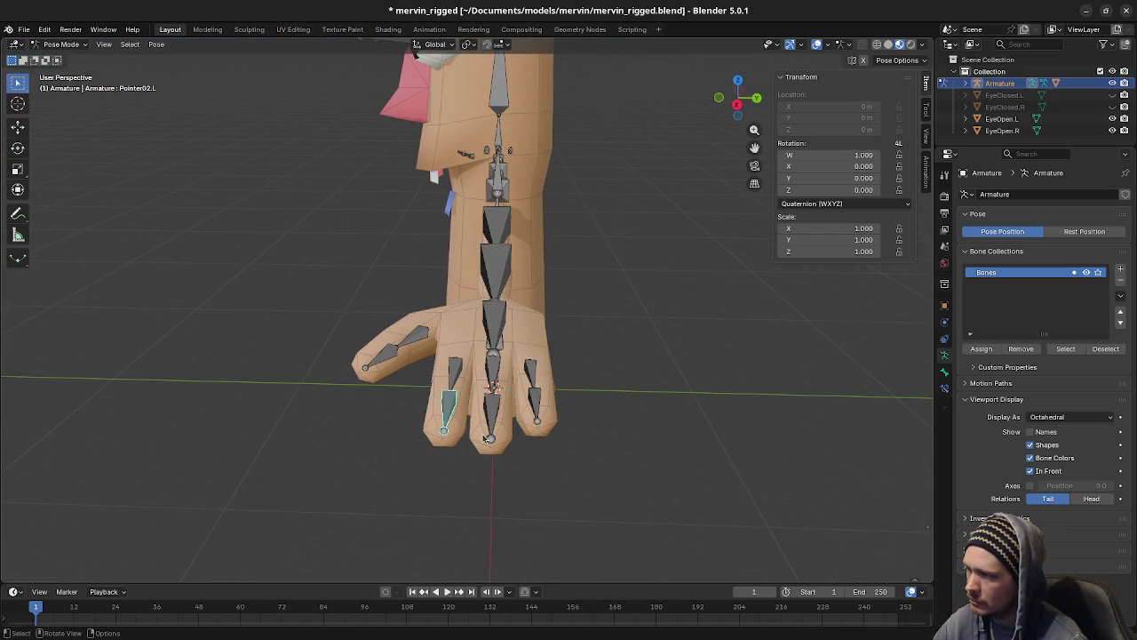
Step: Test-bend the middle finger and both pinky bones, cancelling each rotation
{"action": "left_click", "coordinate": [493, 414]}
{"action": "key", "text": "r"}
{"action": "key", "text": "Escape"}
{"action": "left_click", "coordinate": [536, 404]}
{"action": "key", "text": "r"}
{"action": "key", "text": "Escape"}
{"action": "left_click", "coordinate": [533, 378]}
{"action": "key", "text": "r"}
{"action": "key", "text": "Escape"}
Step: Select the EyeBrow.R bone, switch to Edit Mode, and open the mode dropdown
{"action": "mouse_move", "coordinate": [536, 421]}
{"action": "middle_mouse_down"}
{"action": "mouse_move", "coordinate": [596, 381]}
{"action": "mouse_move", "coordinate": [655, 375]}
{"action": "middle_mouse_up"}
{"action": "mouse_move", "coordinate": [548, 396]}
{"action": "middle_mouse_down"}
{"action": "mouse_move", "coordinate": [652, 401]}
{"action": "mouse_move", "coordinate": [609, 432]}
{"action": "mouse_move", "coordinate": [584, 422]}
{"action": "middle_mouse_up"}
{"action": "scroll", "coordinate": [584, 421], "scroll_direction": "up", "scroll_amount": 3}
{"action": "mouse_move", "coordinate": [733, 372]}
{"action": "middle_mouse_down"}
{"action": "mouse_move", "coordinate": [547, 408]}
{"action": "mouse_move", "coordinate": [613, 404]}
{"action": "middle_mouse_up"}
{"action": "left_click", "coordinate": [558, 255]}
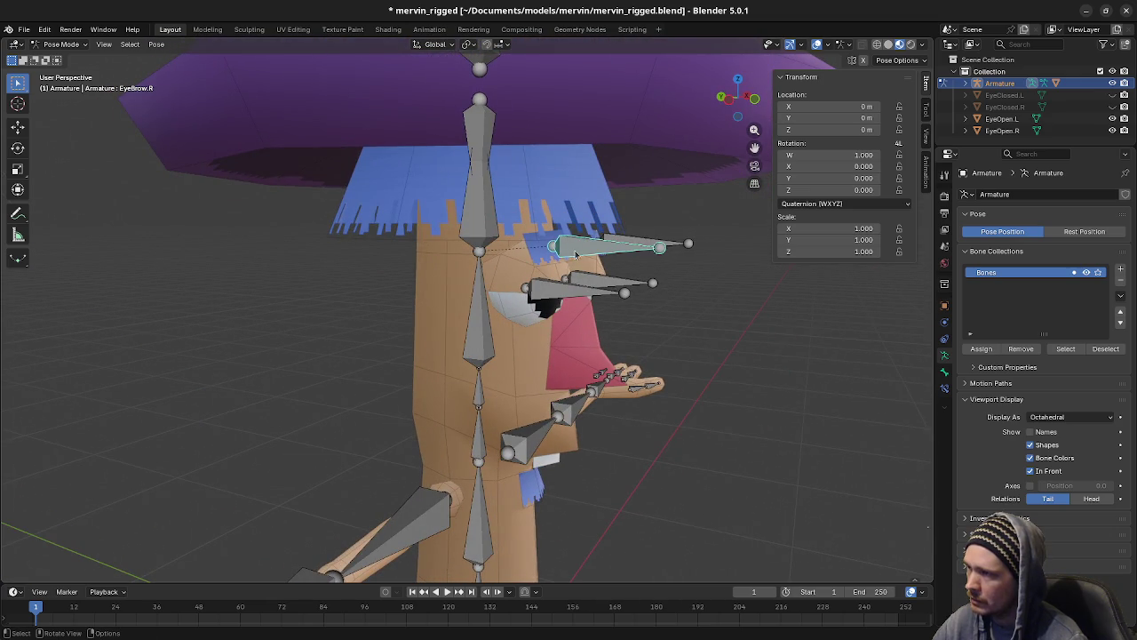
{"action": "key", "text": "Tab"}
{"action": "key", "text": "Tab"}
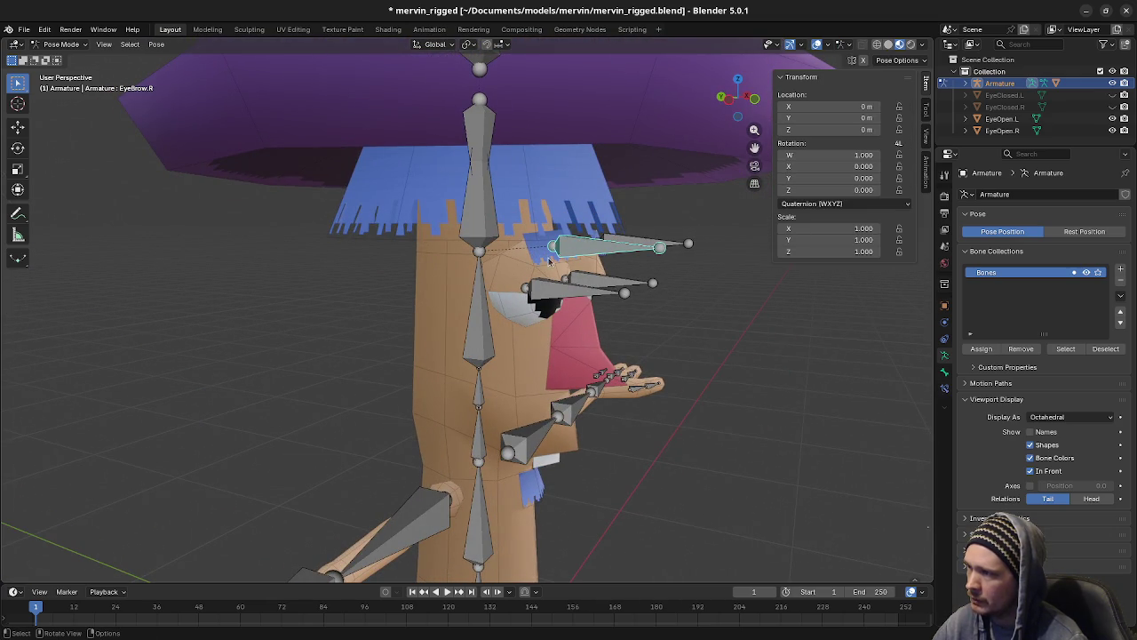
{"action": "left_click", "coordinate": [60, 44]}
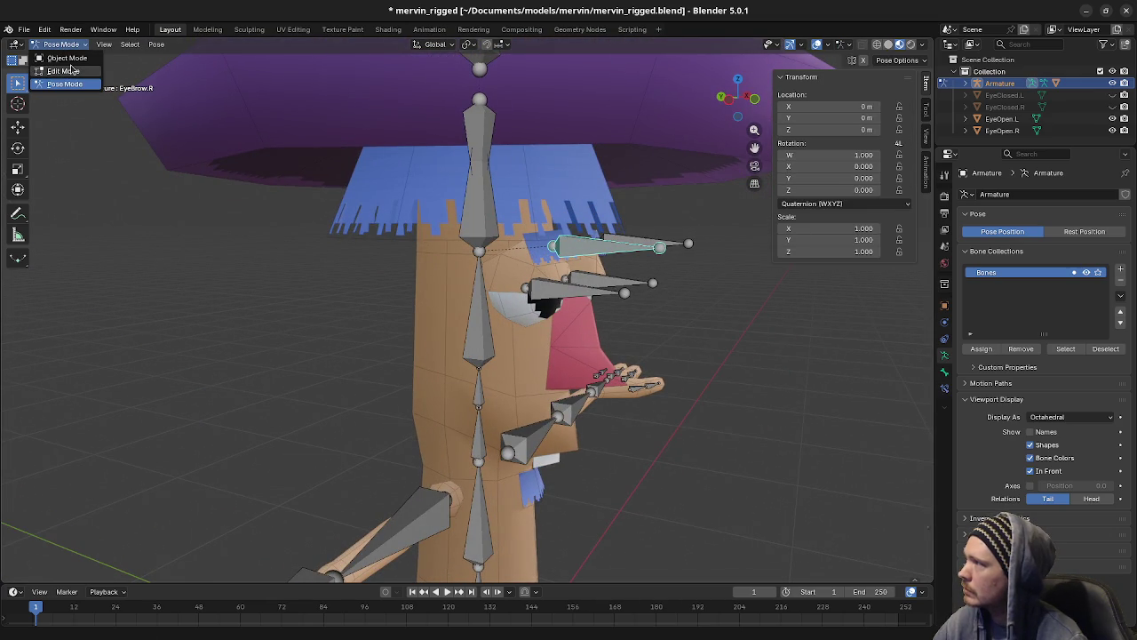
Step: Select the Body mesh in Edit Mode and select the linked eyebrow region
{"action": "left_click", "coordinate": [67, 58]}
{"action": "left_click", "coordinate": [526, 258]}
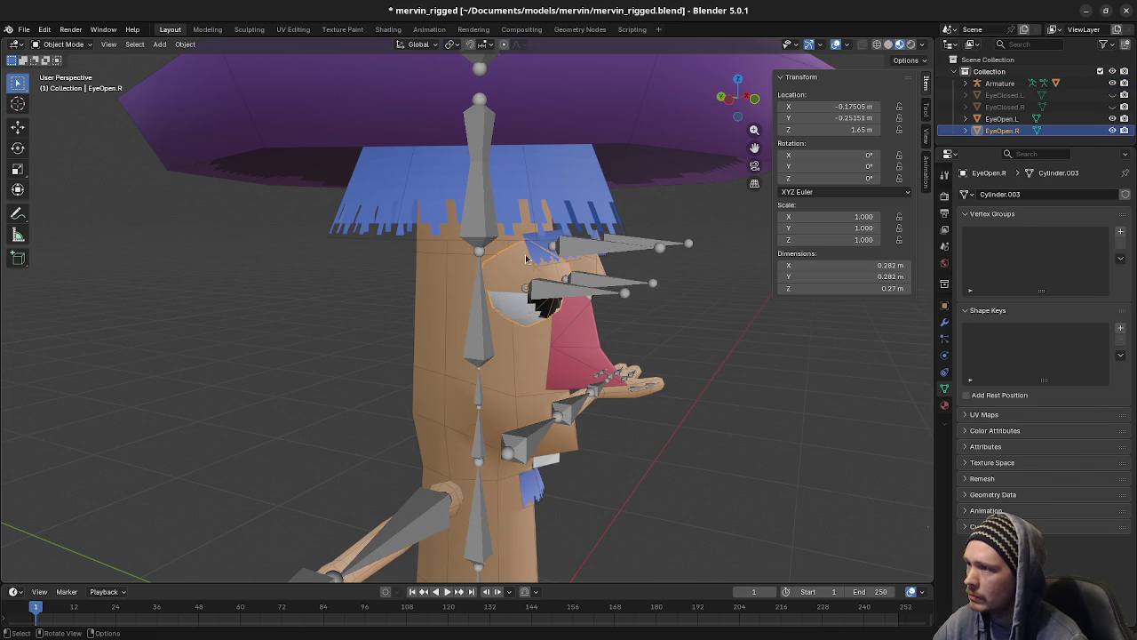
{"action": "left_click", "coordinate": [533, 256]}
{"action": "key", "text": "Tab"}
{"action": "key", "text": "alt+a"}
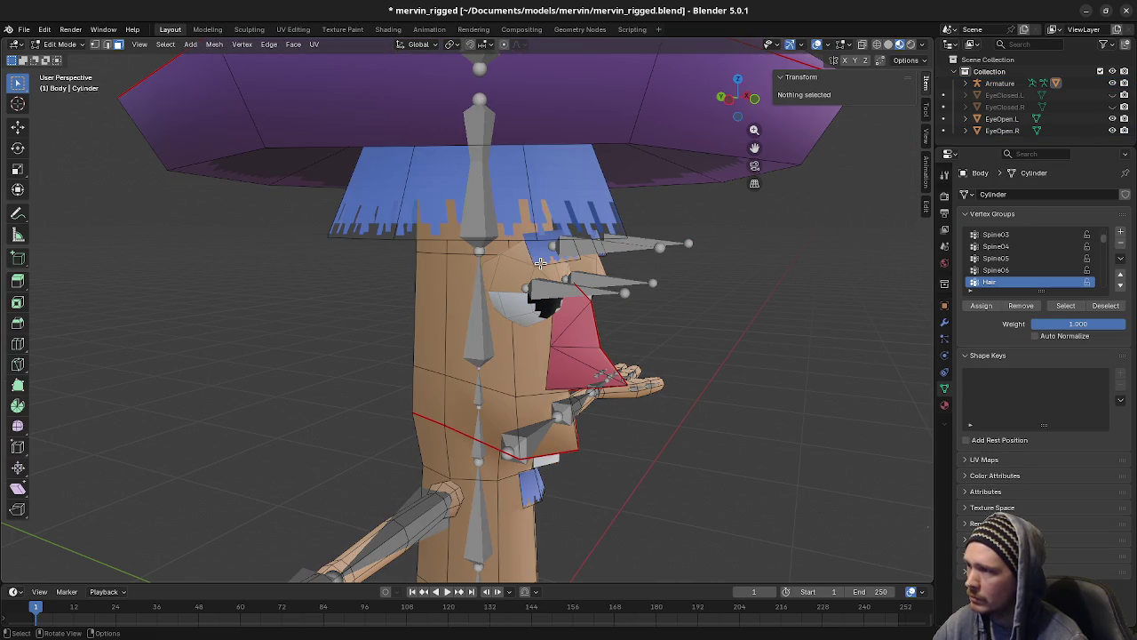
{"action": "key", "text": "l"}
{"action": "middle_click_drag", "start_coordinate": [678, 304], "coordinate": [602, 310]}
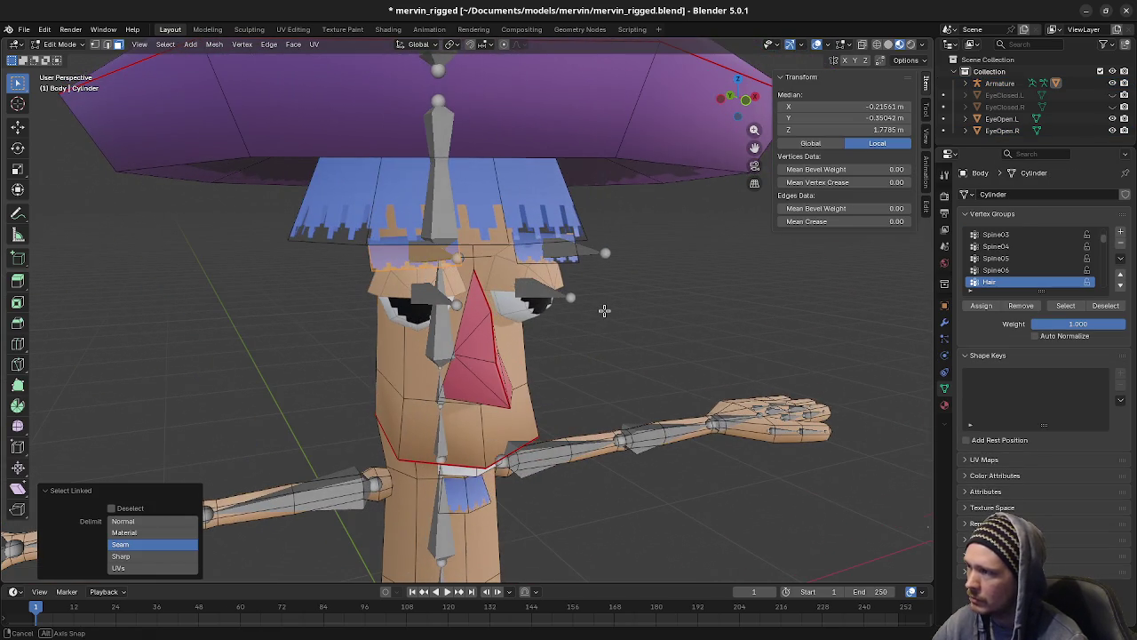
{"action": "scroll", "coordinate": [1030, 284], "scroll_direction": "up", "scroll_amount": 4, "text": "ctrl"}
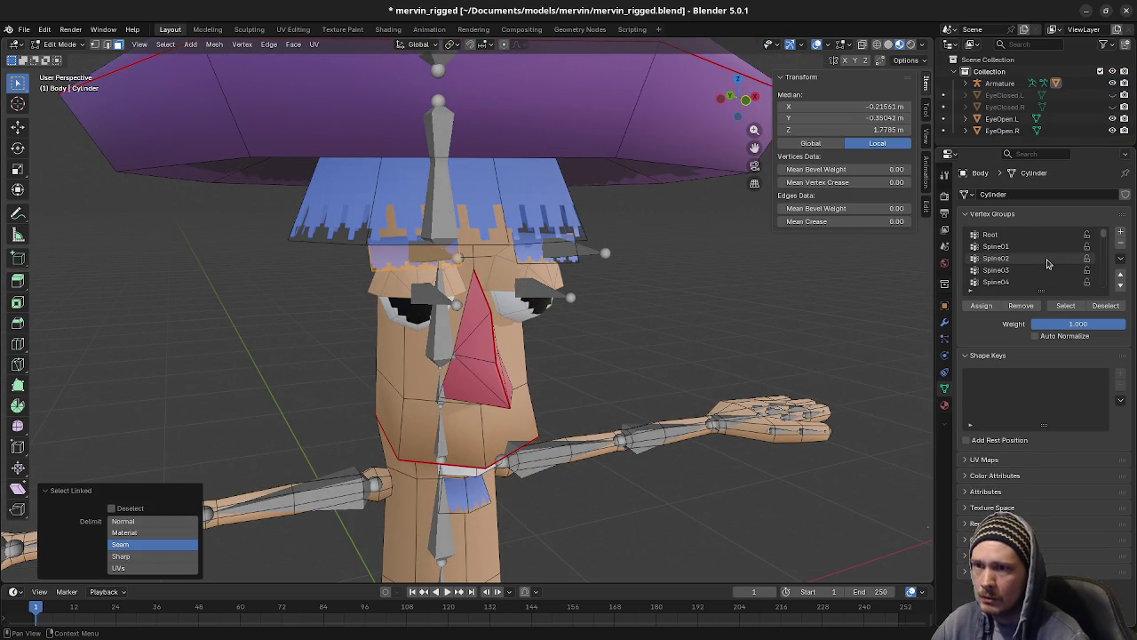
{"action": "scroll", "coordinate": [1030, 284], "scroll_direction": "up", "scroll_amount": 3, "text": "ctrl"}
Step: Remove the eyebrow vertices from Root, Spine01–Spine06, Hair, Top, Eye.L, Eye.R and EyeBrow.L
{"action": "left_click", "coordinate": [1020, 304]}
{"action": "left_click", "coordinate": [996, 246]}
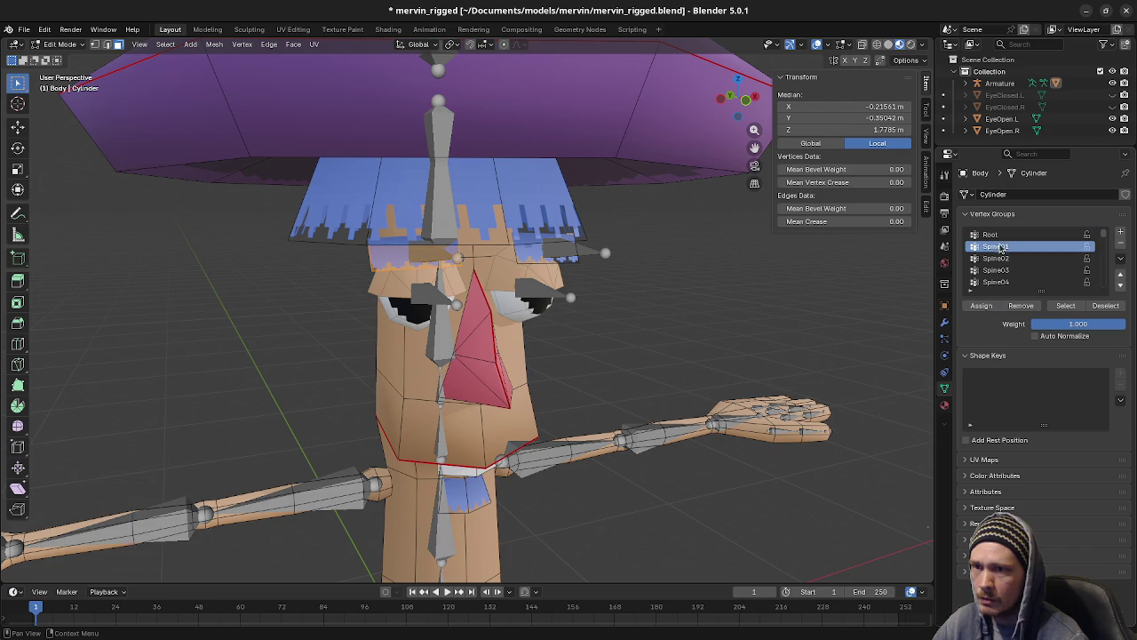
{"action": "left_click", "coordinate": [996, 258]}
{"action": "left_click", "coordinate": [1021, 305]}
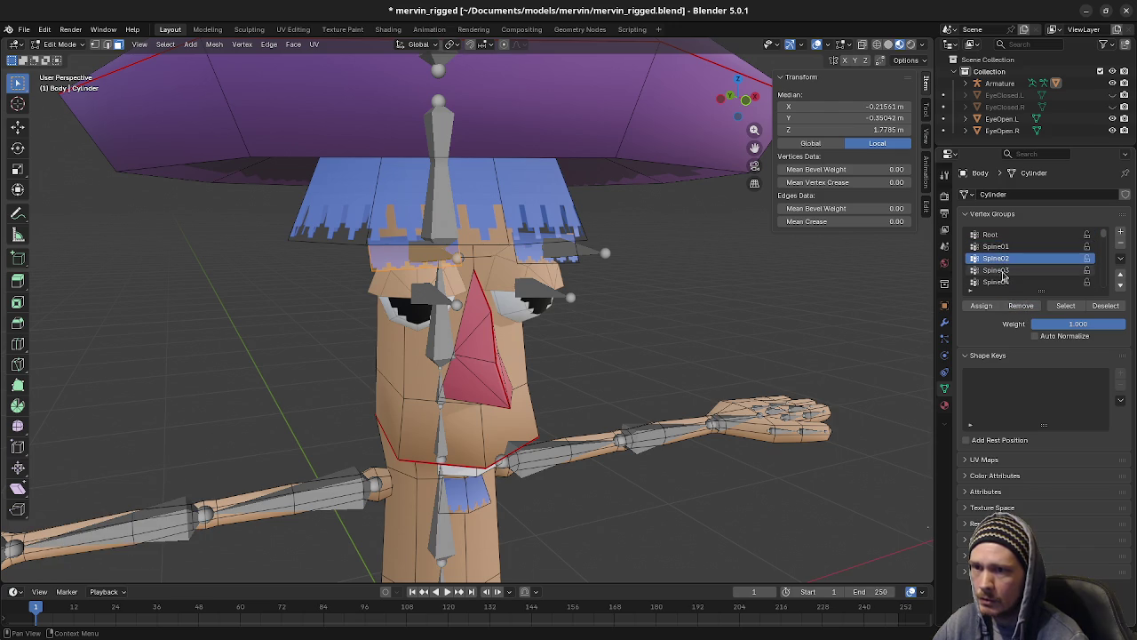
{"action": "left_click", "coordinate": [996, 269]}
{"action": "left_click", "coordinate": [1021, 305]}
{"action": "left_click", "coordinate": [996, 282]}
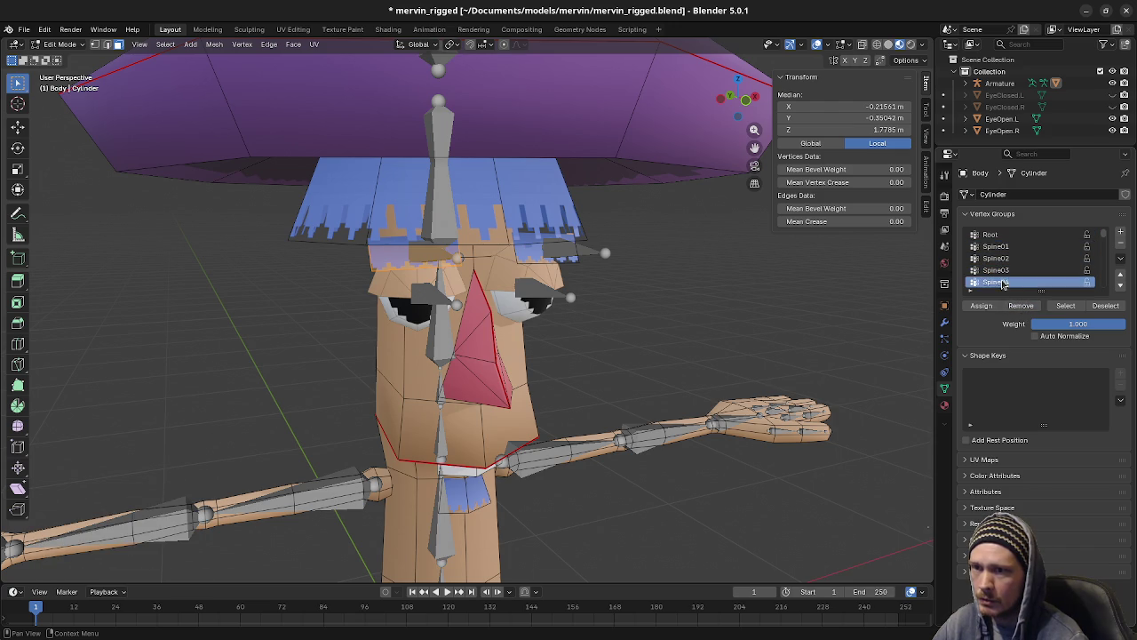
{"action": "scroll", "coordinate": [1008, 267], "scroll_direction": "down", "scroll_amount": 3}
{"action": "left_click", "coordinate": [996, 257]}
{"action": "left_click", "coordinate": [1021, 305]}
{"action": "left_click", "coordinate": [996, 269]}
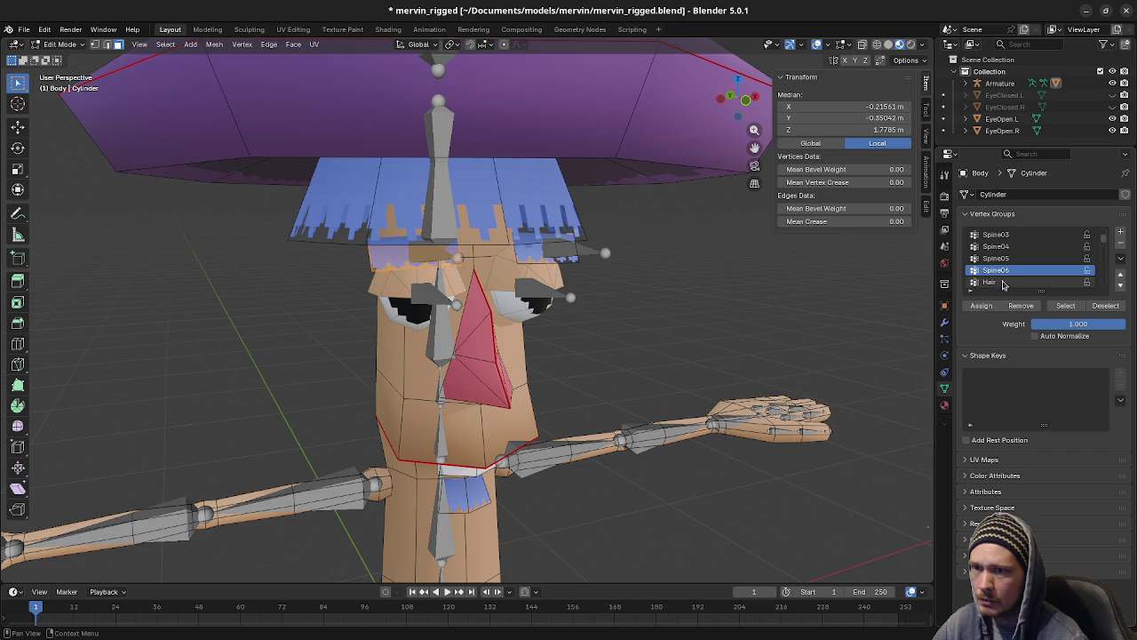
{"action": "left_click", "coordinate": [1003, 283]}
{"action": "scroll", "coordinate": [1008, 275], "scroll_direction": "down", "scroll_amount": 1}
{"action": "left_click", "coordinate": [1004, 283]}
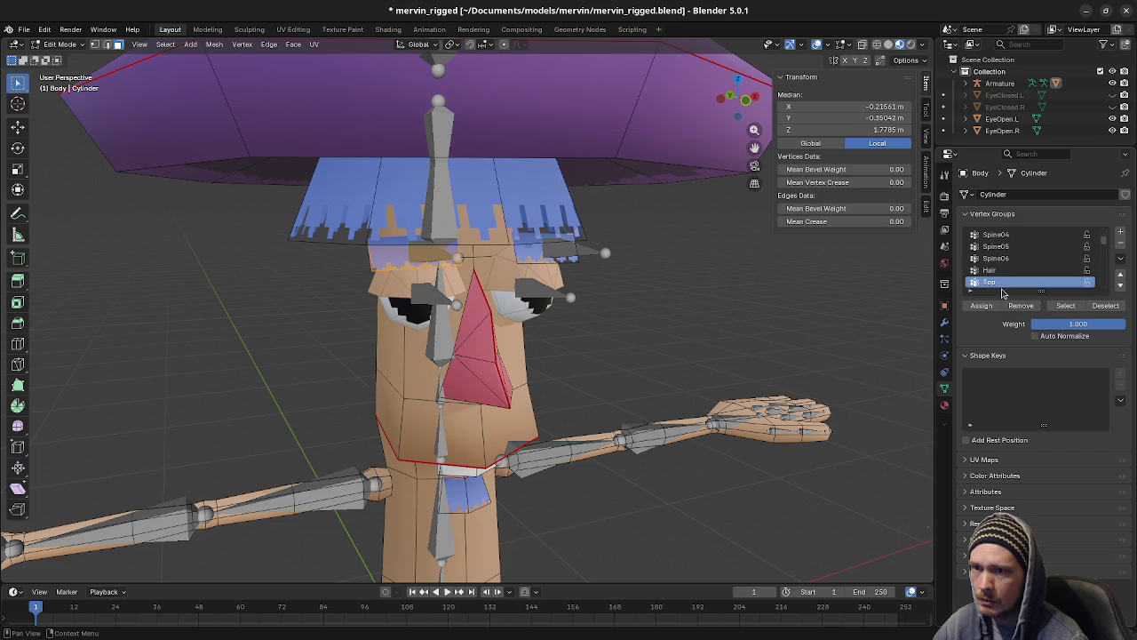
{"action": "scroll", "coordinate": [1004, 275], "scroll_direction": "down", "scroll_amount": 1}
{"action": "scroll", "coordinate": [1000, 274], "scroll_direction": "down", "scroll_amount": 1}
{"action": "left_click", "coordinate": [998, 272]}
{"action": "left_click", "coordinate": [1012, 282]}
{"action": "scroll", "coordinate": [1004, 267], "scroll_direction": "down", "scroll_amount": 2}
{"action": "left_click", "coordinate": [1000, 270]}
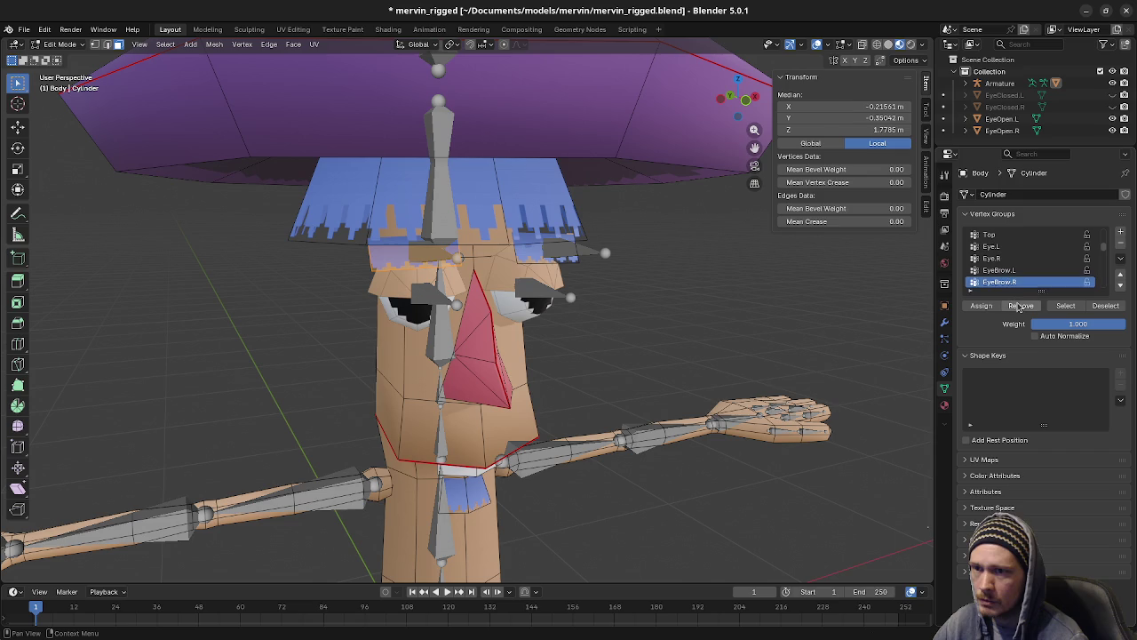
Step: Remove them from the left arm, hand and finger groups, UpperArm.L through Thumb02.L
{"action": "scroll", "coordinate": [1007, 284], "scroll_direction": "down", "scroll_amount": 1}
{"action": "left_click", "coordinate": [1008, 283]}
{"action": "scroll", "coordinate": [1011, 289], "scroll_direction": "down", "scroll_amount": 1}
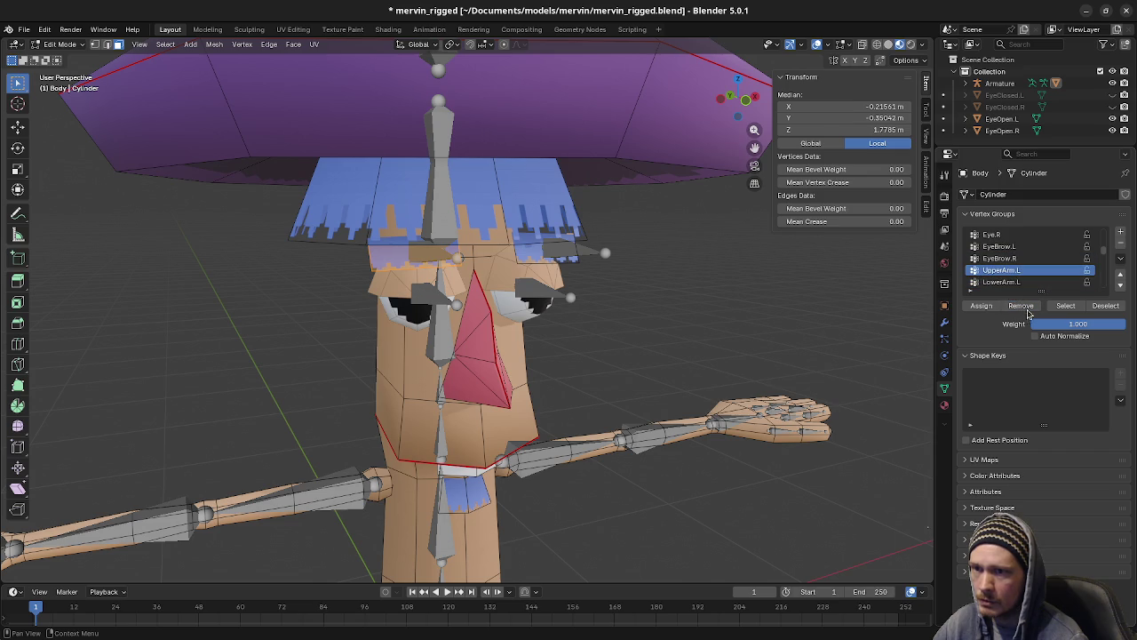
{"action": "scroll", "coordinate": [1009, 282], "scroll_direction": "down", "scroll_amount": 1}
{"action": "left_click", "coordinate": [1009, 283]}
{"action": "scroll", "coordinate": [1010, 289], "scroll_direction": "down", "scroll_amount": 2}
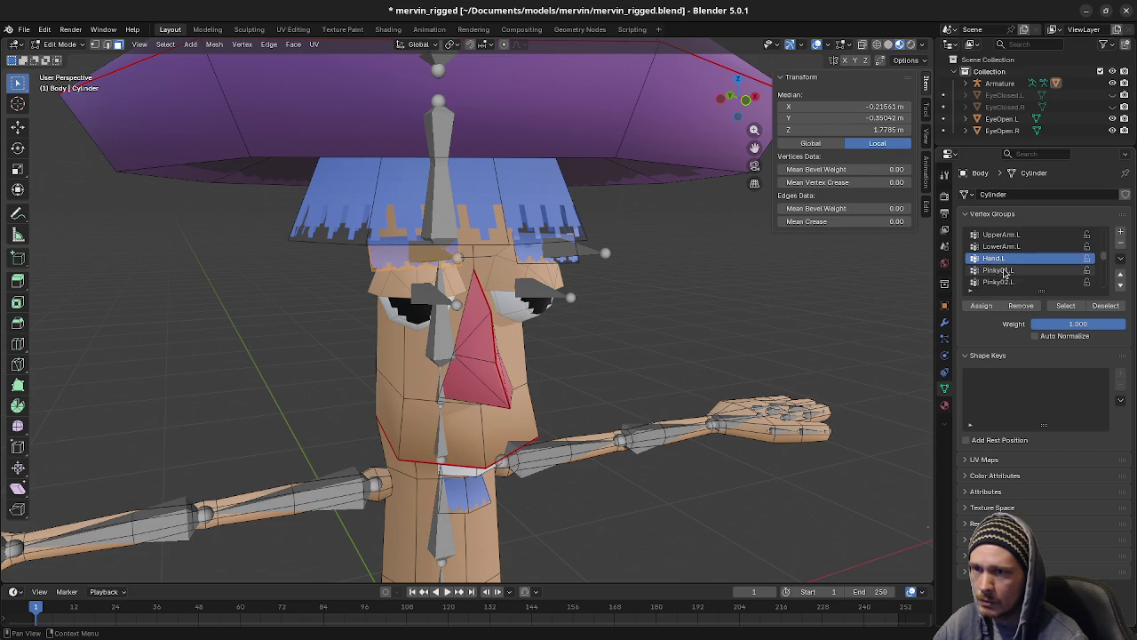
{"action": "left_click", "coordinate": [1005, 271]}
{"action": "left_click", "coordinate": [1007, 283]}
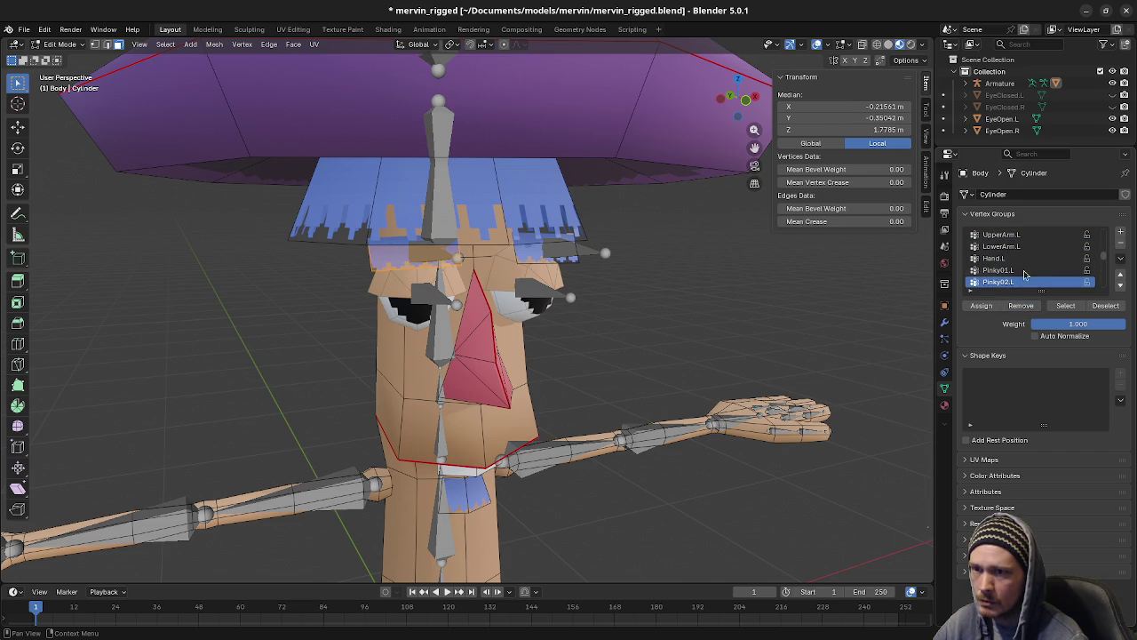
{"action": "scroll", "coordinate": [1024, 274], "scroll_direction": "down", "scroll_amount": 2}
{"action": "left_click", "coordinate": [1022, 270]}
{"action": "left_click", "coordinate": [1017, 283]}
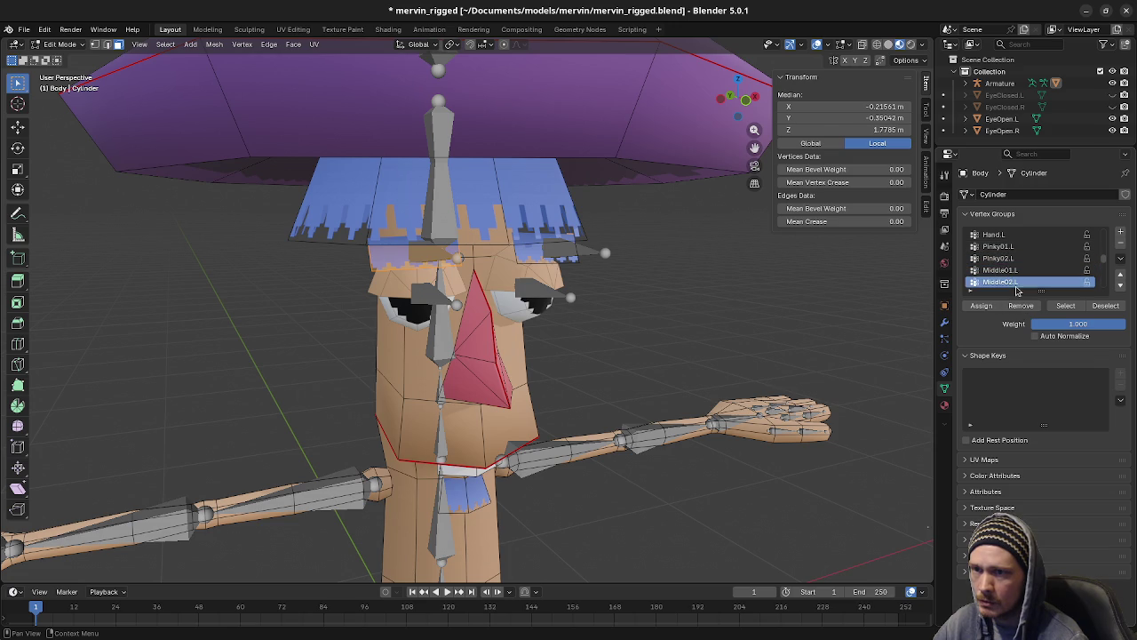
{"action": "scroll", "coordinate": [1012, 275], "scroll_direction": "down", "scroll_amount": 3}
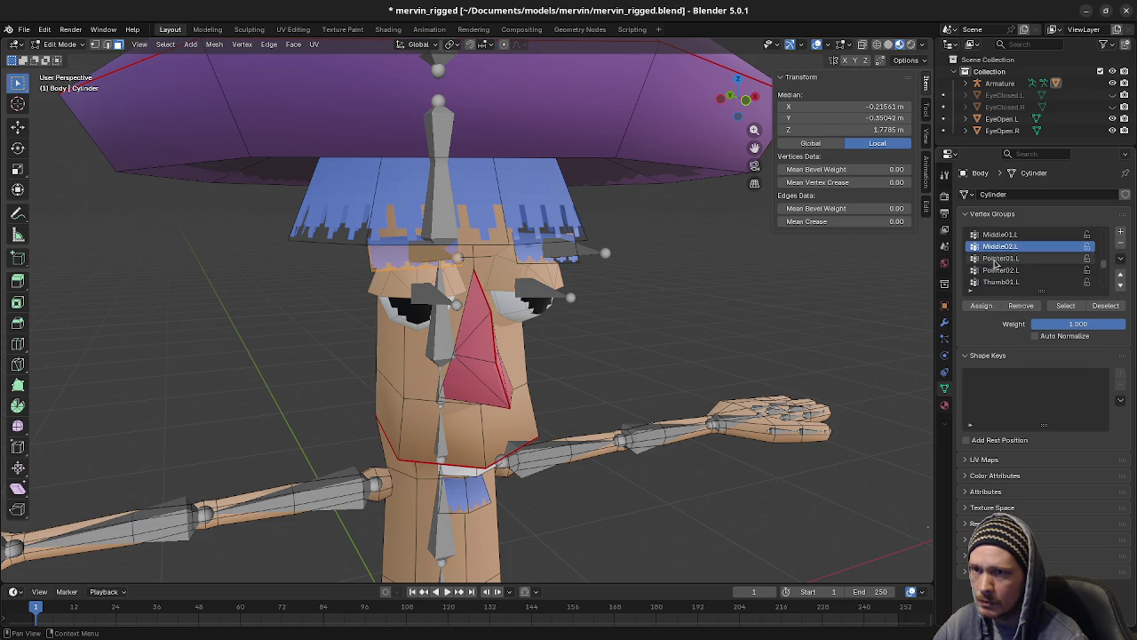
{"action": "left_click", "coordinate": [997, 258]}
{"action": "left_click", "coordinate": [1008, 272]}
{"action": "left_click", "coordinate": [1002, 282]}
{"action": "scroll", "coordinate": [1012, 272], "scroll_direction": "down", "scroll_amount": 3}
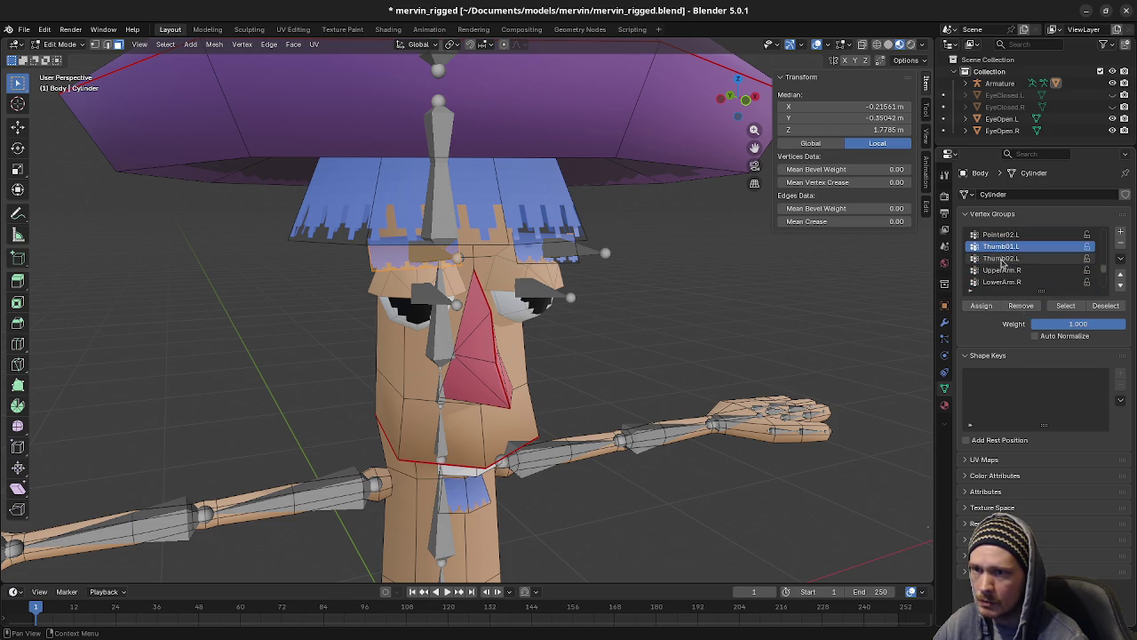
{"action": "left_click", "coordinate": [1003, 259]}
Step: Remove them from the right arm, hand and finger groups, UpperArm.R through Thumb02.R
{"action": "left_click", "coordinate": [1012, 273]}
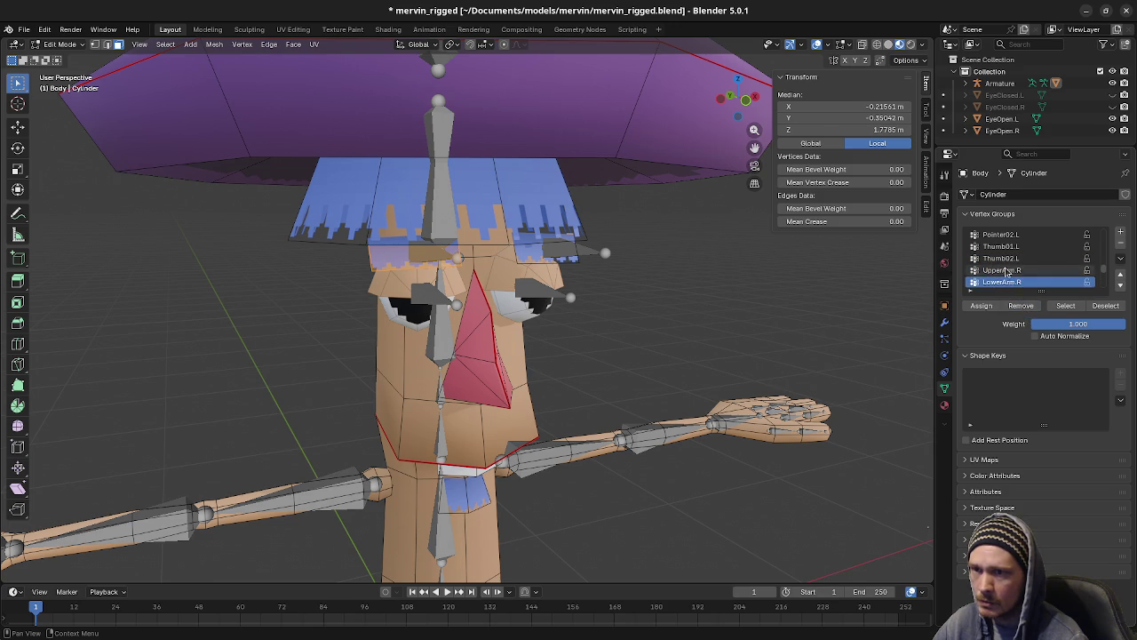
{"action": "scroll", "coordinate": [1006, 271], "scroll_direction": "down", "scroll_amount": 2}
{"action": "left_click", "coordinate": [1004, 270]}
{"action": "left_click", "coordinate": [1004, 283]}
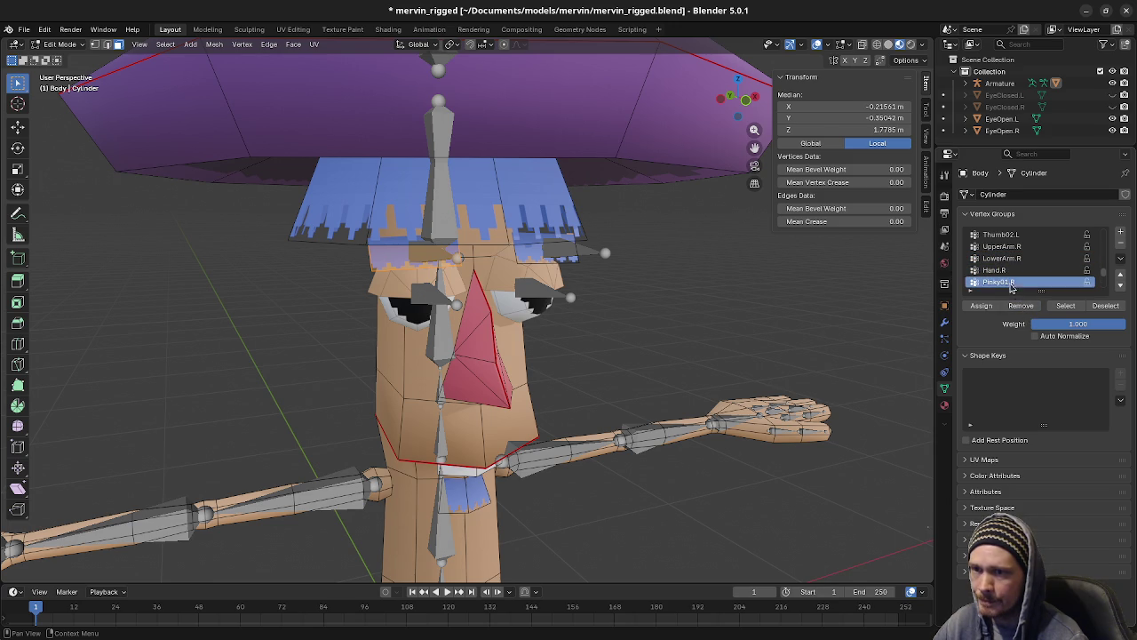
{"action": "scroll", "coordinate": [1004, 271], "scroll_direction": "down", "scroll_amount": 2}
{"action": "left_click", "coordinate": [1002, 271]}
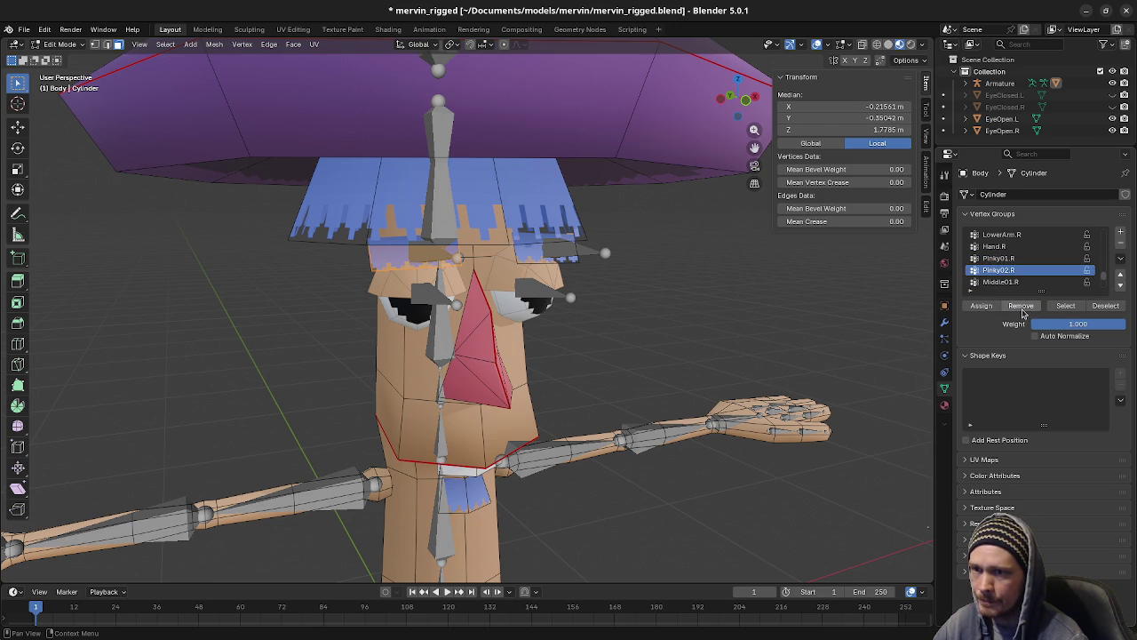
{"action": "left_click", "coordinate": [1004, 282]}
{"action": "scroll", "coordinate": [1004, 280], "scroll_direction": "down", "scroll_amount": 2}
{"action": "left_click", "coordinate": [1003, 270]}
{"action": "left_click", "coordinate": [1002, 282]}
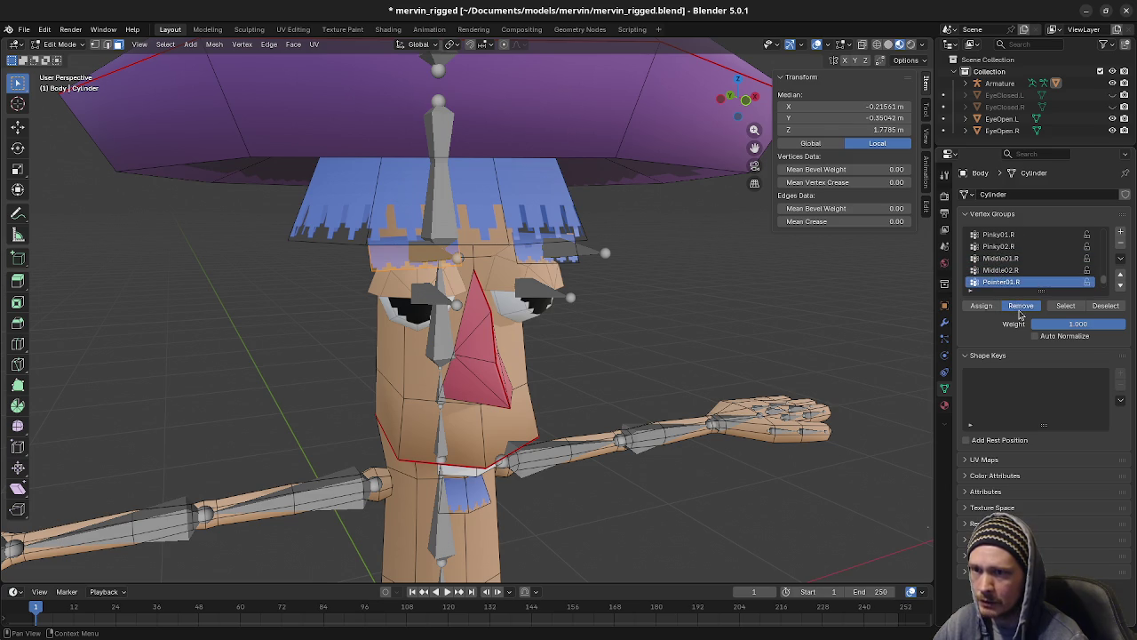
{"action": "scroll", "coordinate": [1017, 276], "scroll_direction": "down", "scroll_amount": 2}
{"action": "left_click", "coordinate": [1004, 270]}
{"action": "left_click", "coordinate": [1004, 281]}
{"action": "scroll", "coordinate": [1010, 284], "scroll_direction": "down", "scroll_amount": 1}
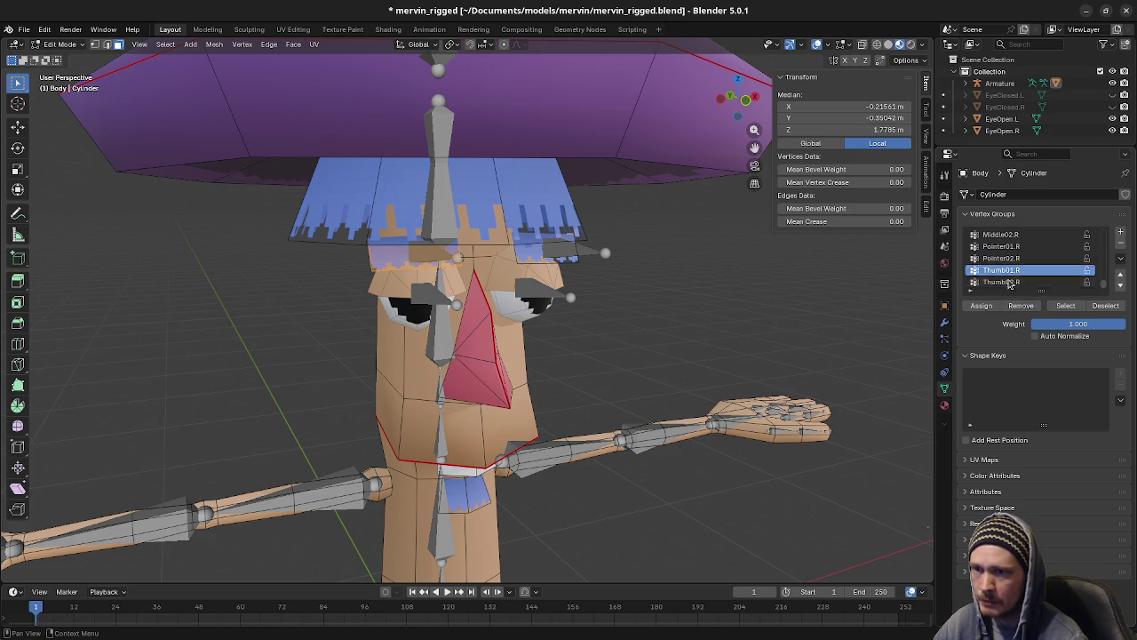
{"action": "left_click", "coordinate": [1012, 280]}
Step: Make EyeBrow.R the active vertex group for the eyebrow selection
{"action": "scroll", "coordinate": [1012, 277], "scroll_direction": "up", "scroll_amount": 2}
{"action": "scroll", "coordinate": [1011, 277], "scroll_direction": "up", "scroll_amount": 3}
{"action": "scroll", "coordinate": [1012, 278], "scroll_direction": "up", "scroll_amount": 1}
{"action": "scroll", "coordinate": [1012, 277], "scroll_direction": "up", "scroll_amount": 2}
{"action": "scroll", "coordinate": [1011, 277], "scroll_direction": "up", "scroll_amount": 1}
{"action": "scroll", "coordinate": [1012, 278], "scroll_direction": "up", "scroll_amount": 1}
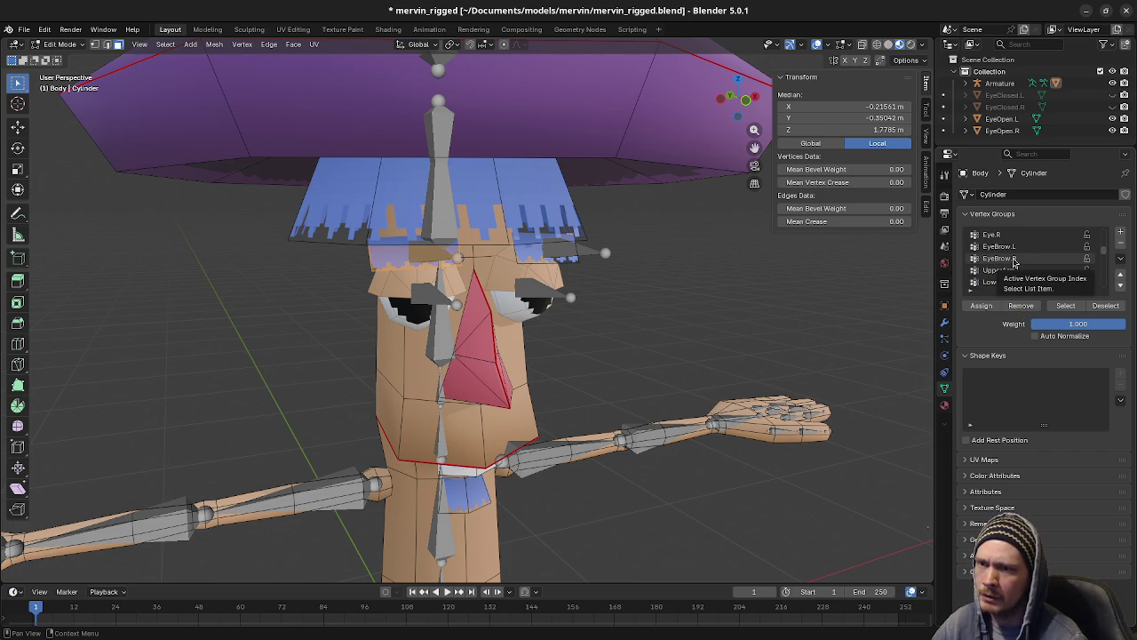
{"action": "left_click", "coordinate": [1013, 259]}
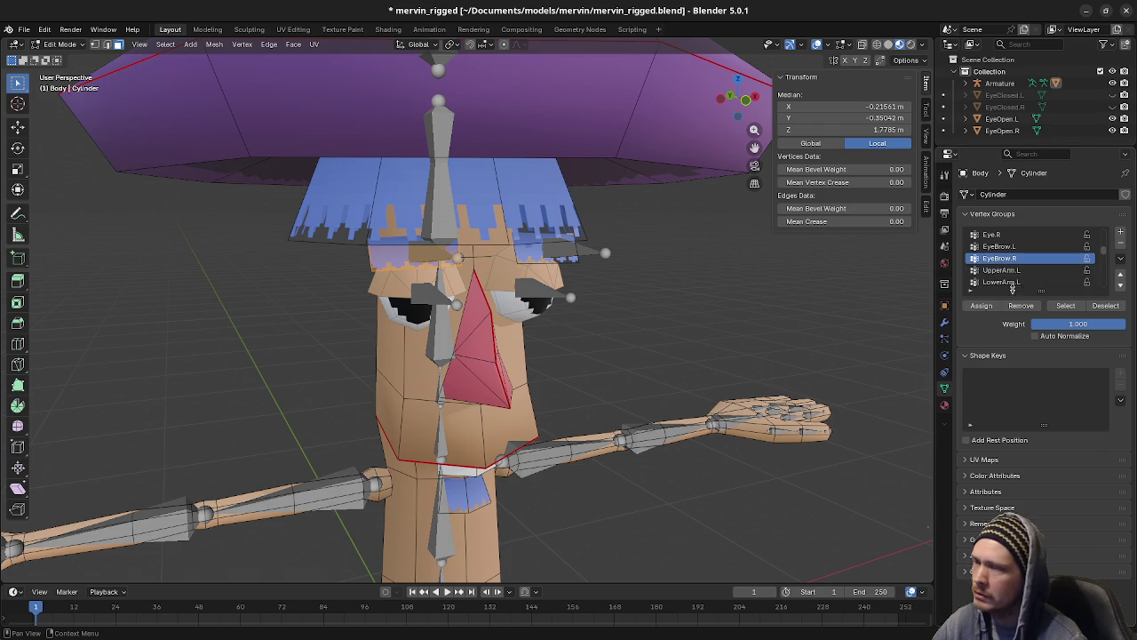
Step: Select the other eyebrow's linked geometry and remove it from Root, Spine01 and Spine02
{"action": "middle_click_drag", "start_coordinate": [597, 258], "coordinate": [505, 267]}
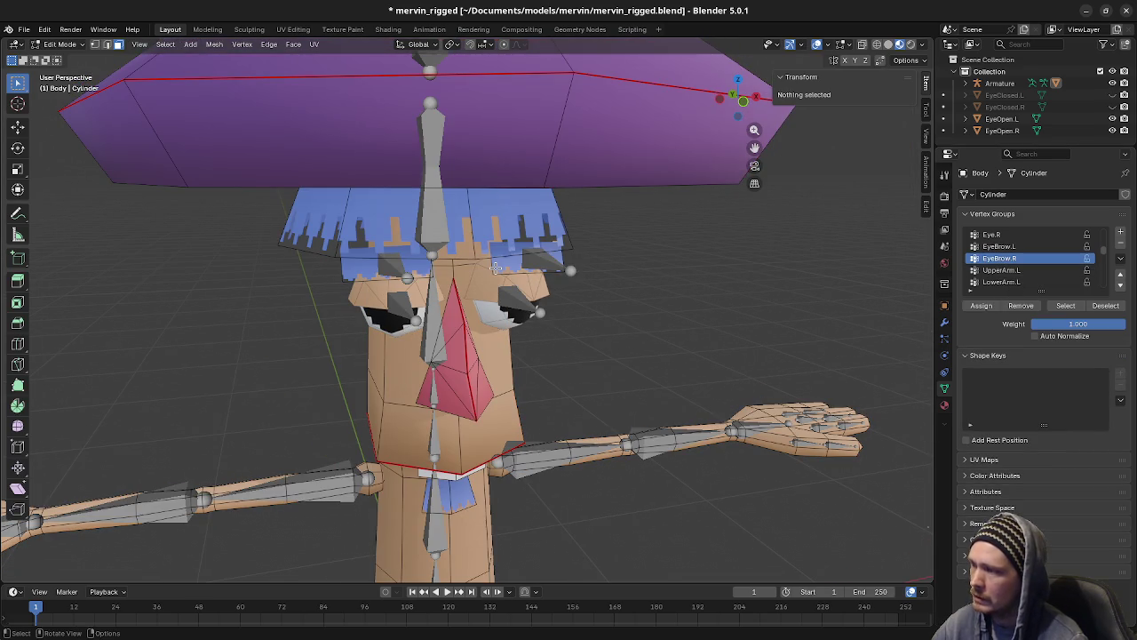
{"action": "key", "text": "ctrl+l"}
{"action": "scroll", "coordinate": [991, 267], "scroll_direction": "up", "scroll_amount": 5}
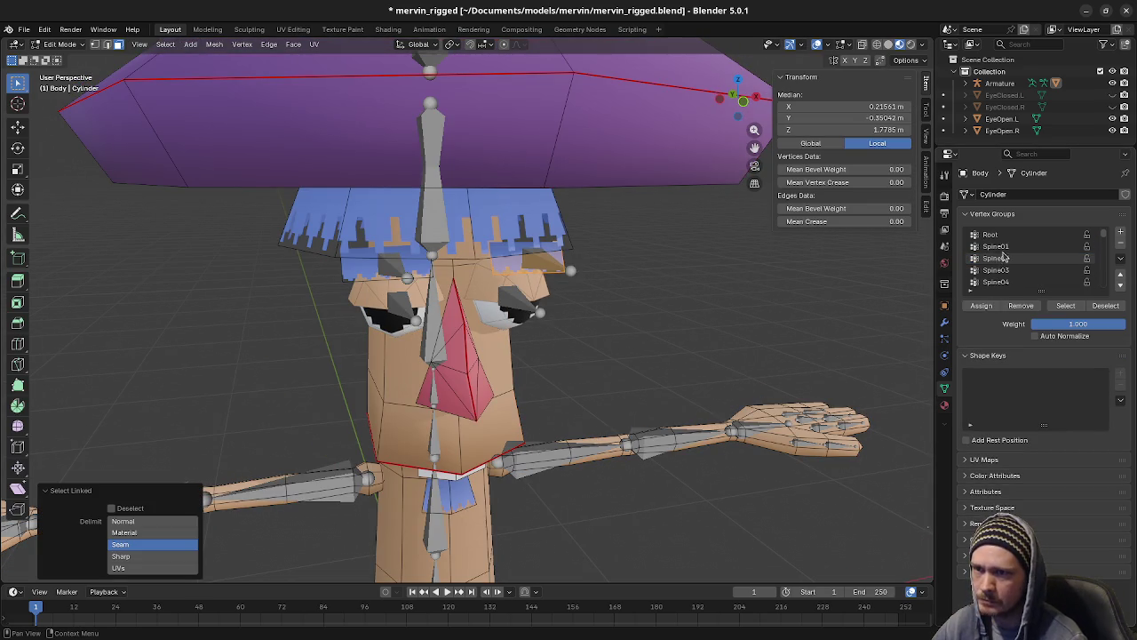
{"action": "left_click", "coordinate": [1004, 235]}
{"action": "left_click", "coordinate": [1004, 247]}
{"action": "left_click", "coordinate": [1021, 306]}
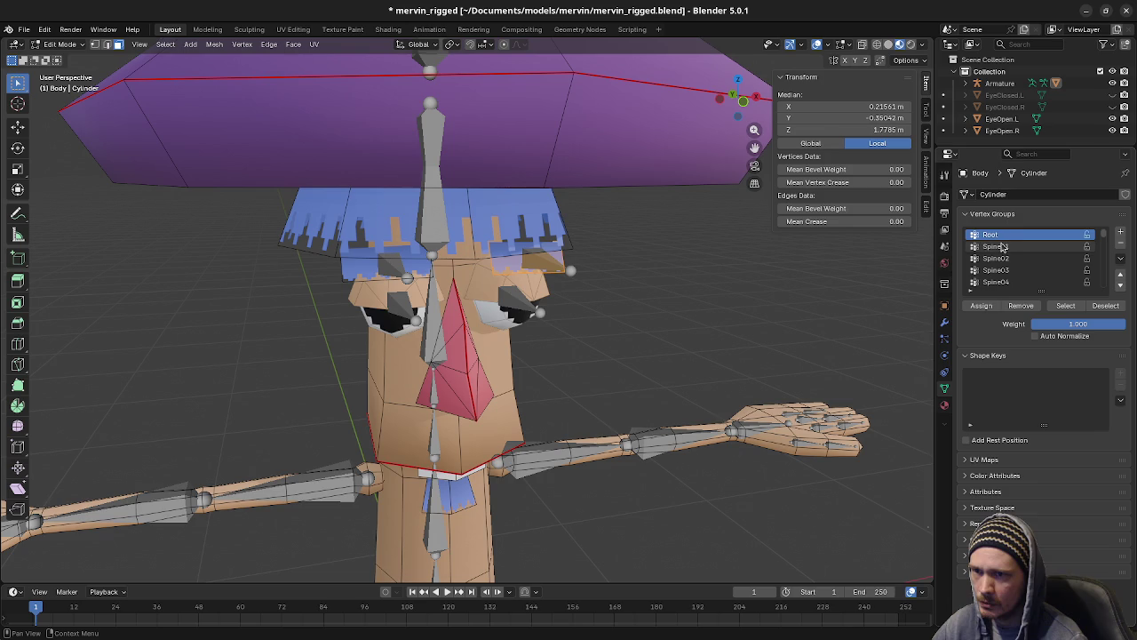
{"action": "left_click", "coordinate": [999, 258]}
{"action": "left_click", "coordinate": [1022, 308]}
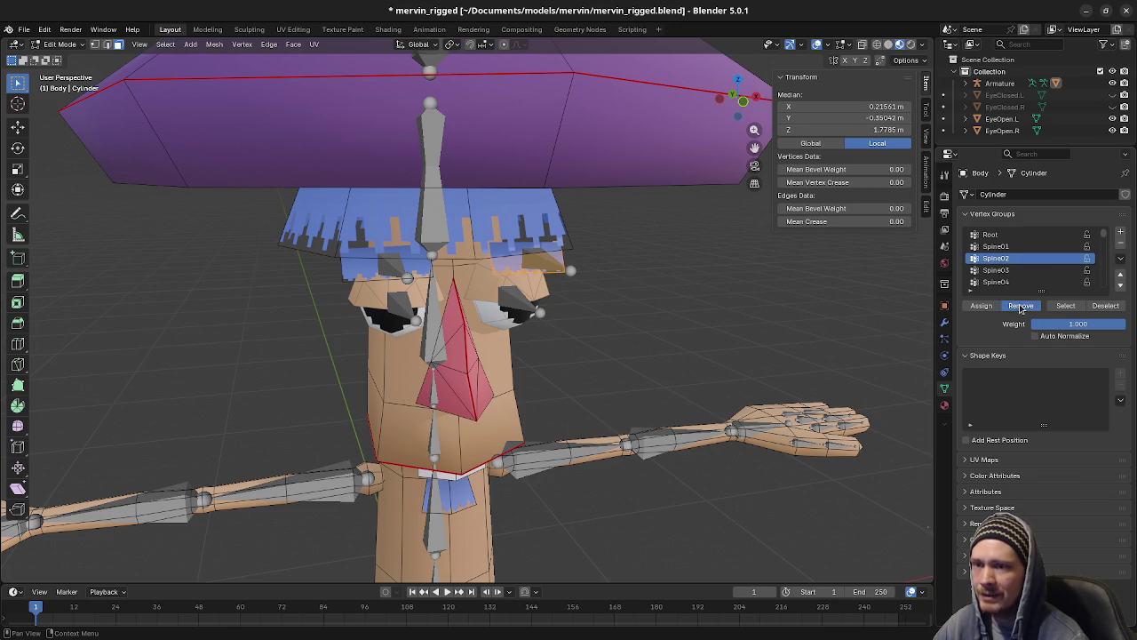
Step: Remove it from Spine03–Spine06, Hair, Top, Eye.L, Eye.R and EyeBrow.L
{"action": "left_click", "coordinate": [995, 269]}
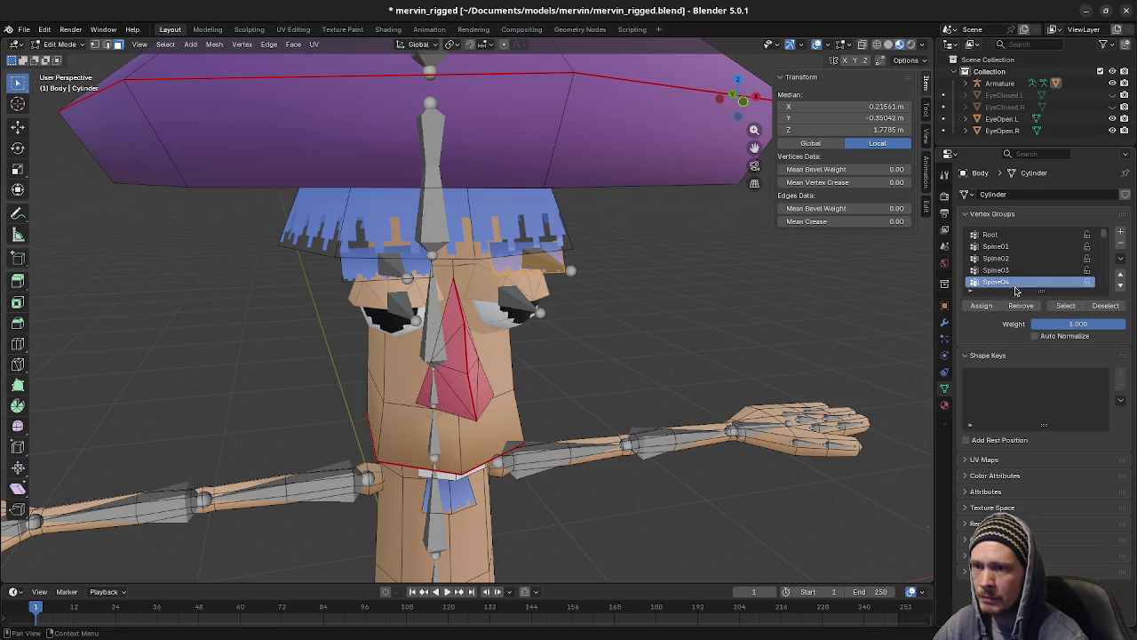
{"action": "scroll", "coordinate": [1004, 271], "scroll_direction": "down", "scroll_amount": 1}
{"action": "left_click", "coordinate": [999, 281]}
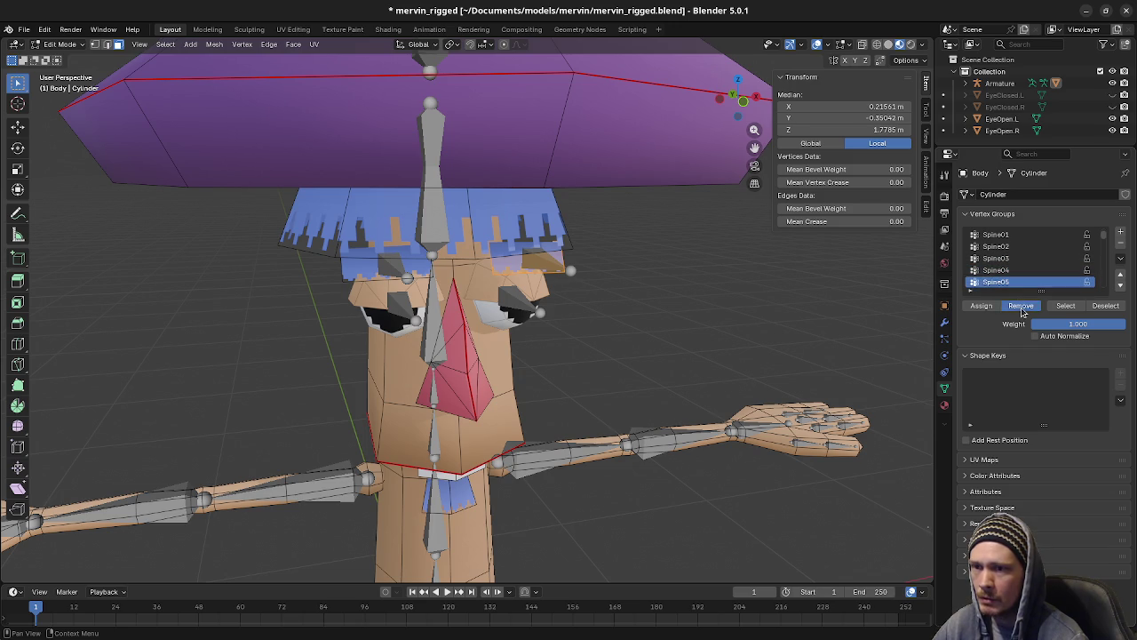
{"action": "scroll", "coordinate": [1019, 280], "scroll_direction": "down", "scroll_amount": 2}
{"action": "left_click", "coordinate": [1013, 272]}
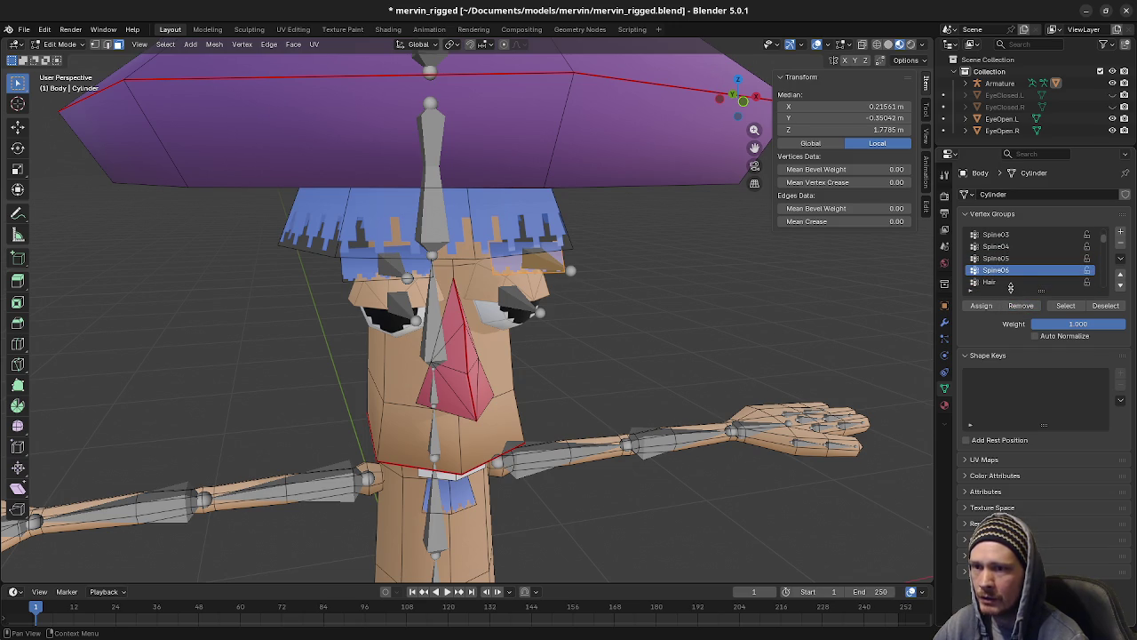
{"action": "left_click", "coordinate": [1010, 282]}
{"action": "left_click", "coordinate": [1018, 308]}
{"action": "scroll", "coordinate": [1013, 275], "scroll_direction": "down", "scroll_amount": 2}
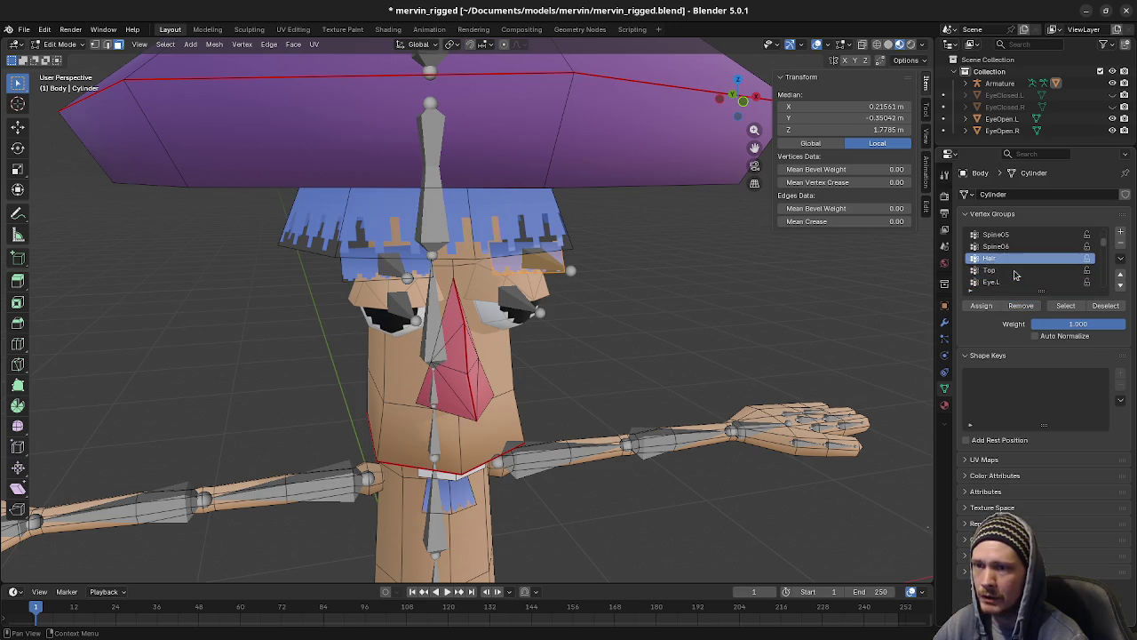
{"action": "left_click", "coordinate": [1008, 270]}
{"action": "left_click", "coordinate": [1010, 283]}
{"action": "left_click", "coordinate": [1019, 306]}
{"action": "scroll", "coordinate": [1010, 280], "scroll_direction": "down", "scroll_amount": 2}
{"action": "left_click", "coordinate": [1010, 270]}
{"action": "left_click", "coordinate": [1010, 282]}
{"action": "left_click", "coordinate": [1020, 305]}
{"action": "scroll", "coordinate": [1010, 277], "scroll_direction": "down", "scroll_amount": 2}
{"action": "left_click", "coordinate": [1010, 271]}
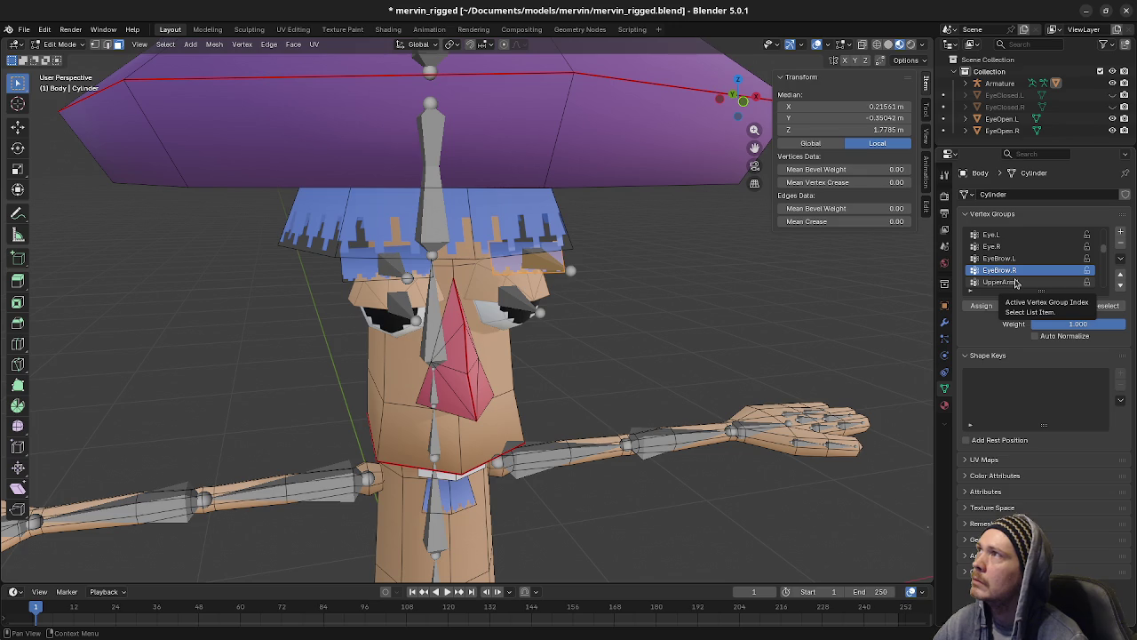
Step: Remove it from the left arm, hand and finger groups, UpperArm.L through the left thumb
{"action": "left_click", "coordinate": [1012, 282]}
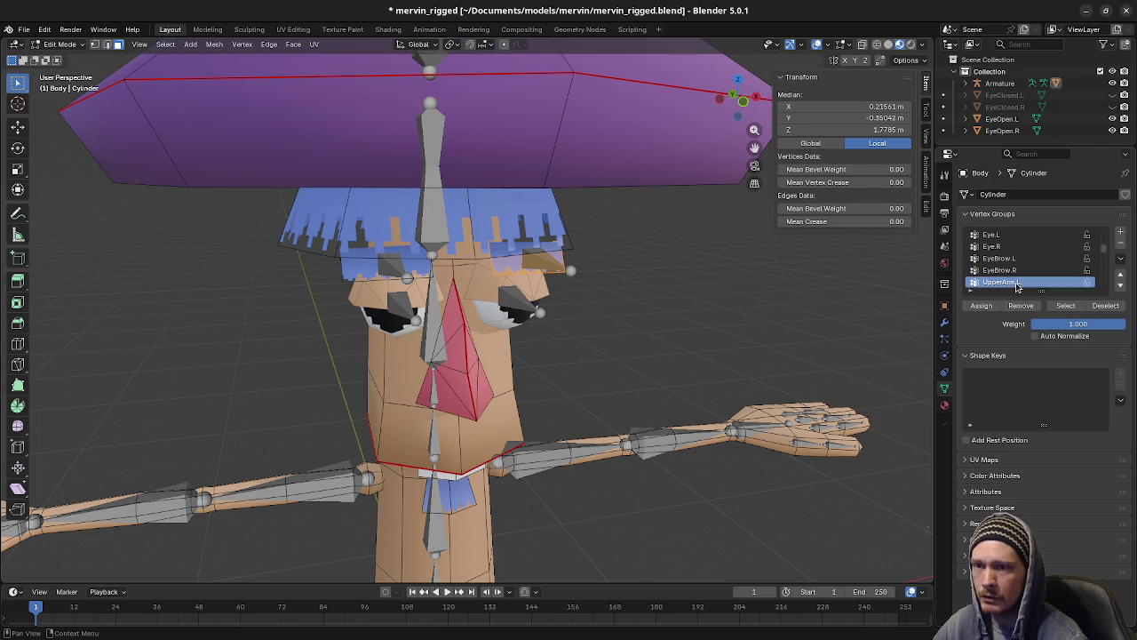
{"action": "key", "text": "ctrl+z"}
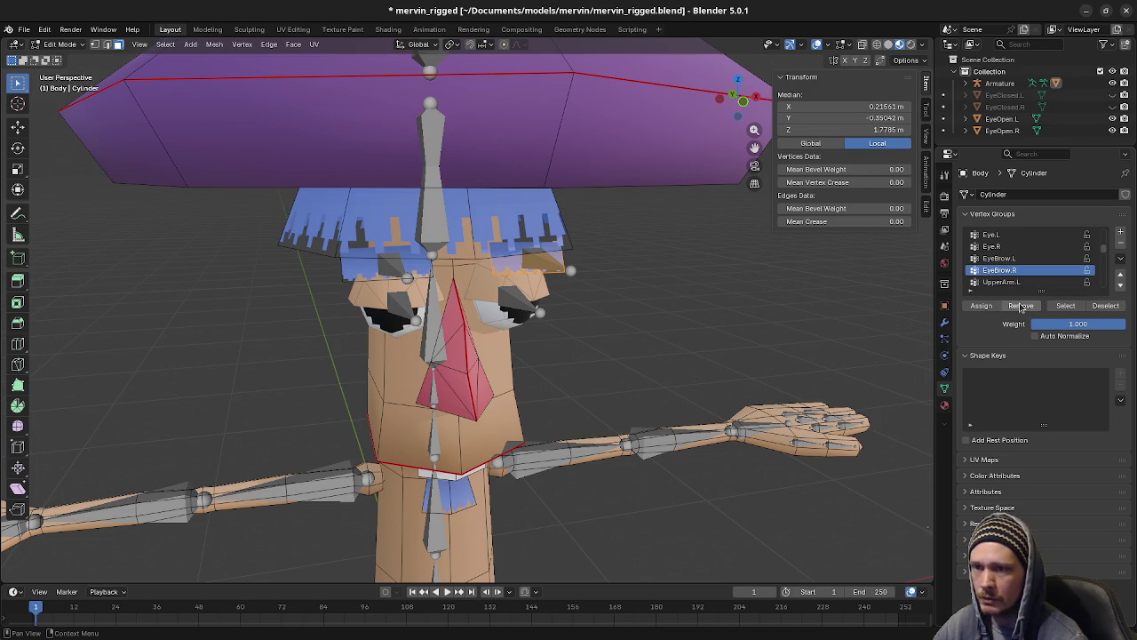
{"action": "left_click", "coordinate": [1014, 285]}
{"action": "scroll", "coordinate": [1013, 278], "scroll_direction": "down", "scroll_amount": 2}
{"action": "left_click", "coordinate": [1012, 270]}
{"action": "left_click", "coordinate": [1006, 283]}
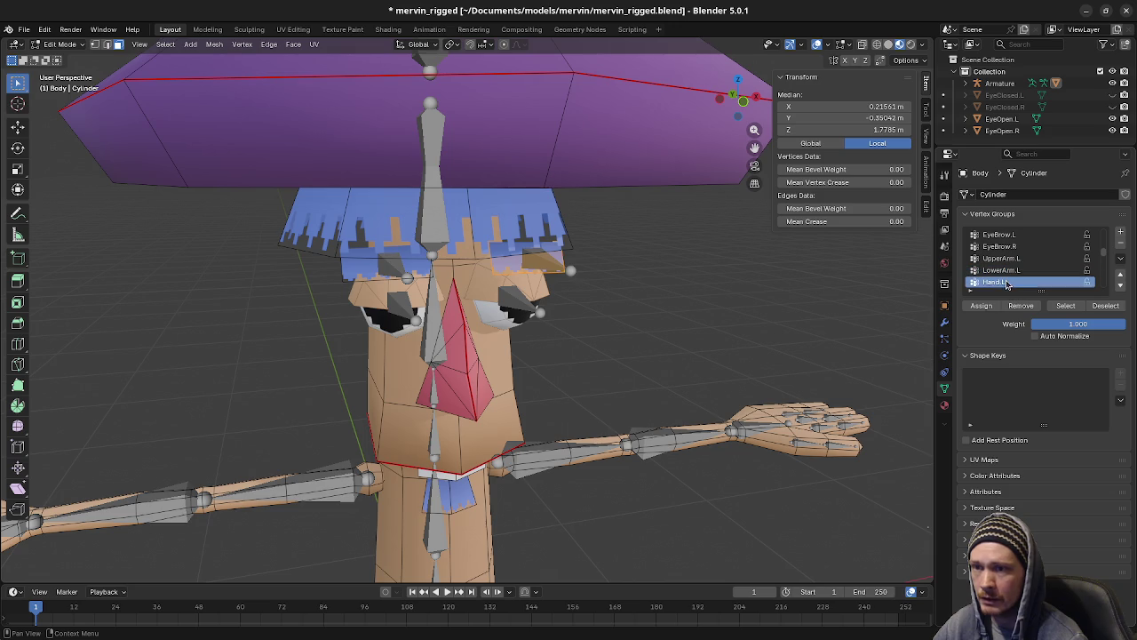
{"action": "scroll", "coordinate": [1013, 267], "scroll_direction": "down", "scroll_amount": 2}
{"action": "left_click", "coordinate": [1004, 270]}
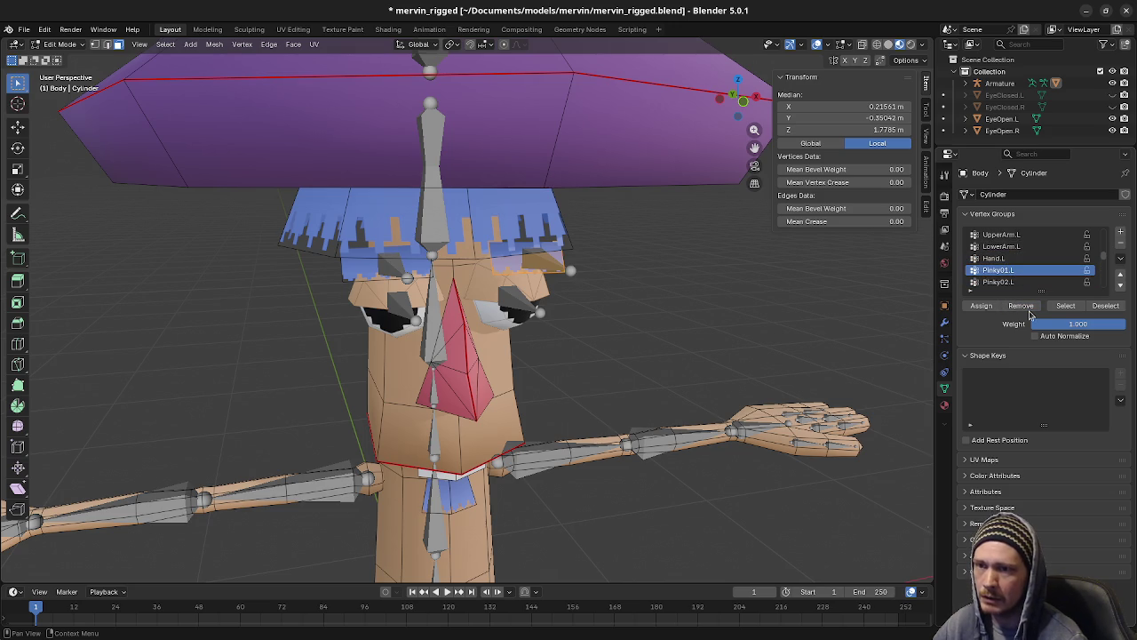
{"action": "left_click", "coordinate": [1013, 283]}
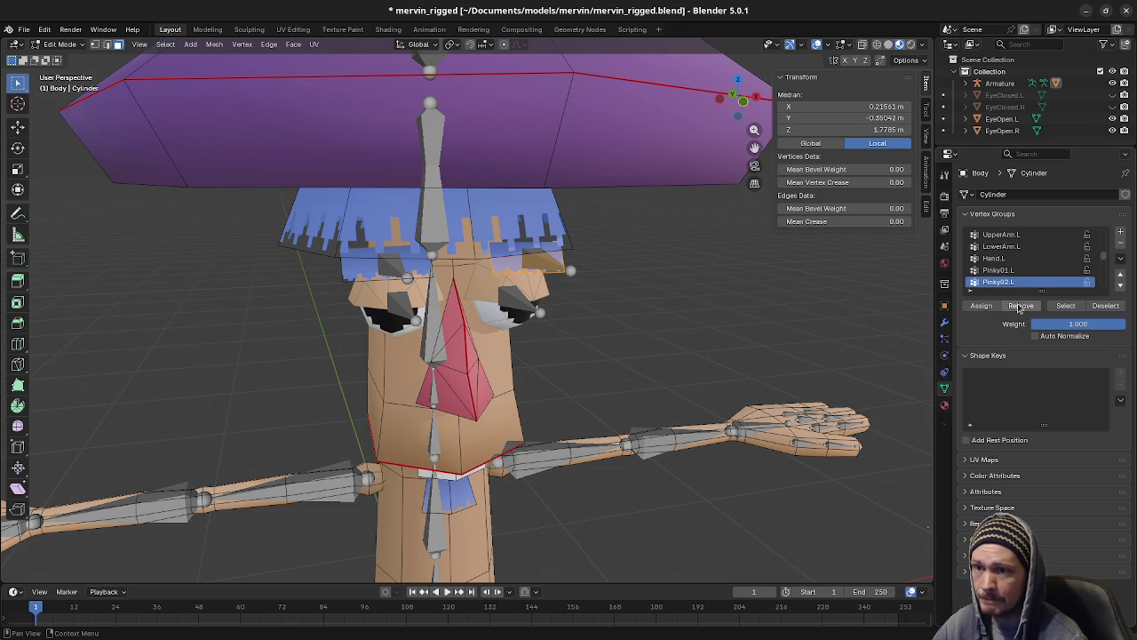
{"action": "scroll", "coordinate": [1009, 274], "scroll_direction": "down", "scroll_amount": 2}
{"action": "left_click", "coordinate": [1009, 271]}
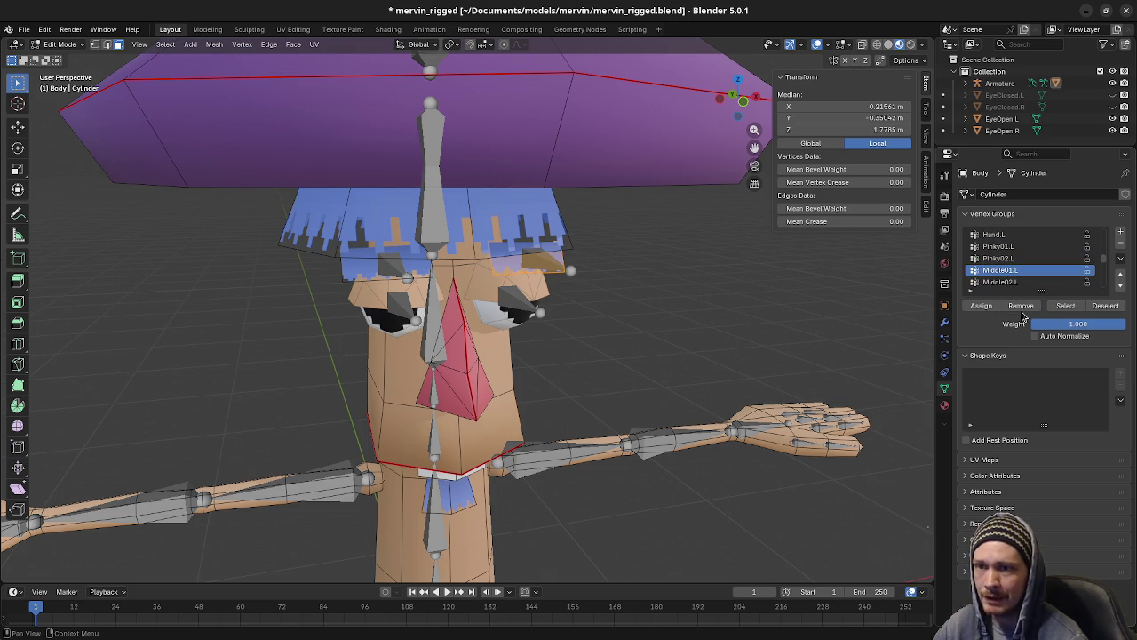
{"action": "left_click", "coordinate": [1015, 282]}
{"action": "scroll", "coordinate": [1011, 282], "scroll_direction": "down", "scroll_amount": 1}
{"action": "left_click", "coordinate": [1007, 282]}
{"action": "scroll", "coordinate": [1004, 266], "scroll_direction": "down", "scroll_amount": 2}
{"action": "left_click", "coordinate": [999, 272]}
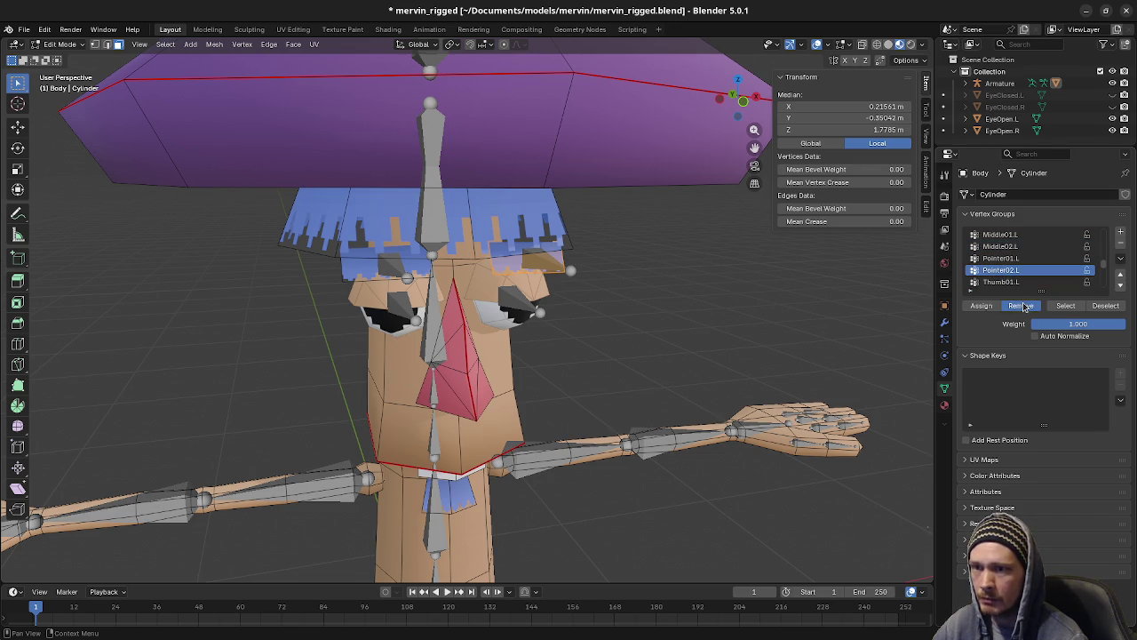
{"action": "scroll", "coordinate": [1008, 267], "scroll_direction": "down", "scroll_amount": 3}
{"action": "left_click", "coordinate": [1002, 258]}
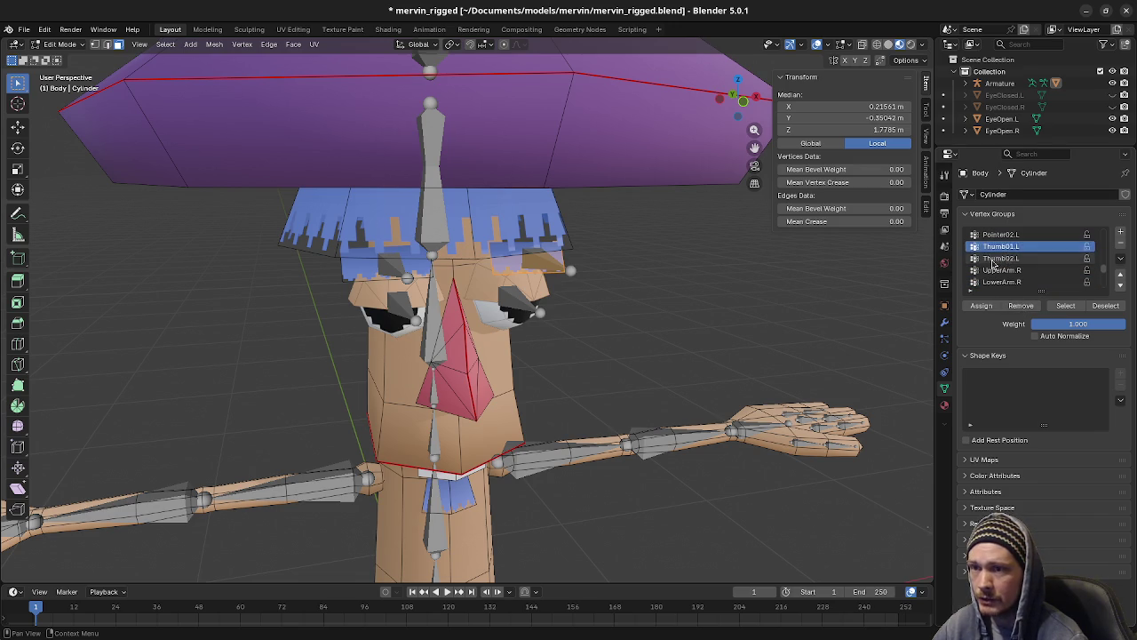
Step: Remove it from the right arm, hand and finger groups, UpperArm.R through Thumb02.R
{"action": "left_click", "coordinate": [996, 270]}
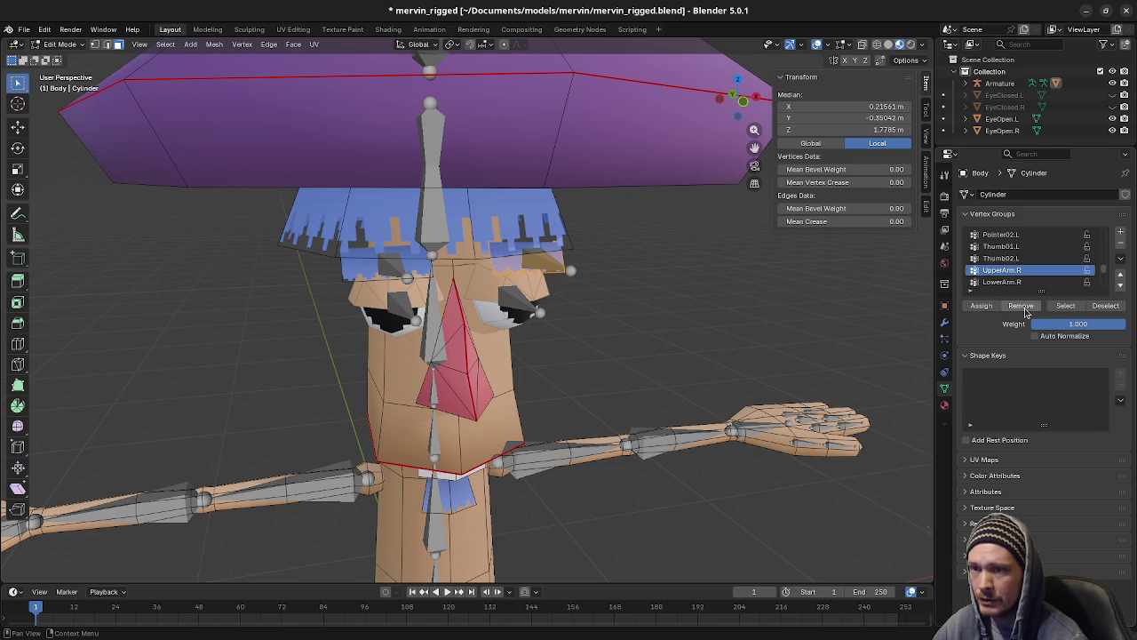
{"action": "scroll", "coordinate": [1004, 280], "scroll_direction": "down", "scroll_amount": 2}
{"action": "left_click", "coordinate": [997, 270]}
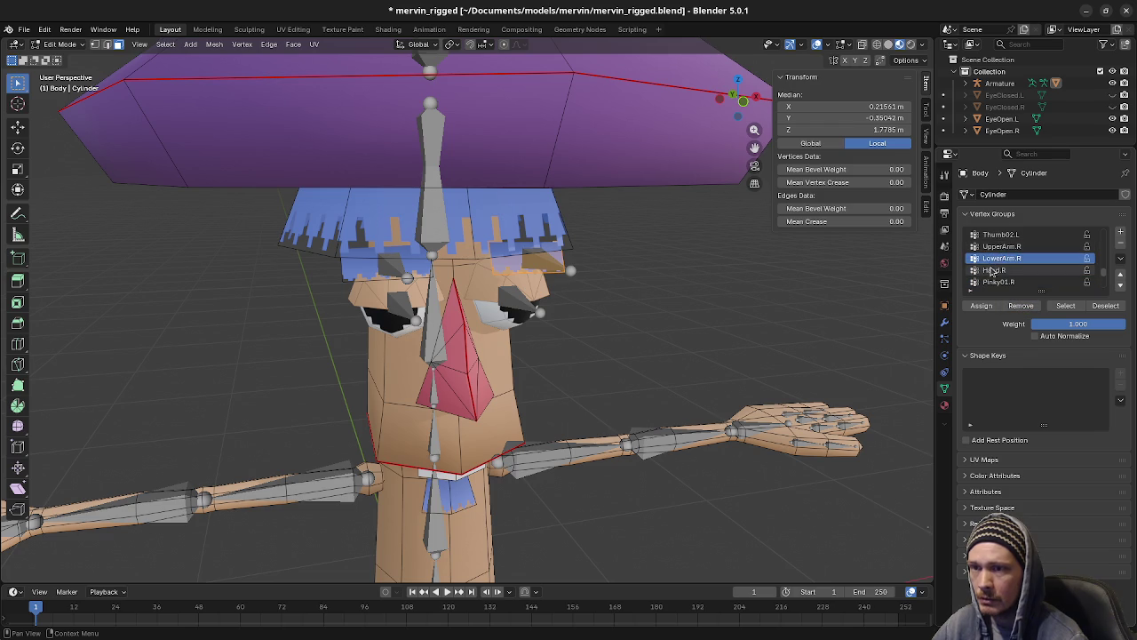
{"action": "left_click", "coordinate": [1013, 282]}
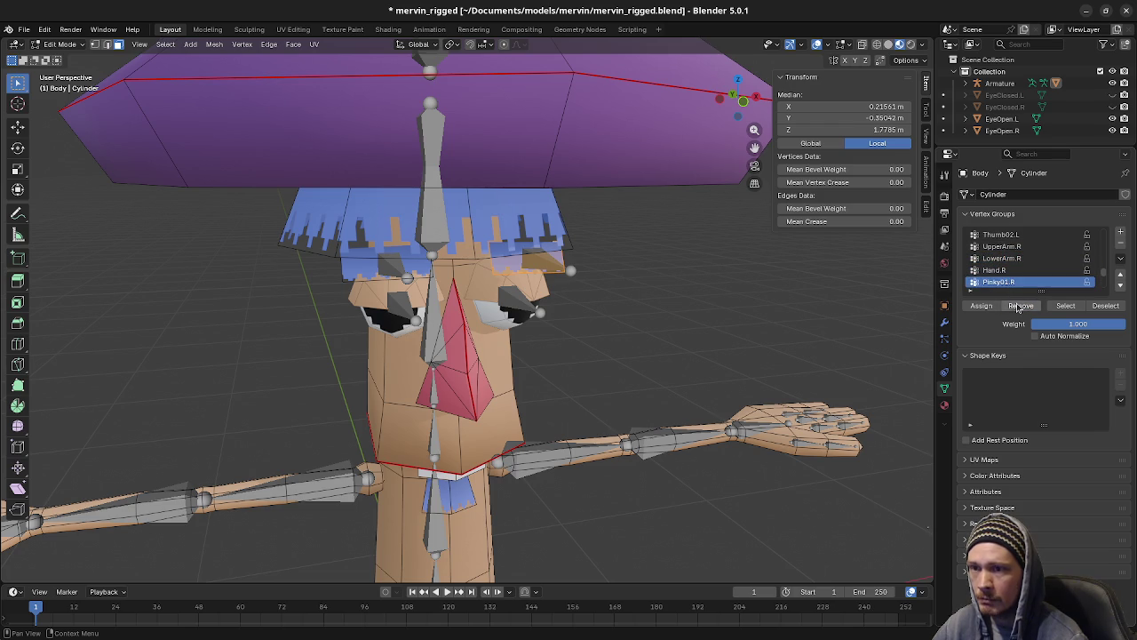
{"action": "scroll", "coordinate": [1006, 278], "scroll_direction": "down", "scroll_amount": 2}
{"action": "left_click", "coordinate": [1004, 271]}
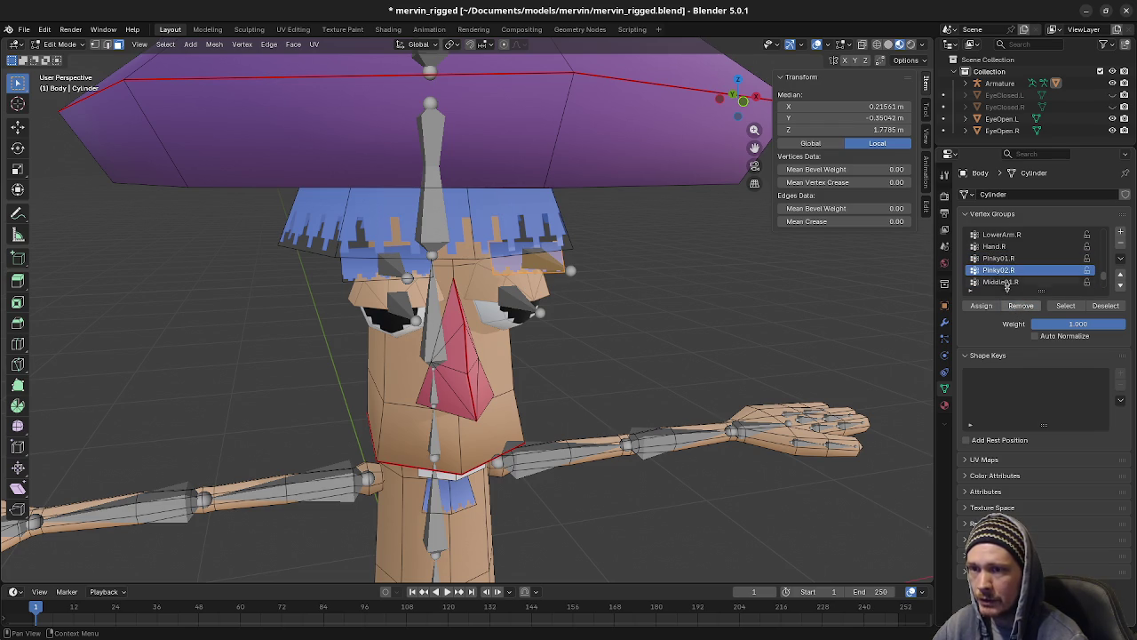
{"action": "scroll", "coordinate": [1000, 280], "scroll_direction": "down", "scroll_amount": 2}
{"action": "left_click", "coordinate": [994, 271]}
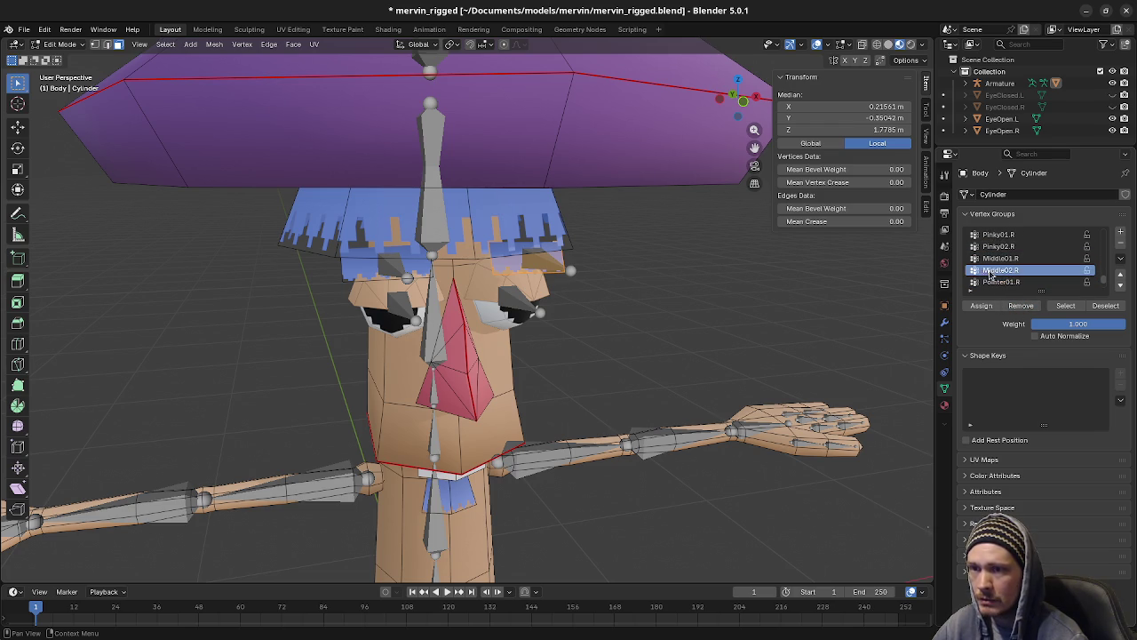
{"action": "left_click", "coordinate": [1010, 282]}
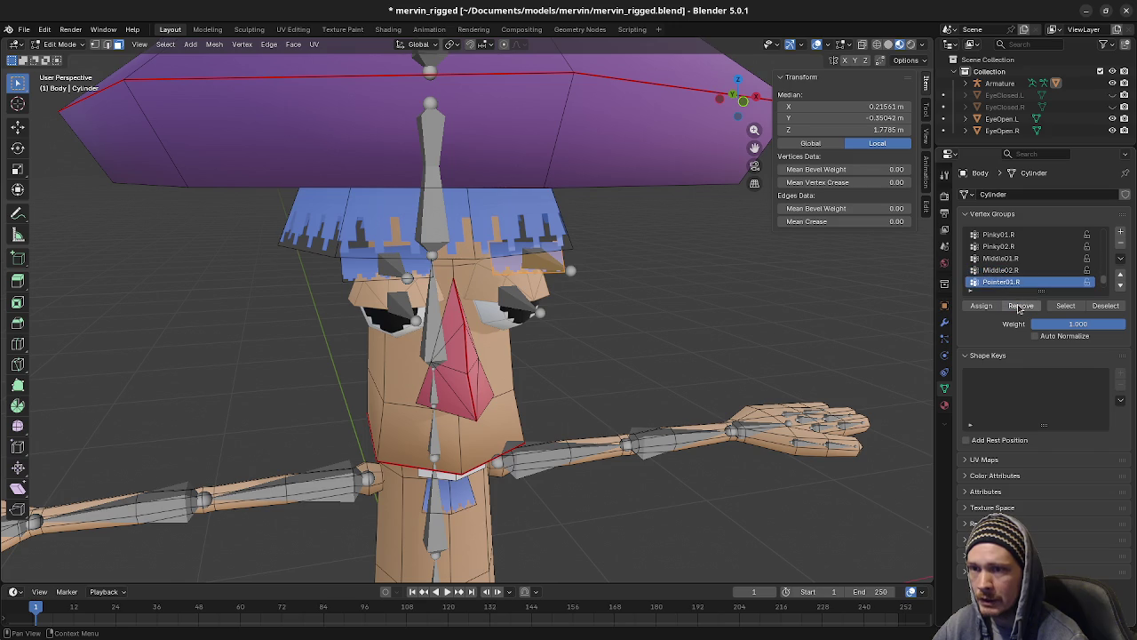
{"action": "scroll", "coordinate": [1004, 270], "scroll_direction": "down", "scroll_amount": 3}
{"action": "left_click", "coordinate": [1002, 258]}
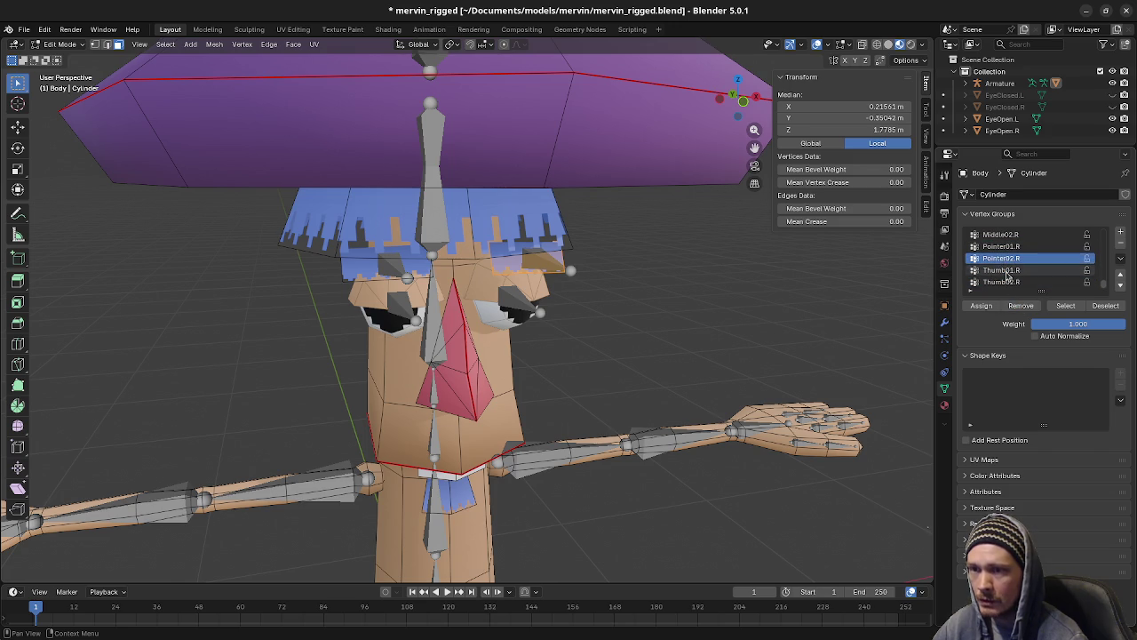
{"action": "left_click", "coordinate": [1009, 272]}
{"action": "left_click", "coordinate": [1009, 282]}
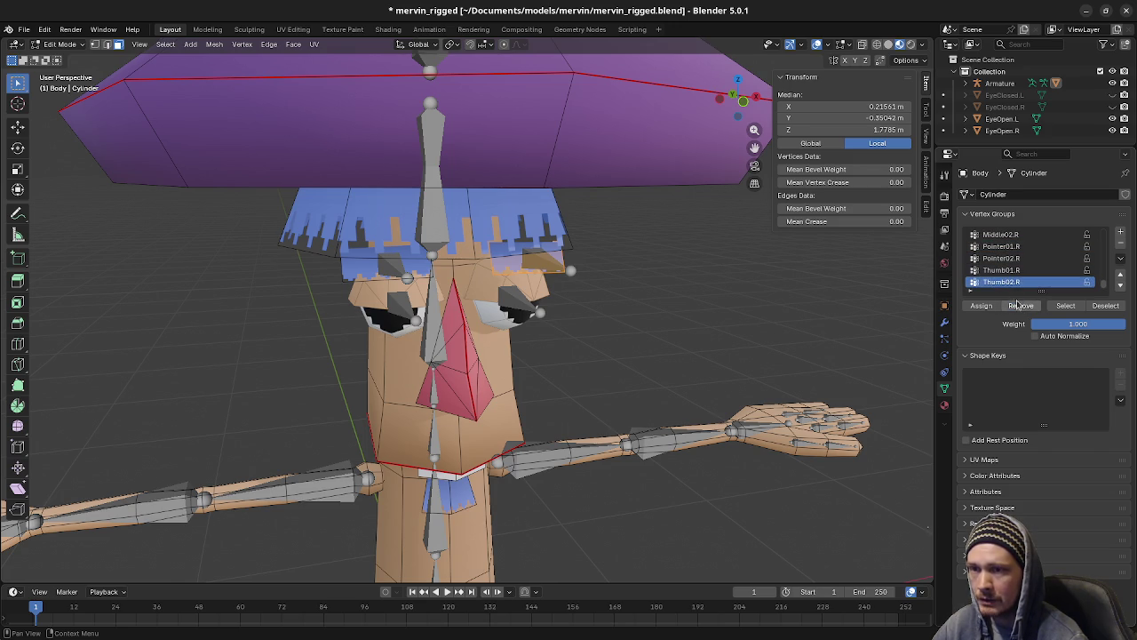
Step: Make EyeBrow.L the active vertex group again
{"action": "scroll", "coordinate": [998, 280], "scroll_direction": "up", "scroll_amount": 5}
{"action": "scroll", "coordinate": [999, 278], "scroll_direction": "up", "scroll_amount": 5}
{"action": "scroll", "coordinate": [999, 273], "scroll_direction": "up", "scroll_amount": 5}
{"action": "scroll", "coordinate": [1001, 270], "scroll_direction": "up", "scroll_amount": 5}
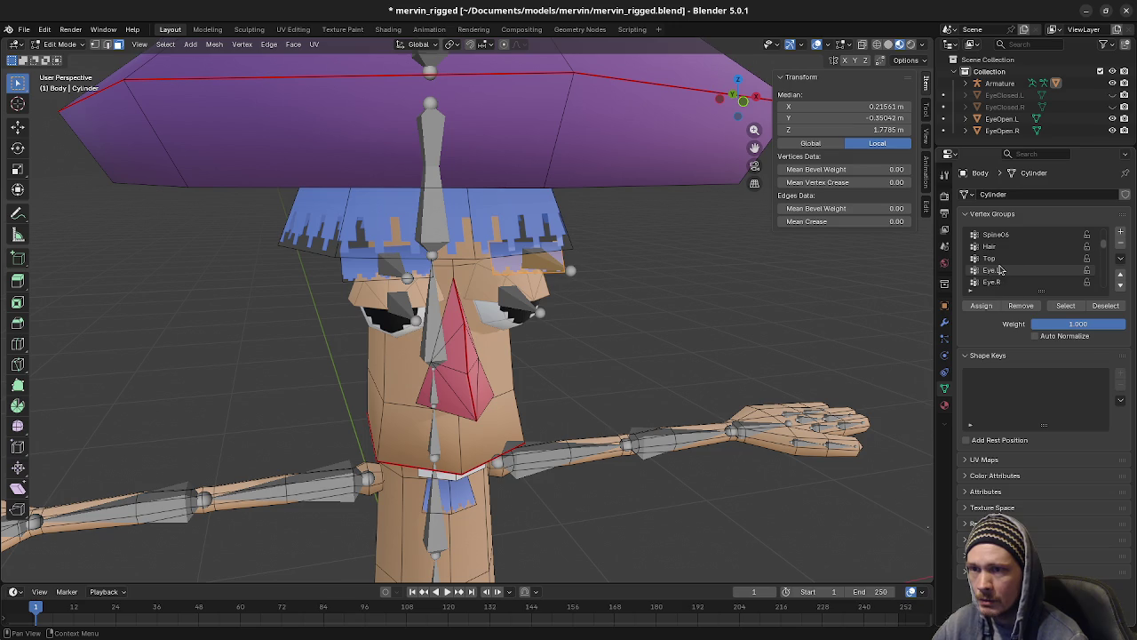
{"action": "scroll", "coordinate": [1000, 271], "scroll_direction": "up", "scroll_amount": 6}
{"action": "scroll", "coordinate": [1000, 270], "scroll_direction": "down", "scroll_amount": 5}
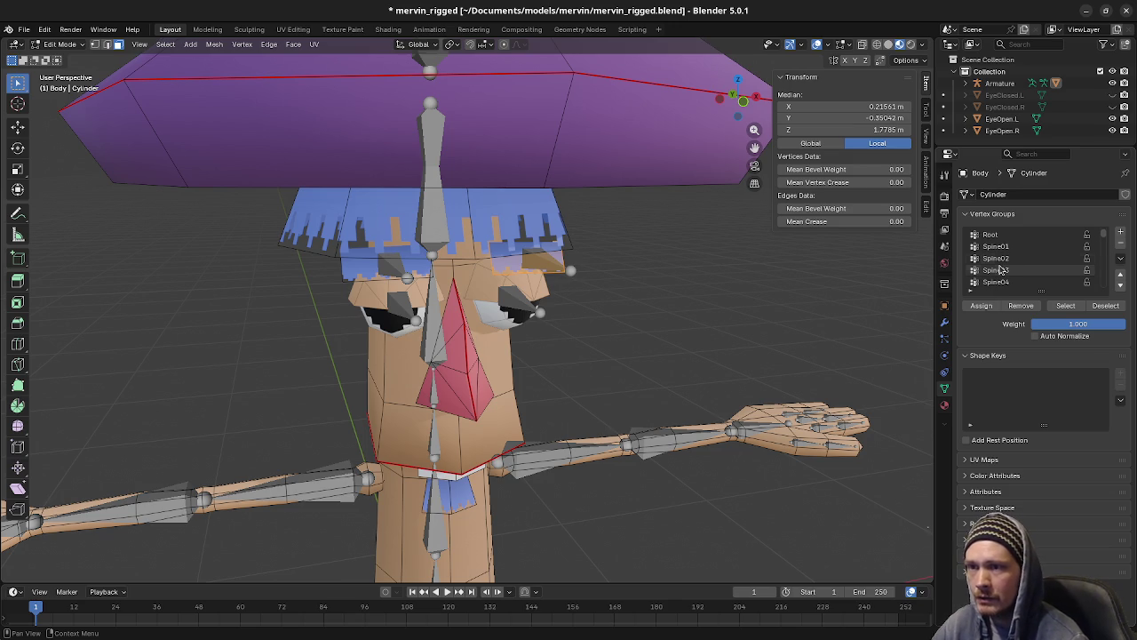
{"action": "scroll", "coordinate": [1010, 269], "scroll_direction": "down", "scroll_amount": 2}
{"action": "scroll", "coordinate": [1010, 270], "scroll_direction": "down", "scroll_amount": 1}
{"action": "scroll", "coordinate": [1009, 270], "scroll_direction": "down", "scroll_amount": 1}
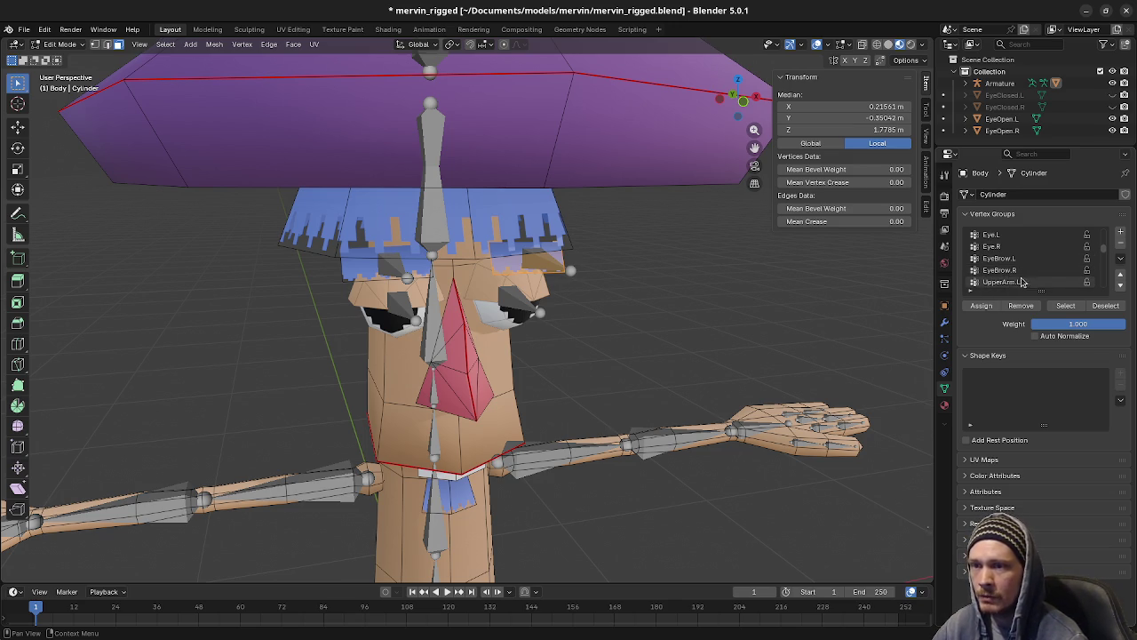
{"action": "left_click", "coordinate": [1008, 258]}
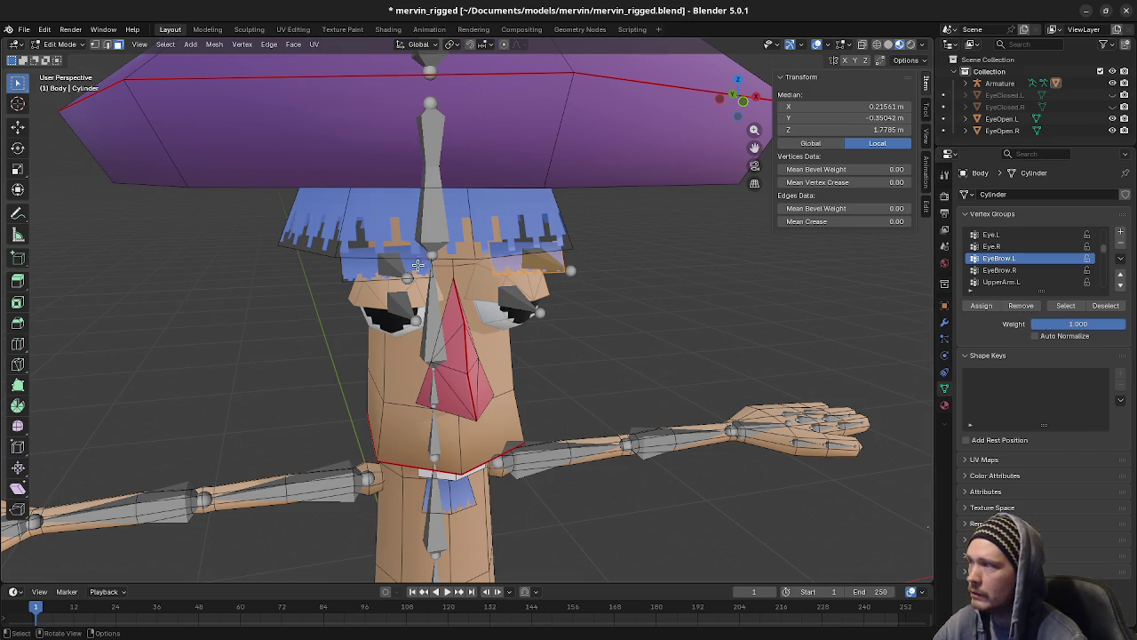
Step: Leave Body mesh editing for Object Mode and put the Armature into Edit Mode
{"action": "left_click", "coordinate": [62, 44]}
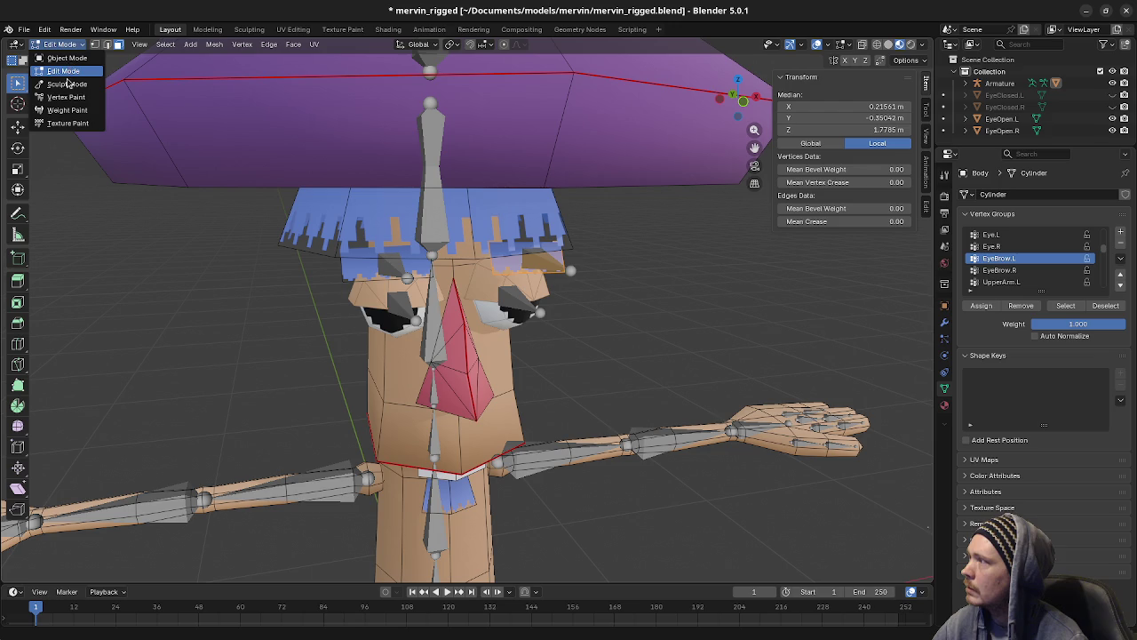
{"action": "left_click", "coordinate": [60, 58]}
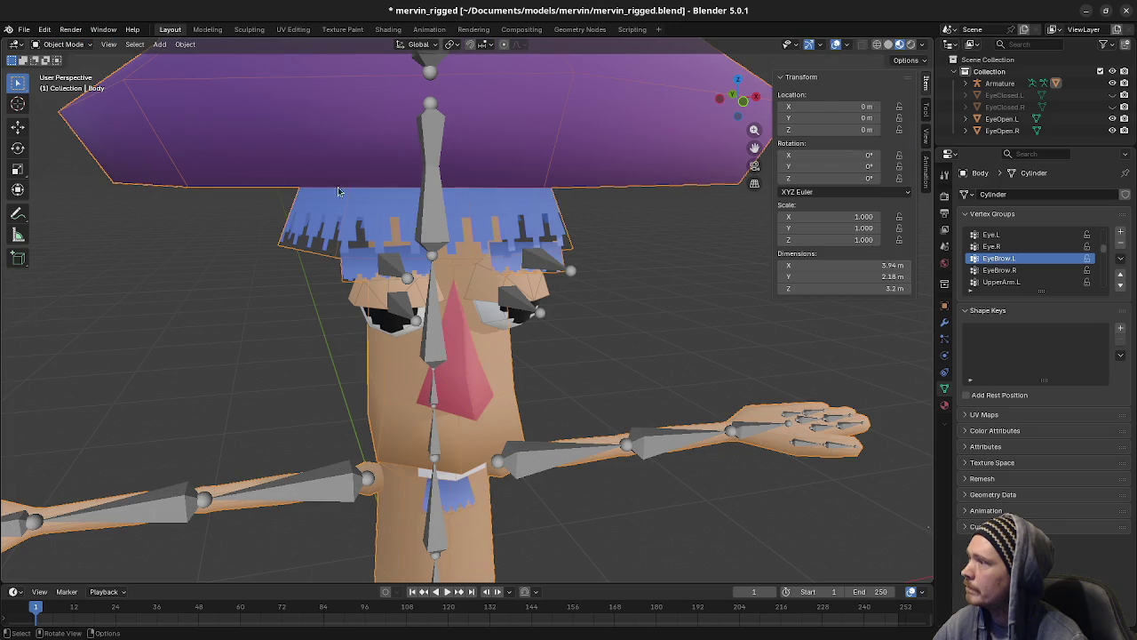
{"action": "left_click", "coordinate": [401, 271]}
{"action": "key", "text": "Tab"}
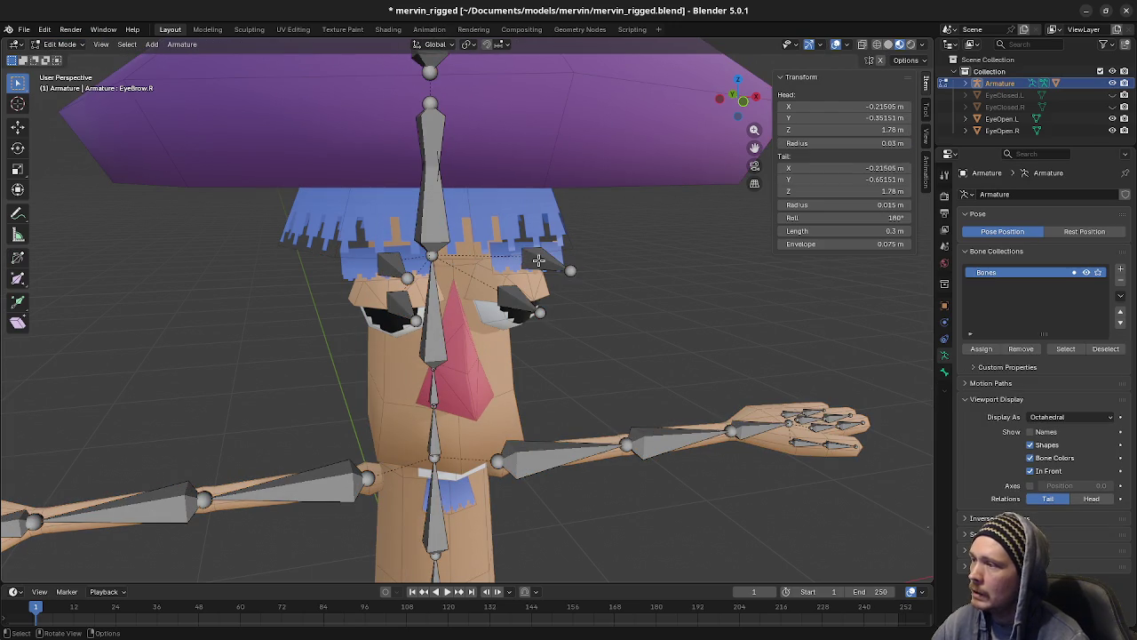
Step: Select the EyeBrow.L bone, switch the armature to Pose Mode, and select EyeBrow.R
{"action": "left_click", "coordinate": [540, 260]}
{"action": "left_click", "coordinate": [60, 45]}
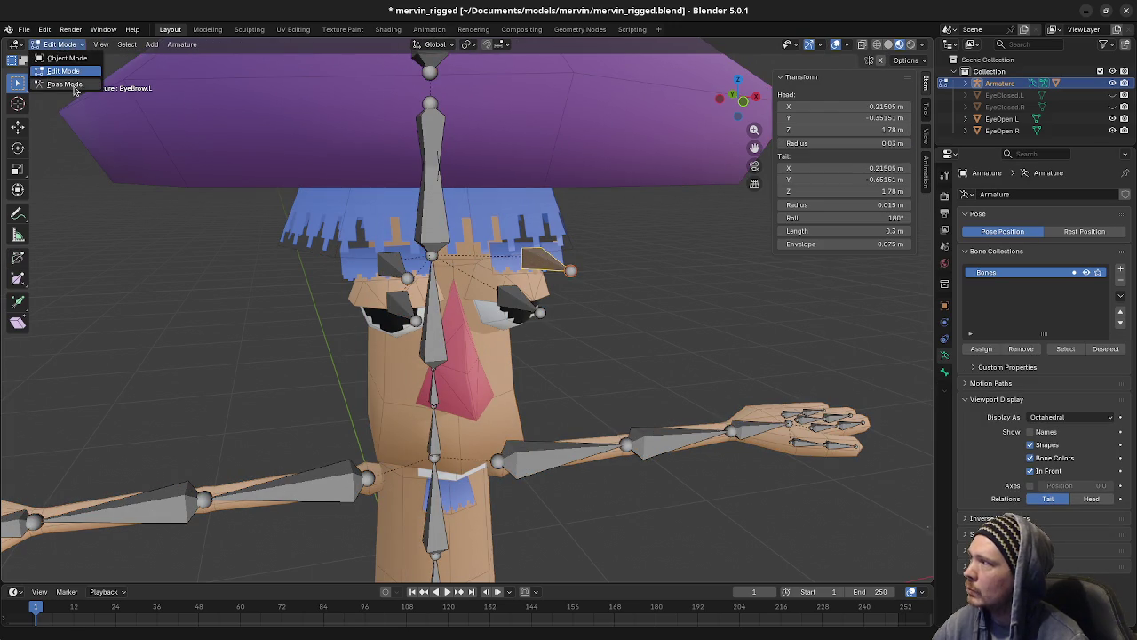
{"action": "left_click", "coordinate": [75, 88]}
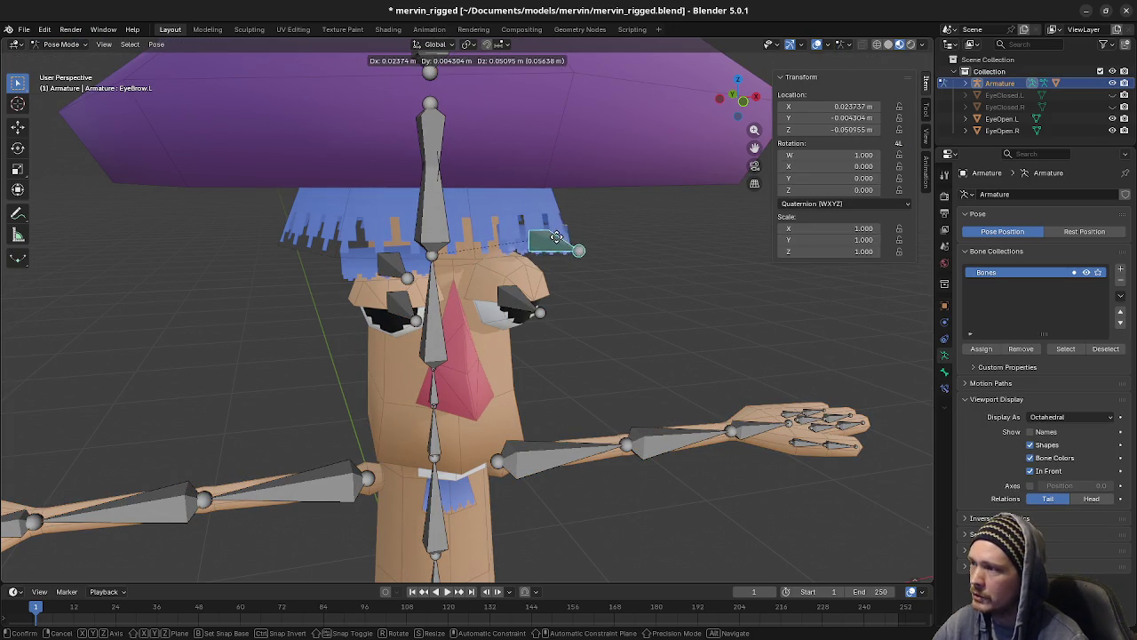
{"action": "left_click", "coordinate": [400, 266]}
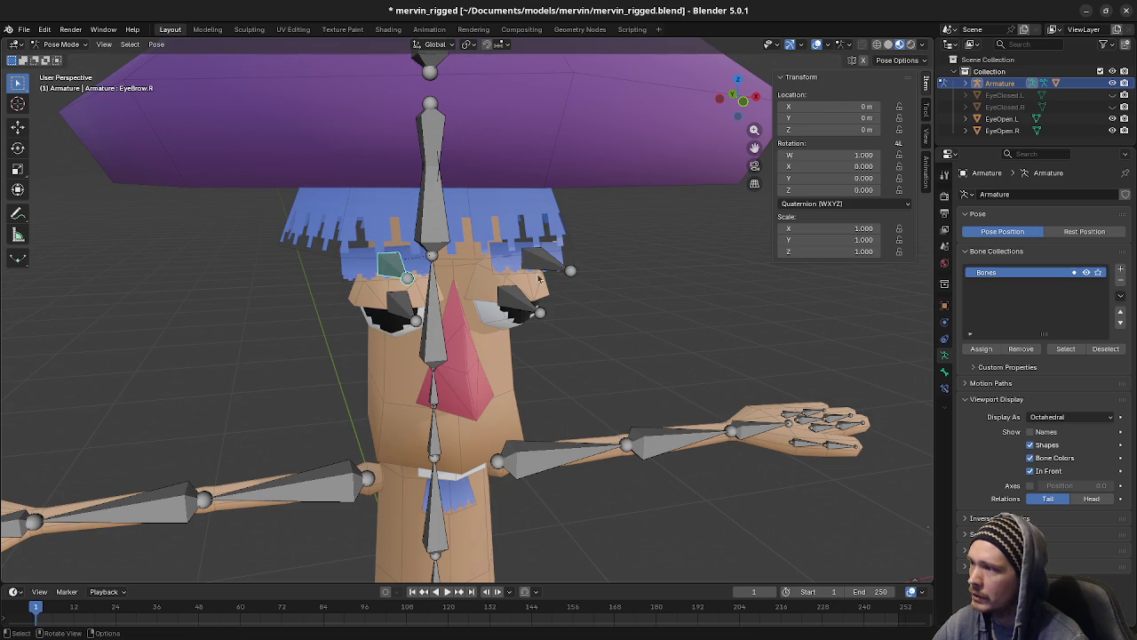
{"action": "mouse_move", "coordinate": [538, 273]}
{"action": "middle_mouse_down"}
{"action": "mouse_move", "coordinate": [558, 298]}
{"action": "mouse_move", "coordinate": [622, 299]}
{"action": "middle_mouse_up"}
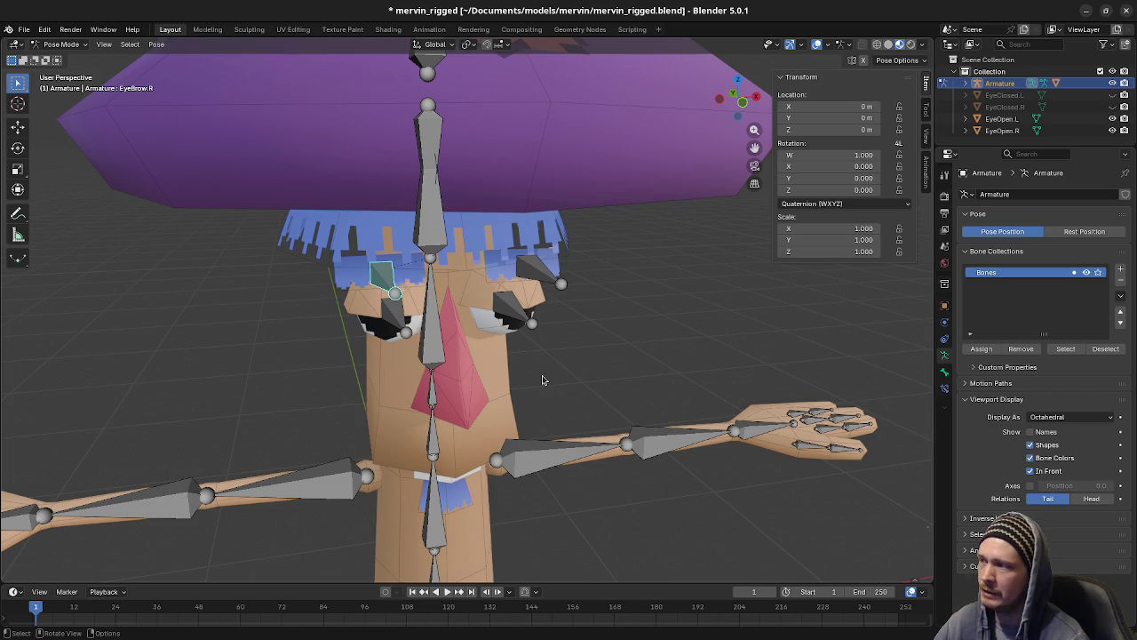
{"action": "left_click", "coordinate": [534, 276]}
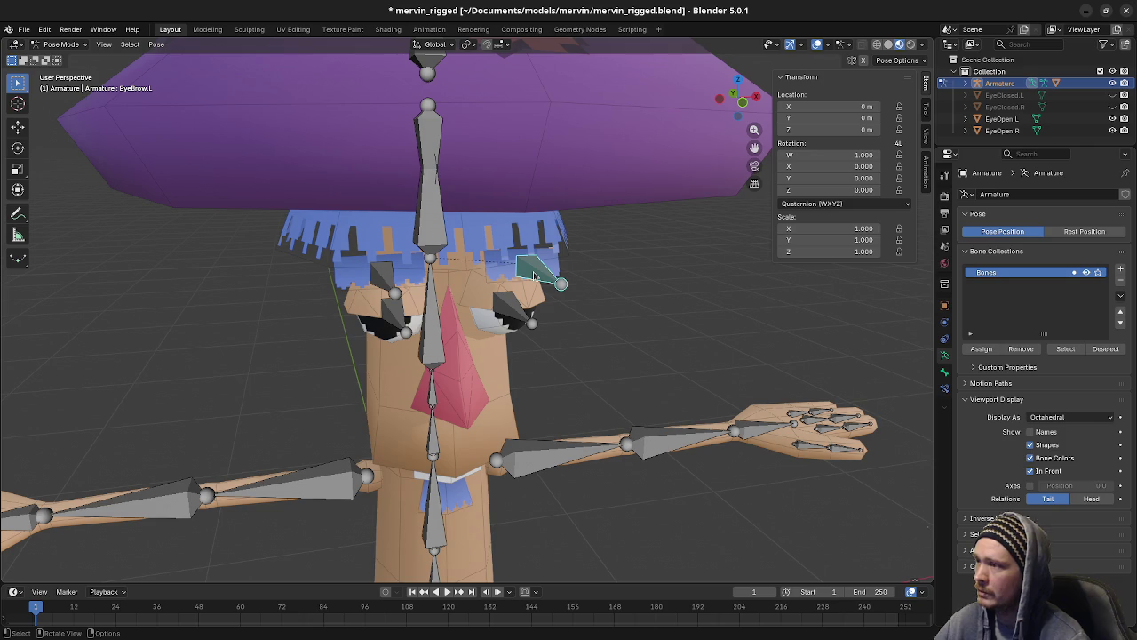
{"action": "key", "text": "r"}
{"action": "key", "text": "Escape"}
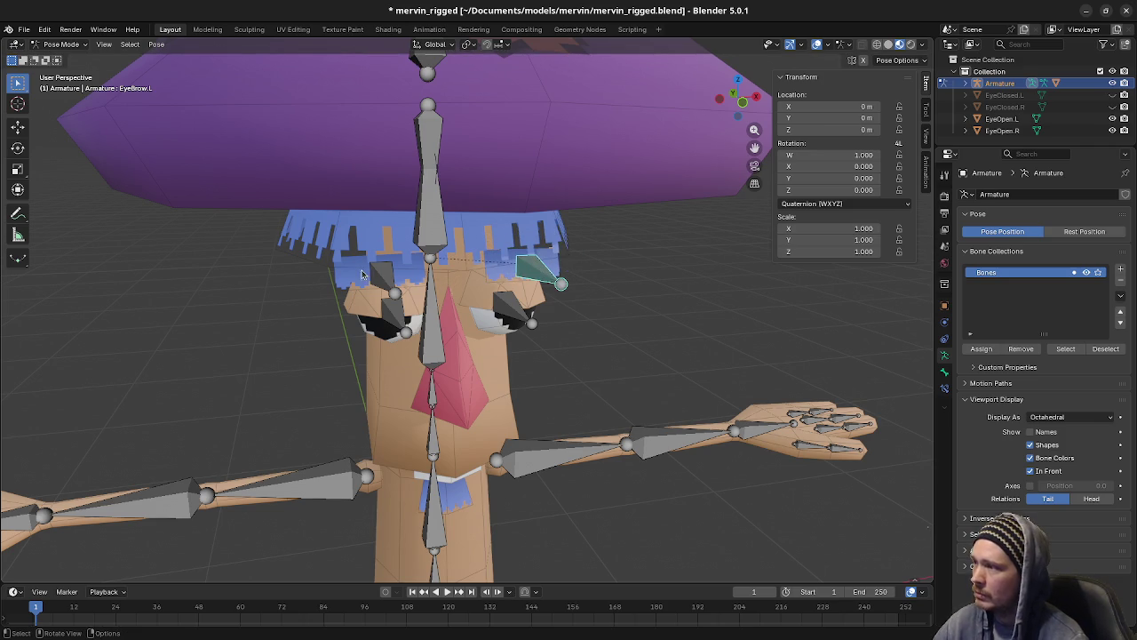
{"action": "left_click", "coordinate": [364, 271]}
{"action": "mouse_move", "coordinate": [419, 307]}
{"action": "middle_mouse_down"}
{"action": "mouse_move", "coordinate": [567, 326]}
{"action": "mouse_move", "coordinate": [545, 338]}
{"action": "mouse_move", "coordinate": [414, 331]}
{"action": "mouse_move", "coordinate": [441, 324]}
{"action": "mouse_move", "coordinate": [528, 340]}
{"action": "mouse_move", "coordinate": [502, 383]}
{"action": "mouse_move", "coordinate": [773, 278]}
{"action": "middle_mouse_up"}
{"action": "left_click", "coordinate": [356, 304]}
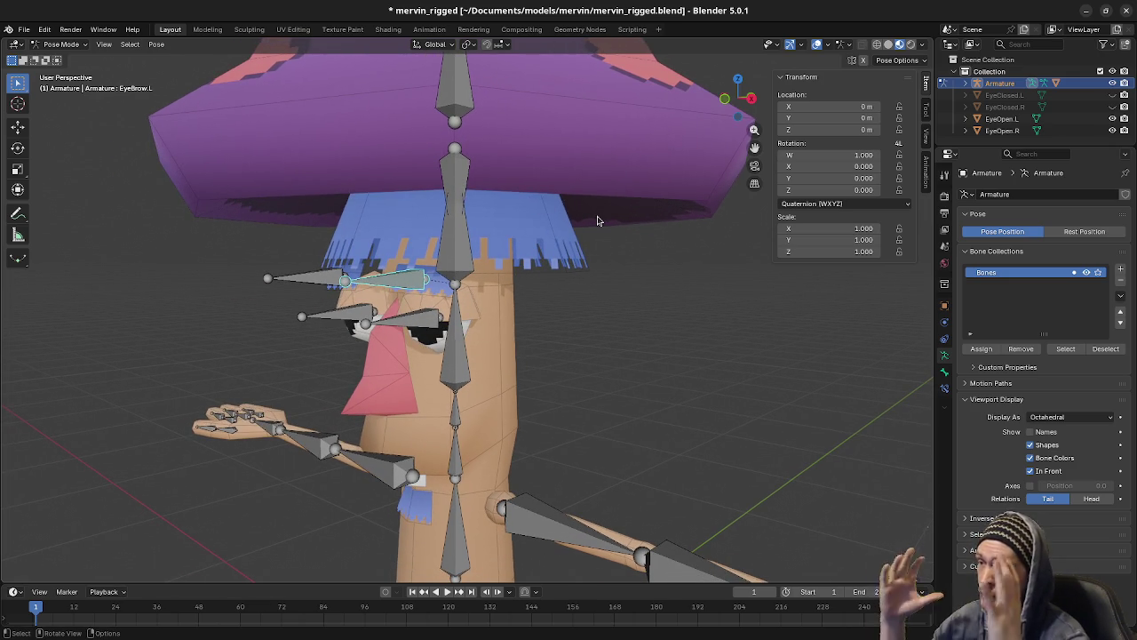
{"action": "mouse_move", "coordinate": [563, 295]}
{"action": "middle_mouse_down"}
{"action": "mouse_move", "coordinate": [539, 387]}
{"action": "mouse_move", "coordinate": [617, 299]}
{"action": "mouse_move", "coordinate": [550, 274]}
{"action": "middle_mouse_up"}
{"action": "left_click", "coordinate": [310, 210], "text": "shift"}
{"action": "left_click", "coordinate": [409, 213], "text": "shift"}
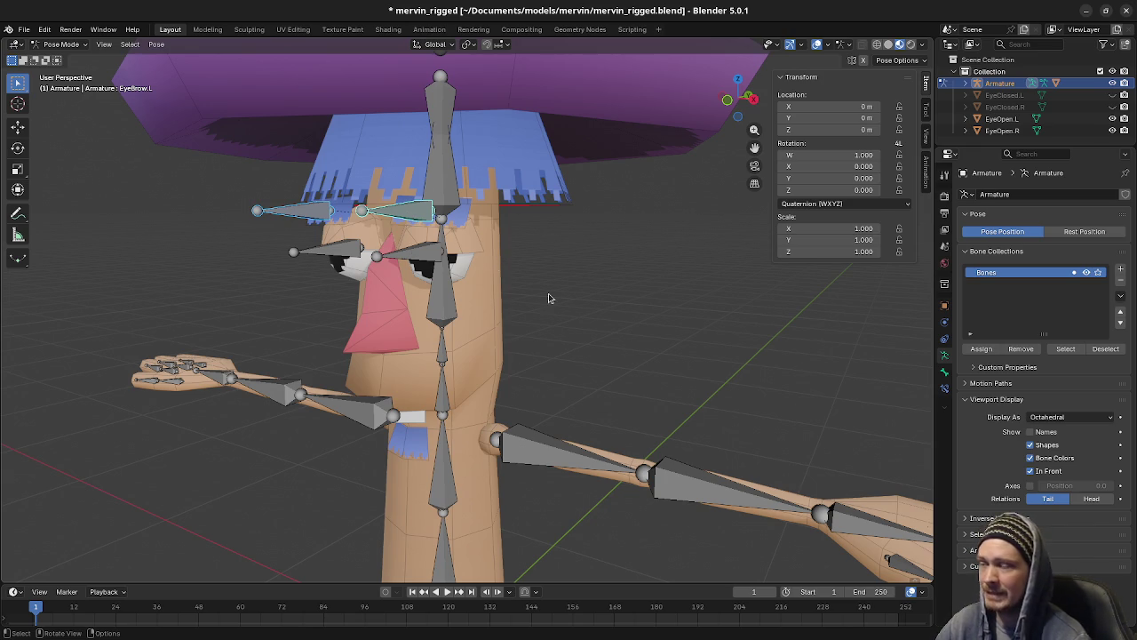
{"action": "left_click", "coordinate": [436, 255]}
{"action": "key", "text": "g"}
{"action": "right_click", "coordinate": [614, 289]}
{"action": "mouse_move", "coordinate": [614, 289]}
{"action": "middle_mouse_down"}
{"action": "mouse_move", "coordinate": [498, 330]}
{"action": "mouse_move", "coordinate": [540, 299]}
{"action": "middle_mouse_up"}
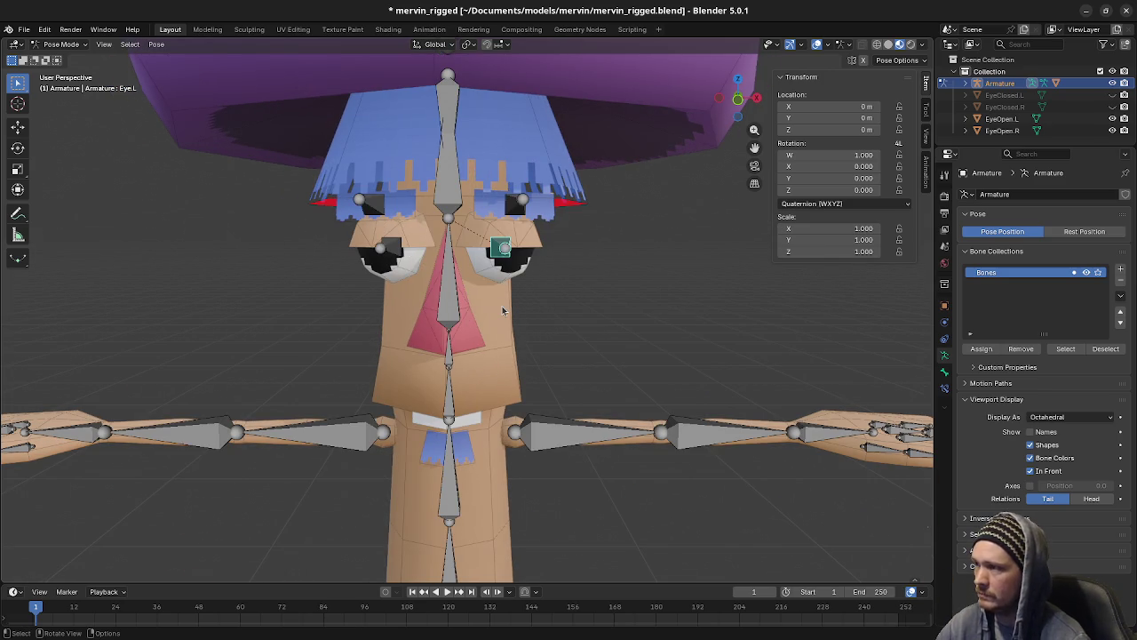
{"action": "key", "text": "a"}
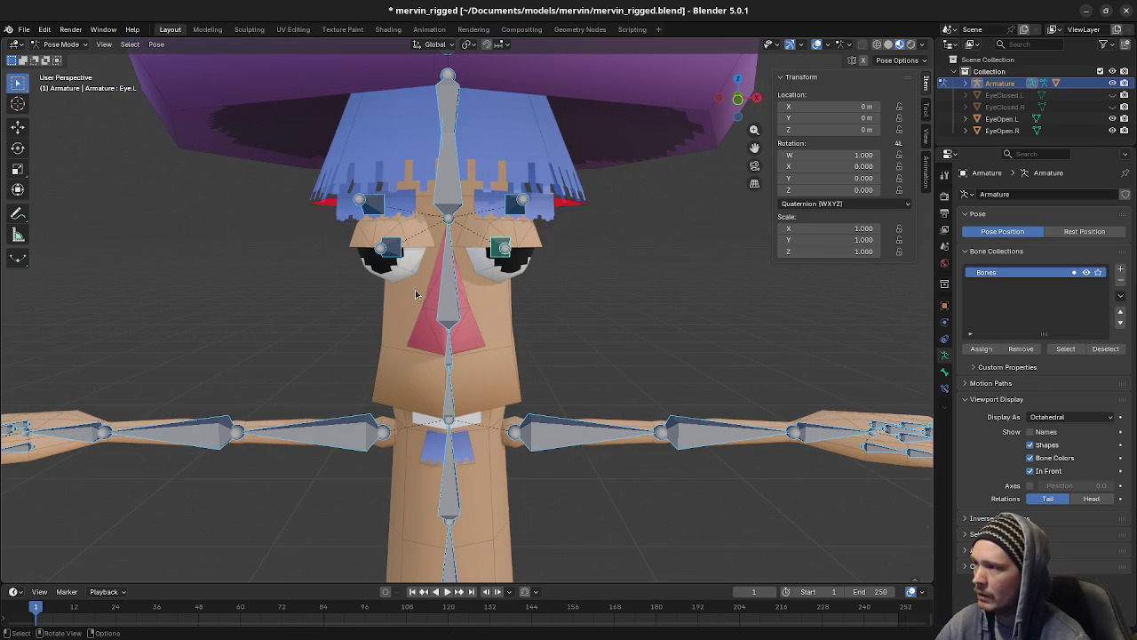
{"action": "left_click", "coordinate": [61, 44]}
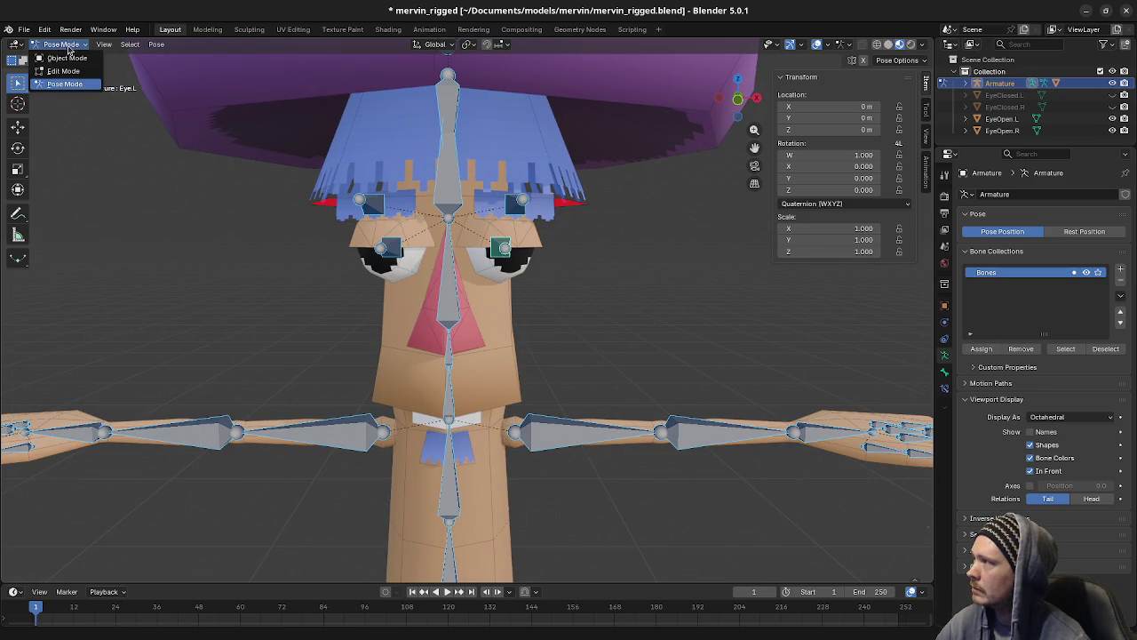
Step: Return the armature to Object Mode and open the Body mesh in Edit Mode
{"action": "left_click", "coordinate": [59, 56]}
{"action": "left_click", "coordinate": [508, 320], "text": "shift"}
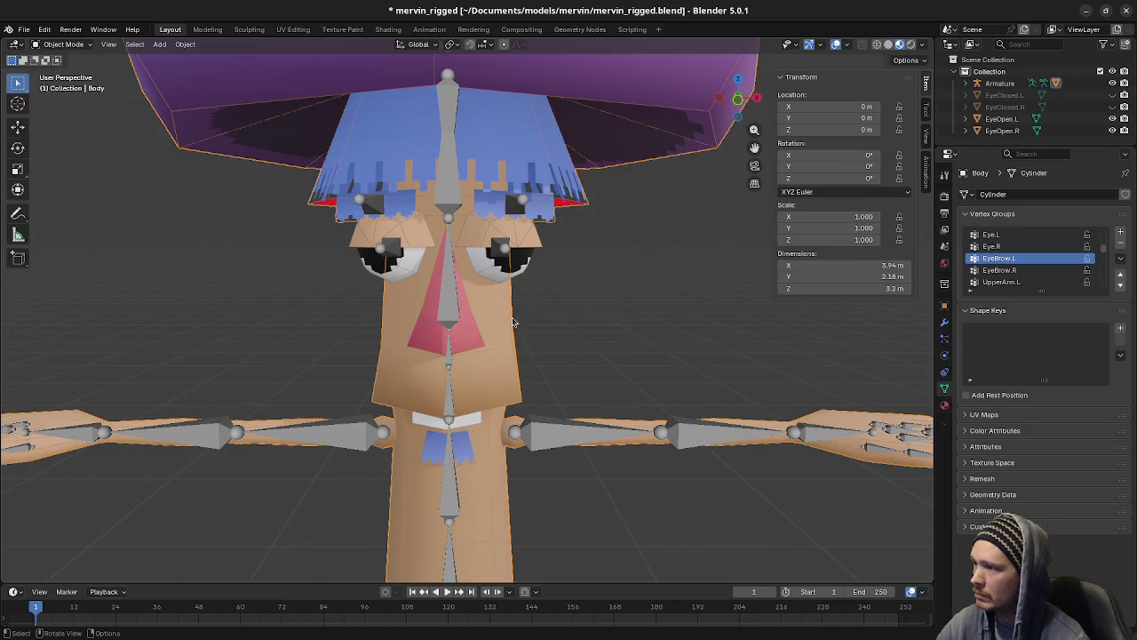
{"action": "left_click", "coordinate": [526, 257]}
{"action": "left_click", "coordinate": [511, 293]}
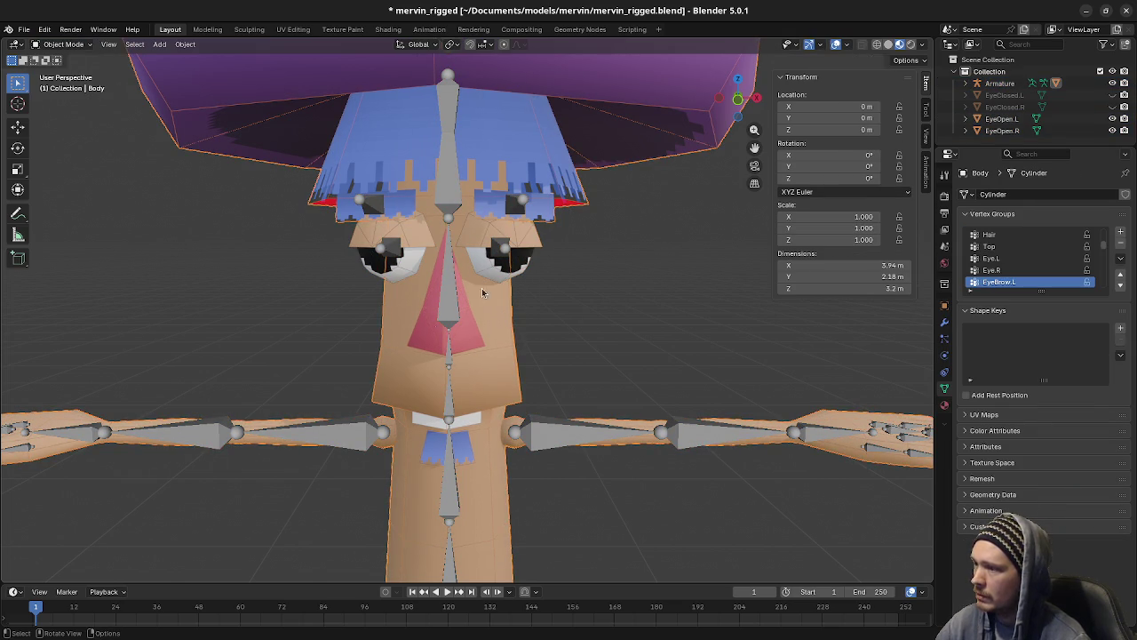
{"action": "key", "text": "Tab"}
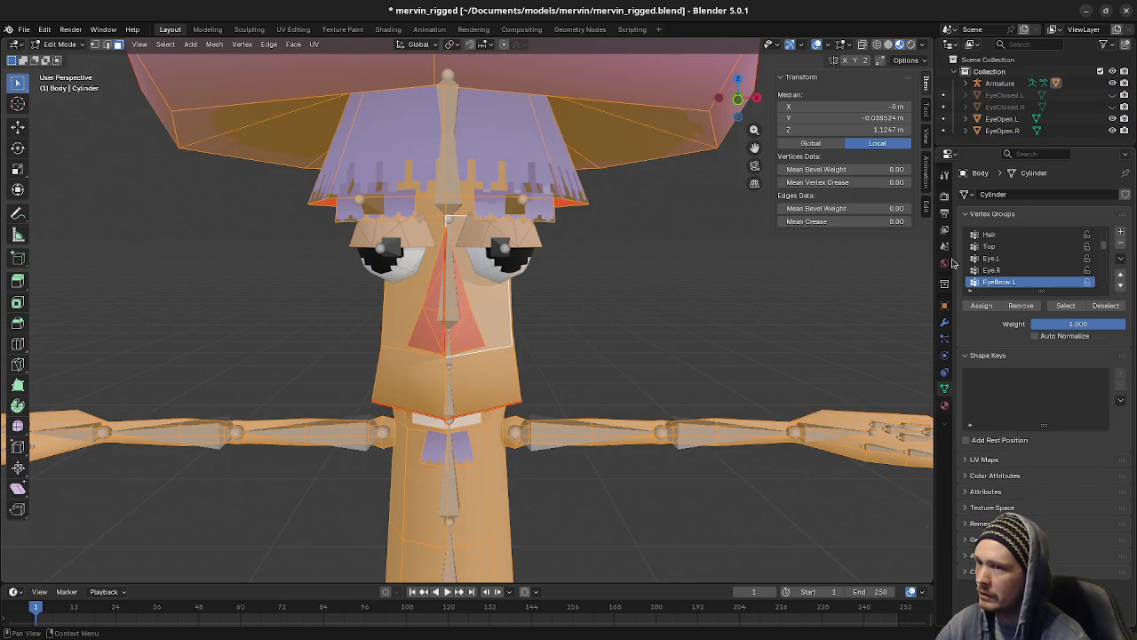
Step: Check the Eye.L, Eye.R, EyeBrow.L and EyeBrow.R vertex groups, then leave Edit Mode and select the armature
{"action": "left_click", "coordinate": [1003, 258]}
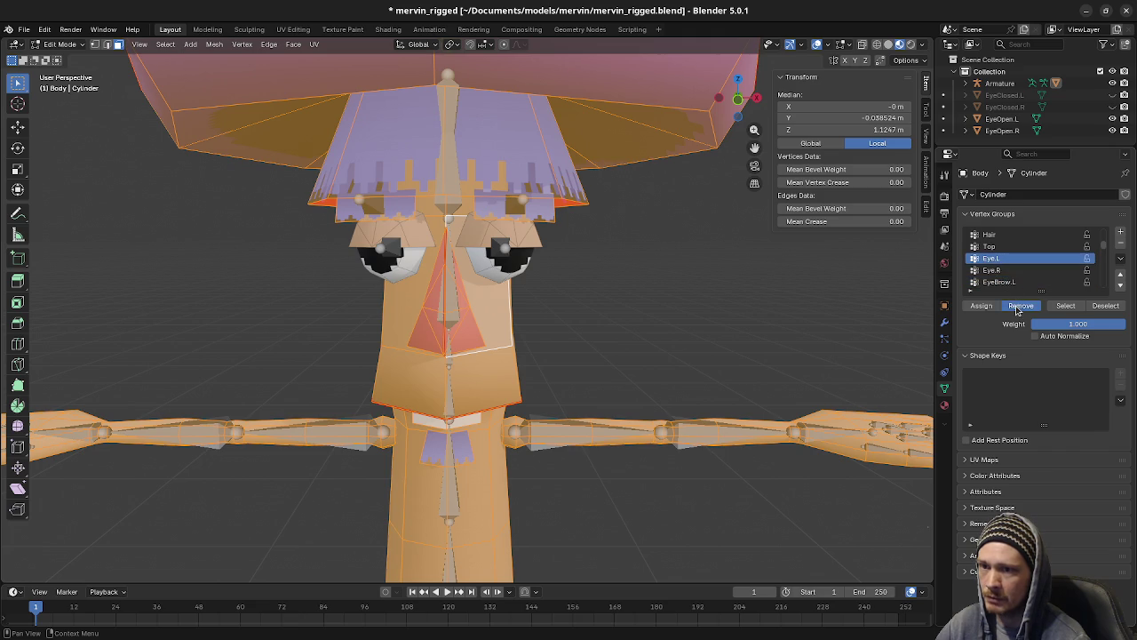
{"action": "left_click", "coordinate": [992, 270]}
{"action": "left_click", "coordinate": [1002, 281]}
{"action": "scroll", "coordinate": [1002, 282], "scroll_direction": "down", "scroll_amount": 1}
{"action": "left_click", "coordinate": [1003, 281]}
{"action": "scroll", "coordinate": [1004, 280], "scroll_direction": "down", "scroll_amount": 1}
{"action": "scroll", "coordinate": [1004, 279], "scroll_direction": "down", "scroll_amount": 1}
{"action": "scroll", "coordinate": [1007, 277], "scroll_direction": "down", "scroll_amount": 1}
{"action": "scroll", "coordinate": [1007, 278], "scroll_direction": "down", "scroll_amount": 2}
{"action": "scroll", "coordinate": [1007, 277], "scroll_direction": "down", "scroll_amount": 2}
{"action": "scroll", "coordinate": [1007, 277], "scroll_direction": "down", "scroll_amount": 1}
{"action": "scroll", "coordinate": [1008, 278], "scroll_direction": "down", "scroll_amount": 1}
{"action": "scroll", "coordinate": [1007, 277], "scroll_direction": "down", "scroll_amount": 1}
{"action": "scroll", "coordinate": [1008, 277], "scroll_direction": "down", "scroll_amount": 1}
{"action": "scroll", "coordinate": [1008, 277], "scroll_direction": "down", "scroll_amount": 2}
{"action": "scroll", "coordinate": [1009, 277], "scroll_direction": "down", "scroll_amount": 1}
{"action": "scroll", "coordinate": [1009, 277], "scroll_direction": "down", "scroll_amount": 1}
{"action": "scroll", "coordinate": [1009, 278], "scroll_direction": "up", "scroll_amount": 2}
{"action": "scroll", "coordinate": [1009, 277], "scroll_direction": "up", "scroll_amount": 1}
{"action": "scroll", "coordinate": [1009, 277], "scroll_direction": "up", "scroll_amount": 2}
{"action": "scroll", "coordinate": [1009, 278], "scroll_direction": "up", "scroll_amount": 2}
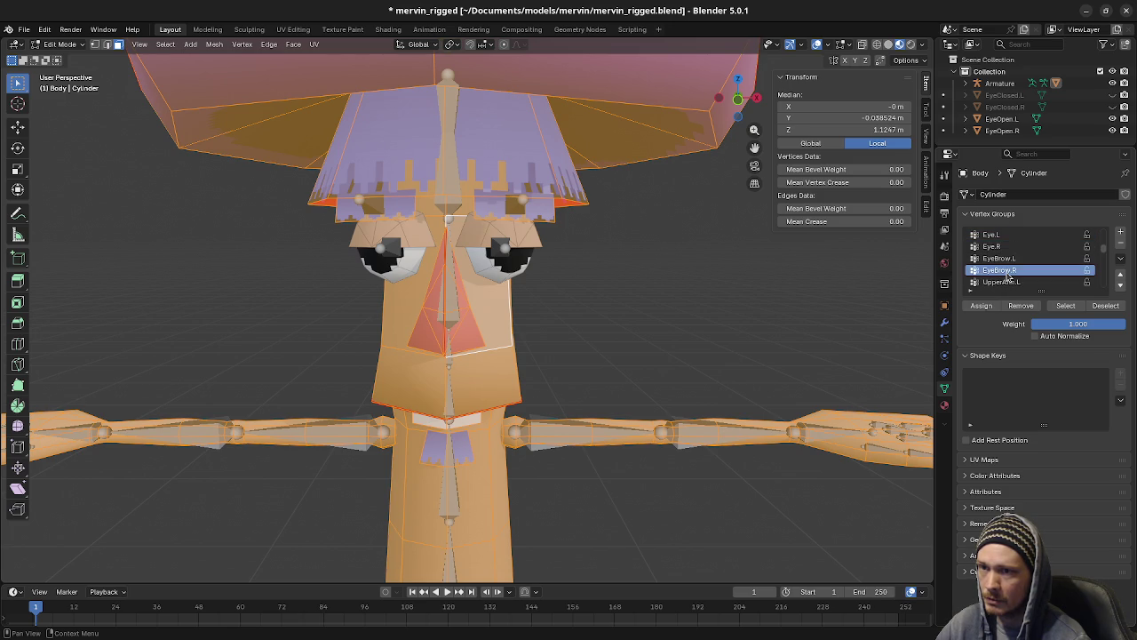
{"action": "scroll", "coordinate": [1010, 277], "scroll_direction": "up", "scroll_amount": 4}
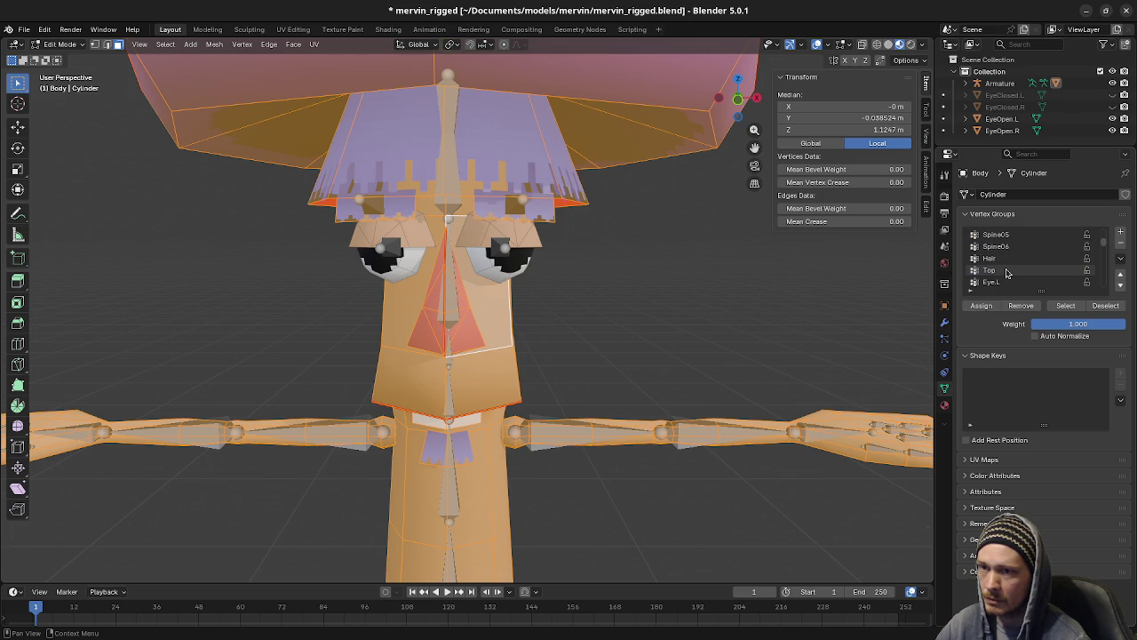
{"action": "scroll", "coordinate": [1006, 273], "scroll_direction": "down", "scroll_amount": 1}
{"action": "scroll", "coordinate": [1007, 273], "scroll_direction": "down", "scroll_amount": 2}
{"action": "scroll", "coordinate": [1007, 272], "scroll_direction": "down", "scroll_amount": 3}
{"action": "scroll", "coordinate": [1007, 273], "scroll_direction": "down", "scroll_amount": 7}
{"action": "scroll", "coordinate": [1006, 273], "scroll_direction": "down", "scroll_amount": 3}
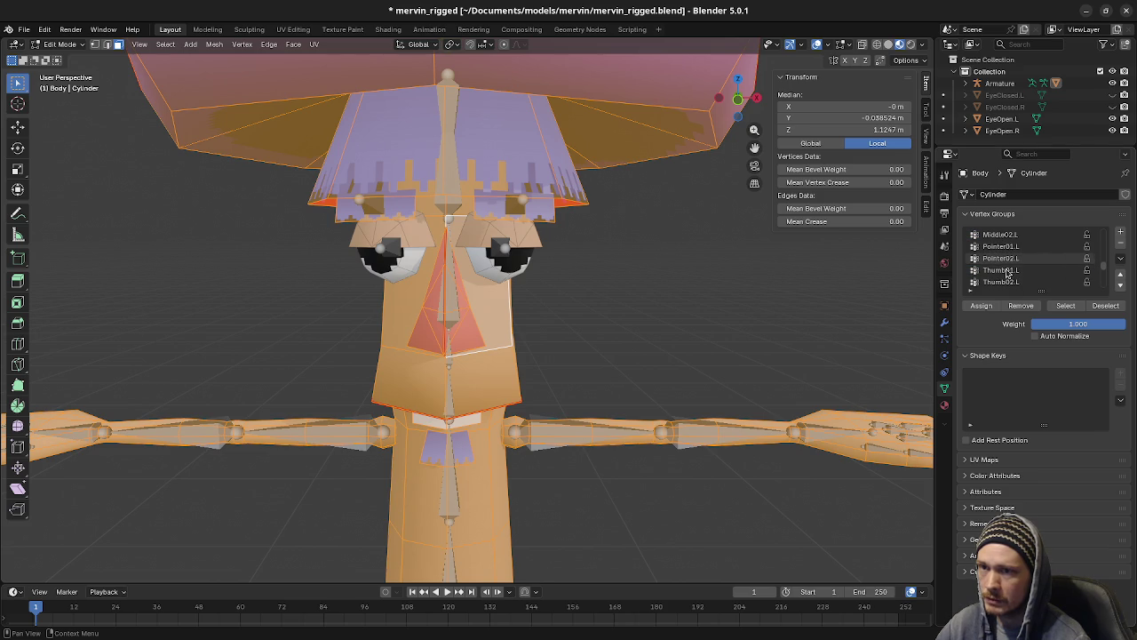
{"action": "key", "text": "Tab"}
{"action": "left_click", "coordinate": [511, 255]}
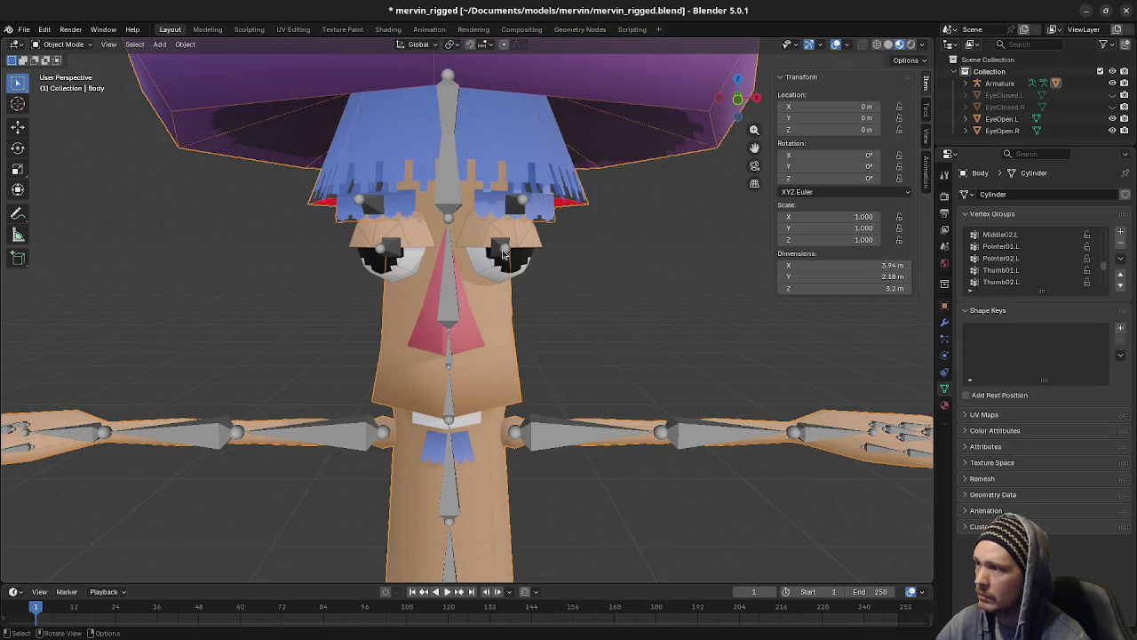
Step: In Pose Mode, test-move the Eye.L, Eye.R and EyeBrow.L bones, cancelling each move
{"action": "left_click", "coordinate": [64, 45]}
{"action": "left_click", "coordinate": [64, 84]}
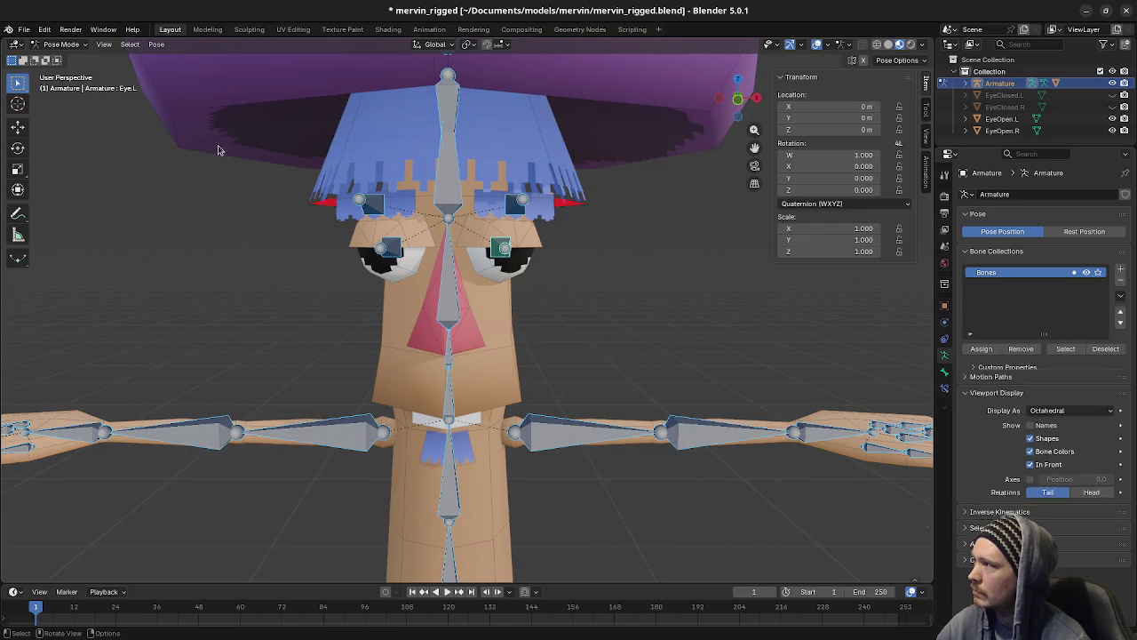
{"action": "key", "text": "g"}
{"action": "key", "text": "Escape"}
{"action": "left_click", "coordinate": [382, 247]}
{"action": "key", "text": "g"}
{"action": "key", "text": "Escape"}
{"action": "left_click", "coordinate": [525, 211]}
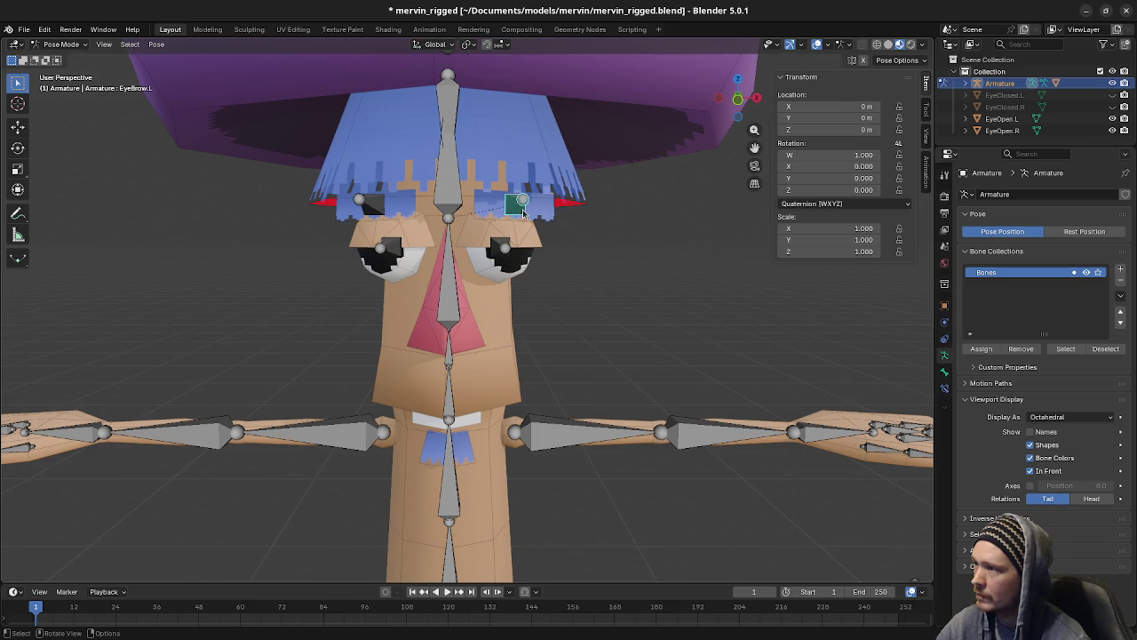
{"action": "key", "text": "g"}
{"action": "key", "text": "Escape"}
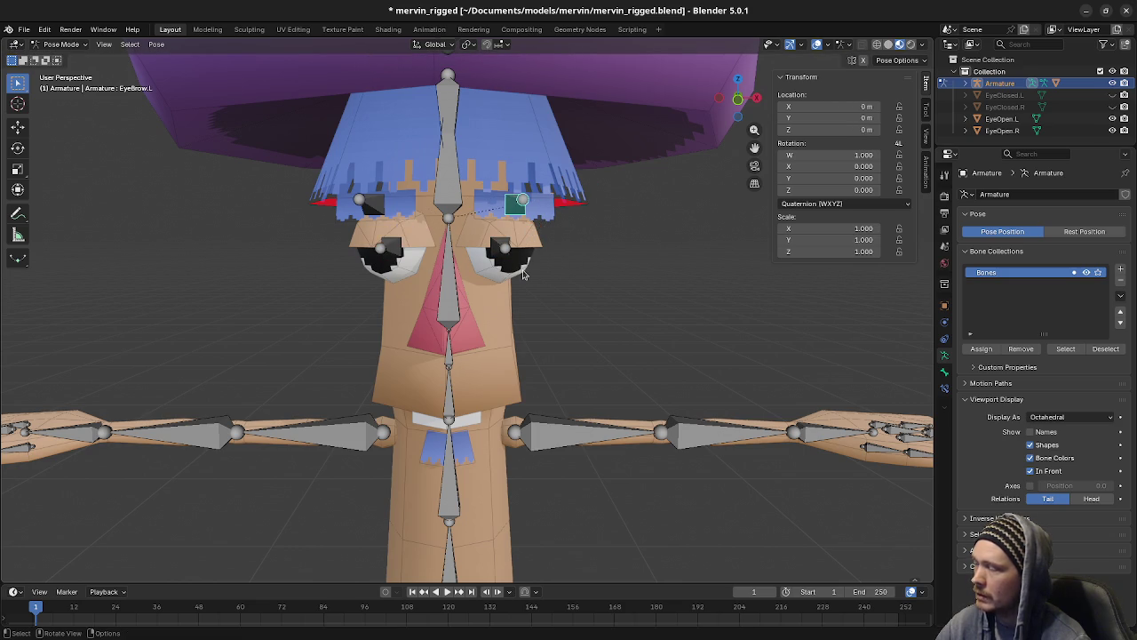
Step: Return the armature to Object Mode and open the Body mesh in Edit Mode
{"action": "key", "text": "Tab"}
{"action": "key", "text": "Tab"}
{"action": "left_click", "coordinate": [58, 43]}
{"action": "left_click", "coordinate": [55, 60]}
{"action": "left_click", "coordinate": [537, 216]}
{"action": "key", "text": "Tab"}
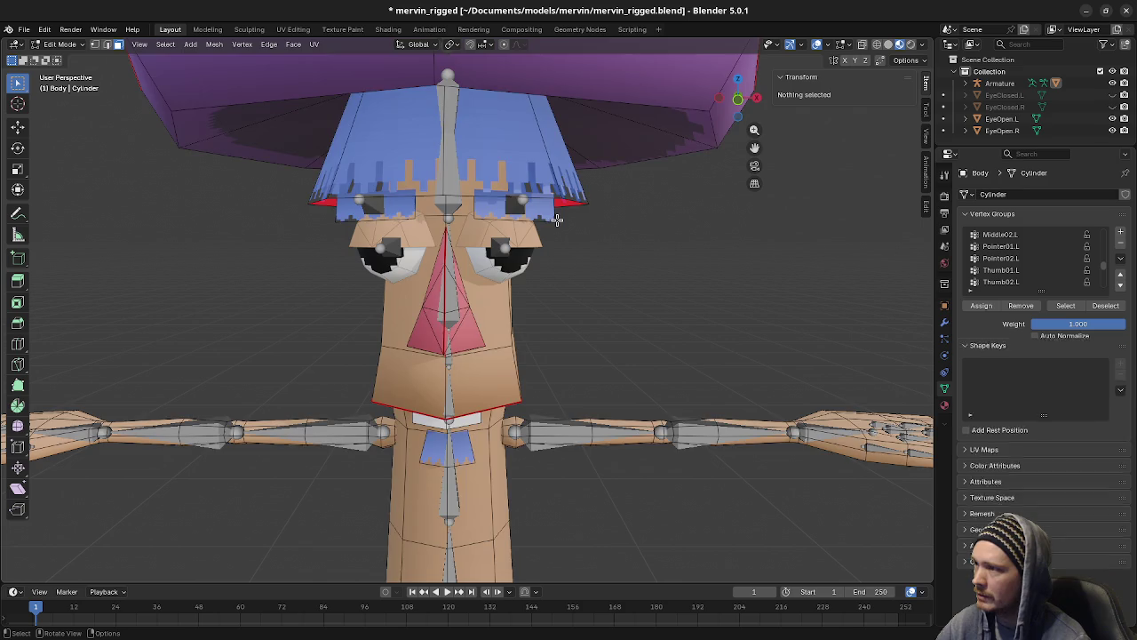
Step: Select the screen-right eyebrow piece and assign it to the EyeBrow.L vertex group
{"action": "key", "text": "l"}
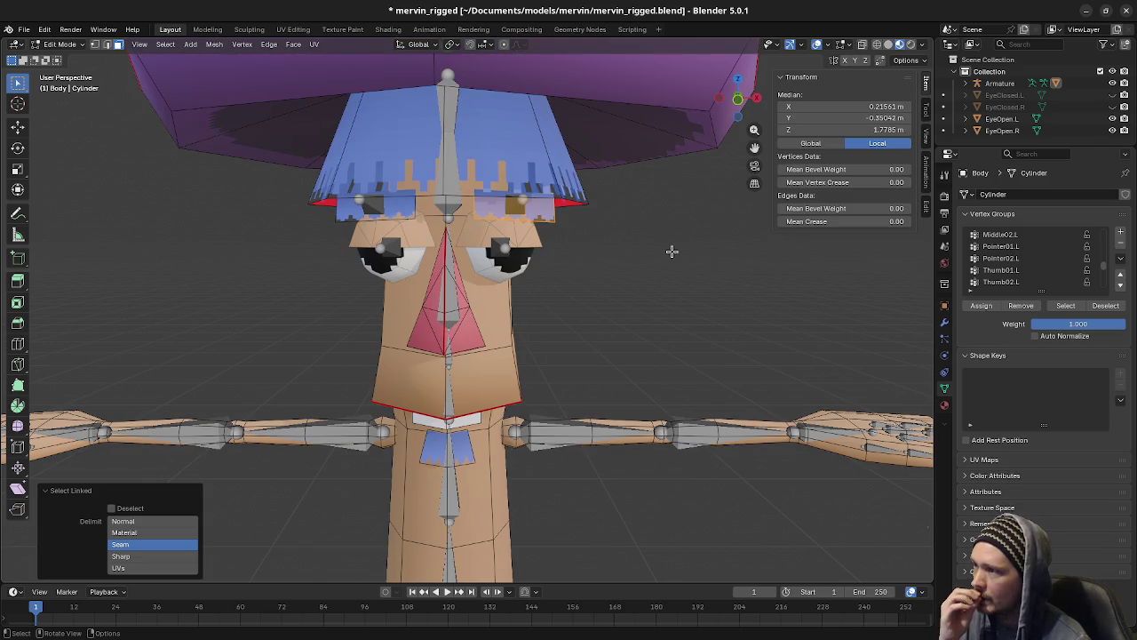
{"action": "scroll", "coordinate": [1032, 262], "scroll_direction": "down", "scroll_amount": 2}
{"action": "scroll", "coordinate": [1029, 264], "scroll_direction": "down", "scroll_amount": 2}
{"action": "scroll", "coordinate": [1022, 271], "scroll_direction": "down", "scroll_amount": 2}
{"action": "scroll", "coordinate": [1013, 277], "scroll_direction": "down", "scroll_amount": 1}
{"action": "scroll", "coordinate": [1013, 277], "scroll_direction": "down", "scroll_amount": 2}
{"action": "scroll", "coordinate": [1012, 276], "scroll_direction": "up", "scroll_amount": 8}
{"action": "scroll", "coordinate": [1014, 274], "scroll_direction": "up", "scroll_amount": 7}
{"action": "scroll", "coordinate": [1014, 273], "scroll_direction": "up", "scroll_amount": 7}
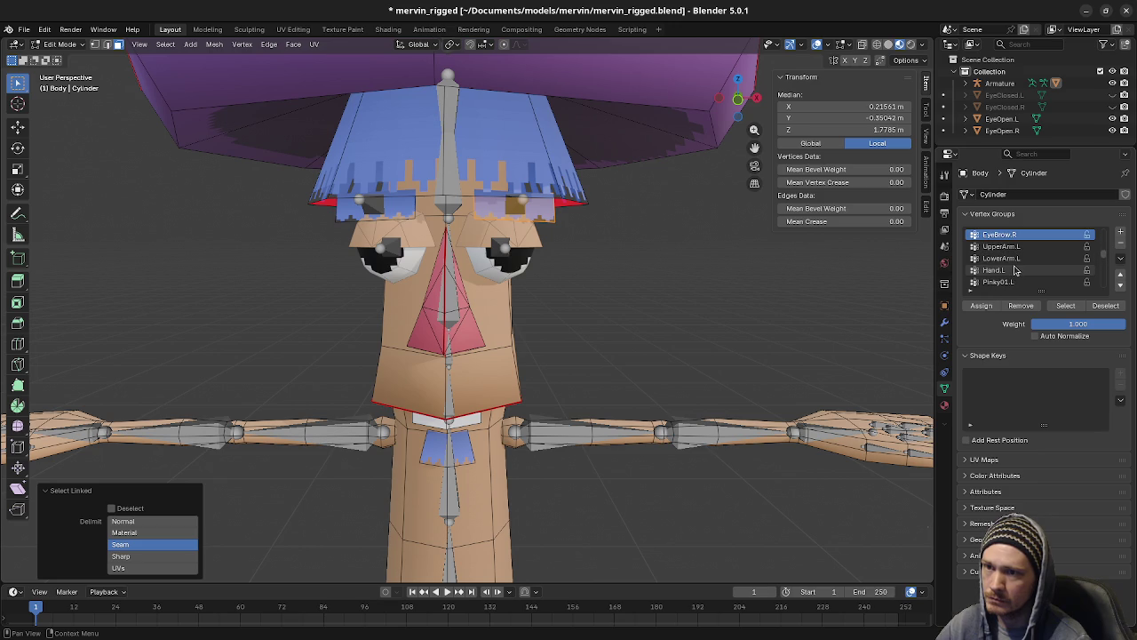
{"action": "scroll", "coordinate": [1015, 270], "scroll_direction": "up", "scroll_amount": 1}
{"action": "scroll", "coordinate": [1017, 262], "scroll_direction": "up", "scroll_amount": 1}
{"action": "left_click", "coordinate": [1016, 247]}
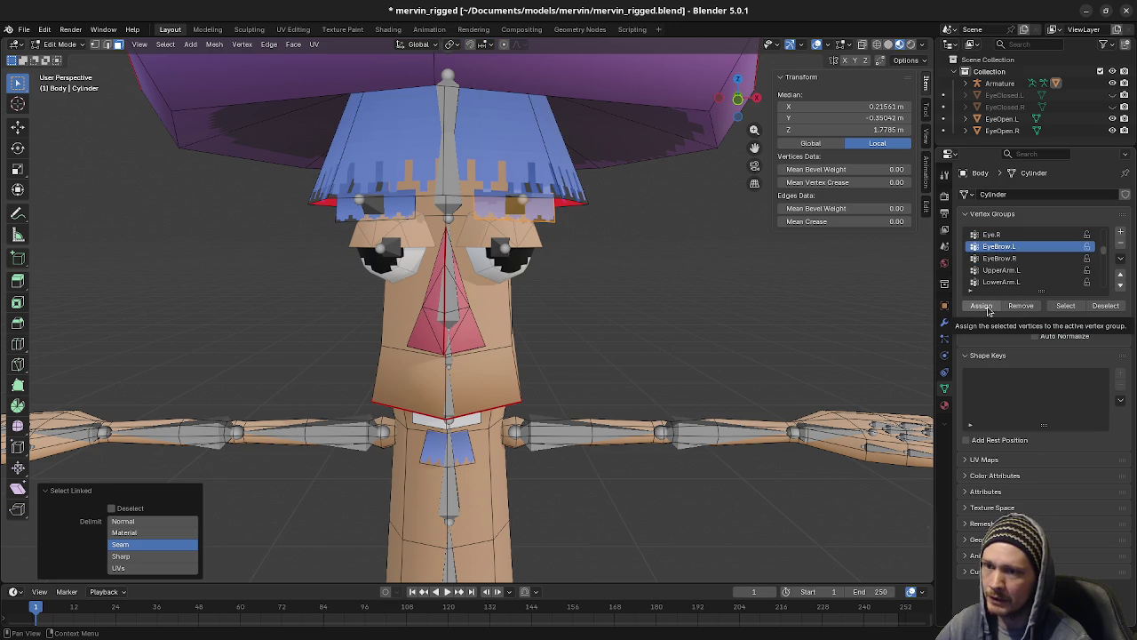
{"action": "left_click", "coordinate": [982, 306]}
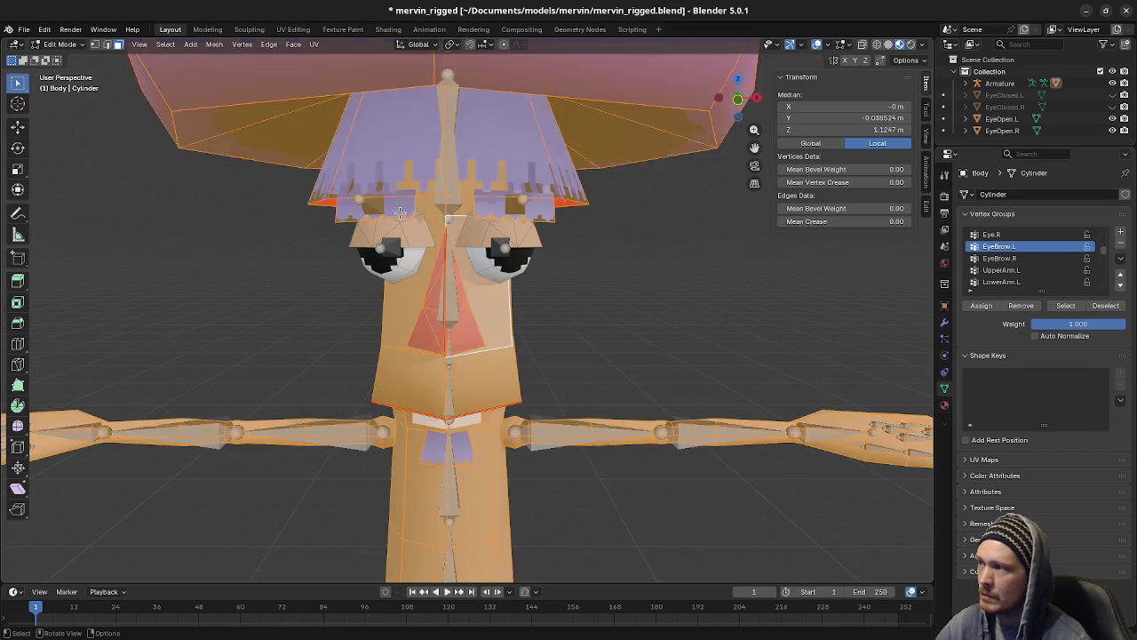
Step: Assign the screen-left eyebrow piece to EyeBrow.R, then return to Object Mode with the Armature selected
{"action": "key", "text": "alt+a"}
{"action": "key", "text": "l"}
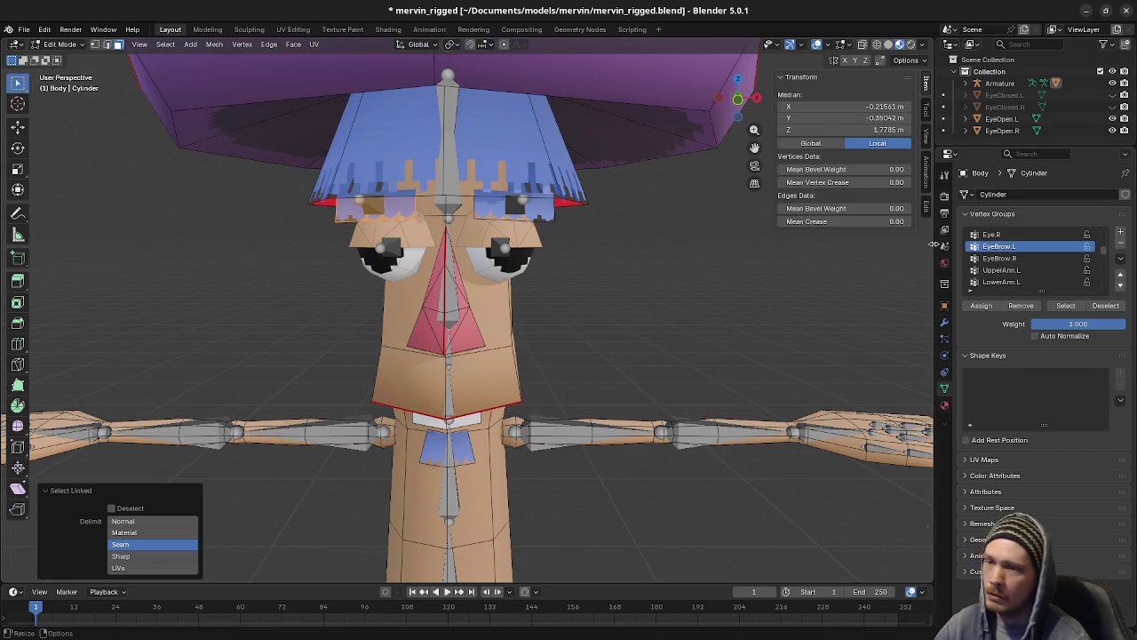
{"action": "left_click", "coordinate": [1000, 257]}
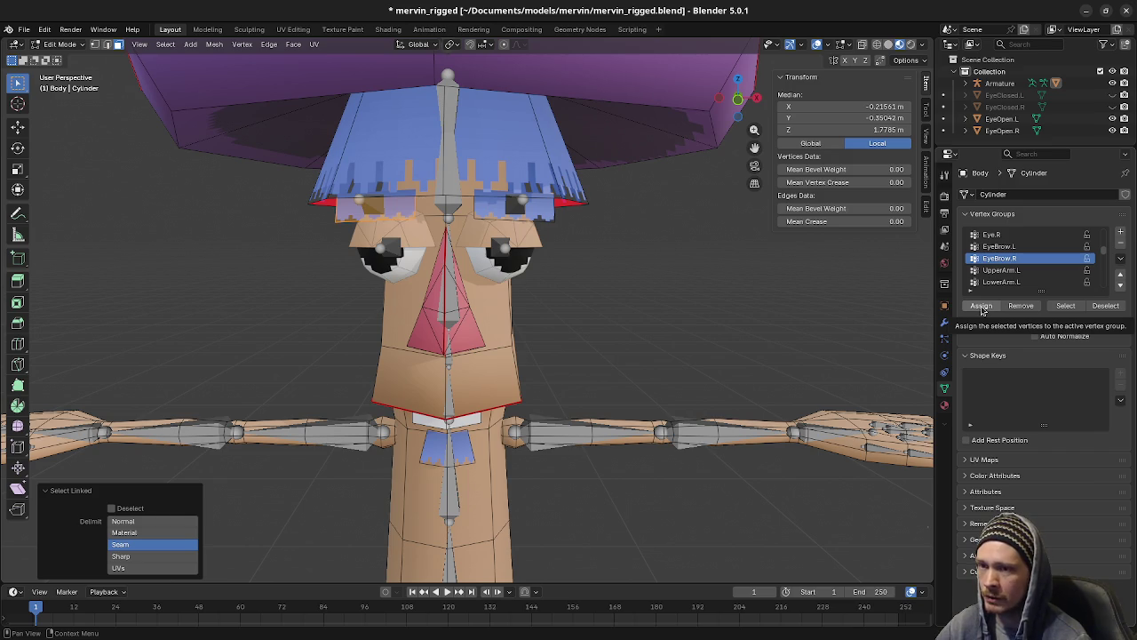
{"action": "left_click", "coordinate": [981, 305]}
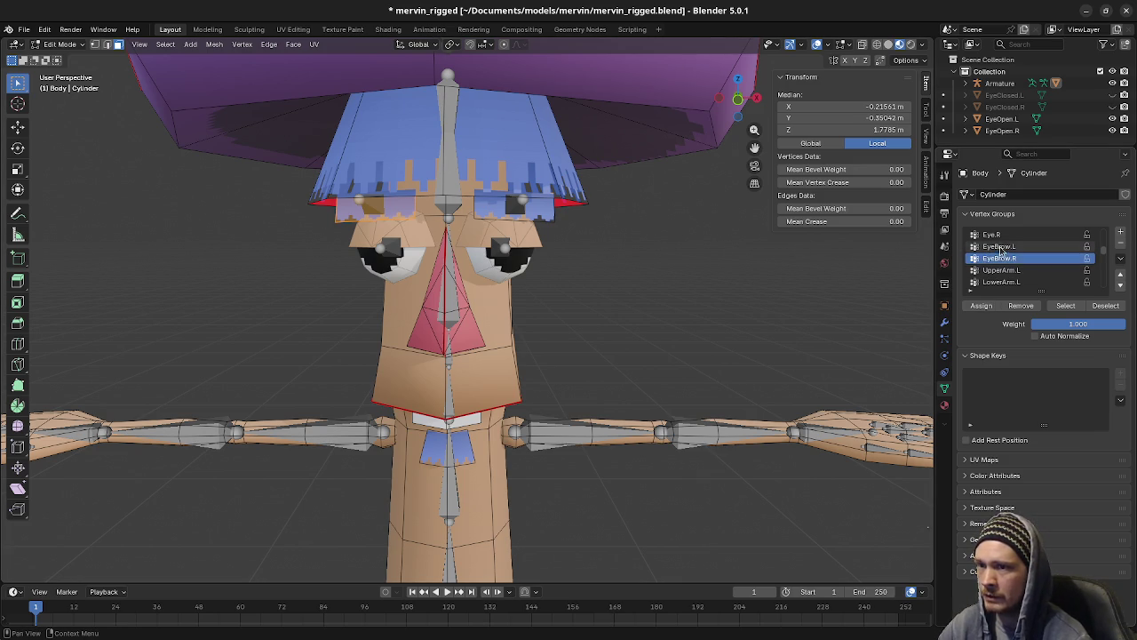
{"action": "key", "text": "Tab"}
{"action": "left_click", "coordinate": [378, 215]}
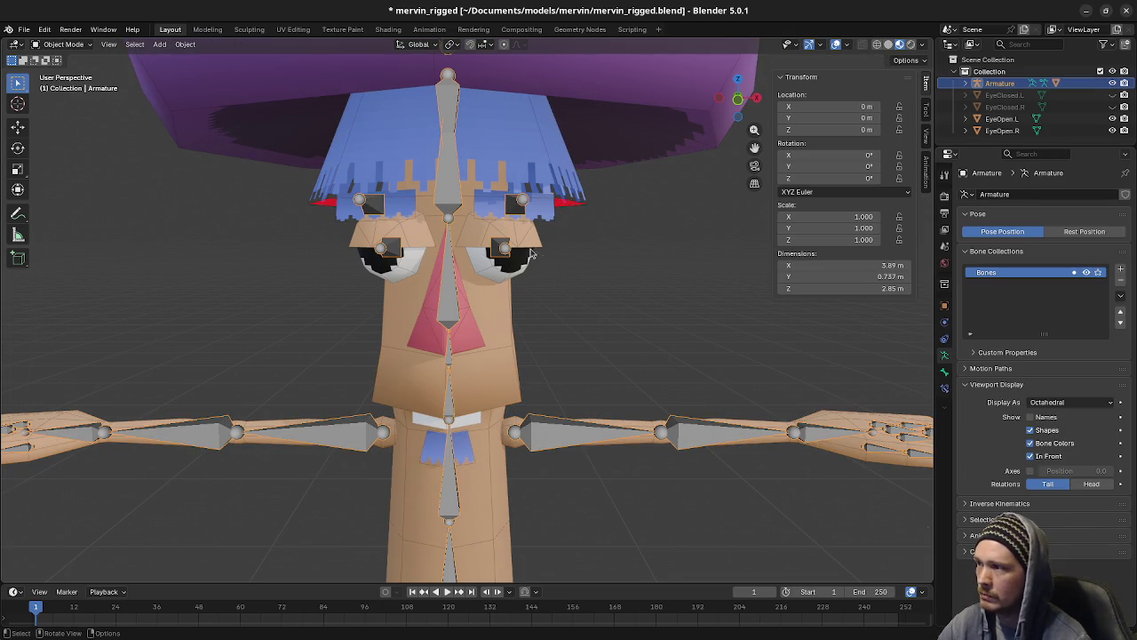
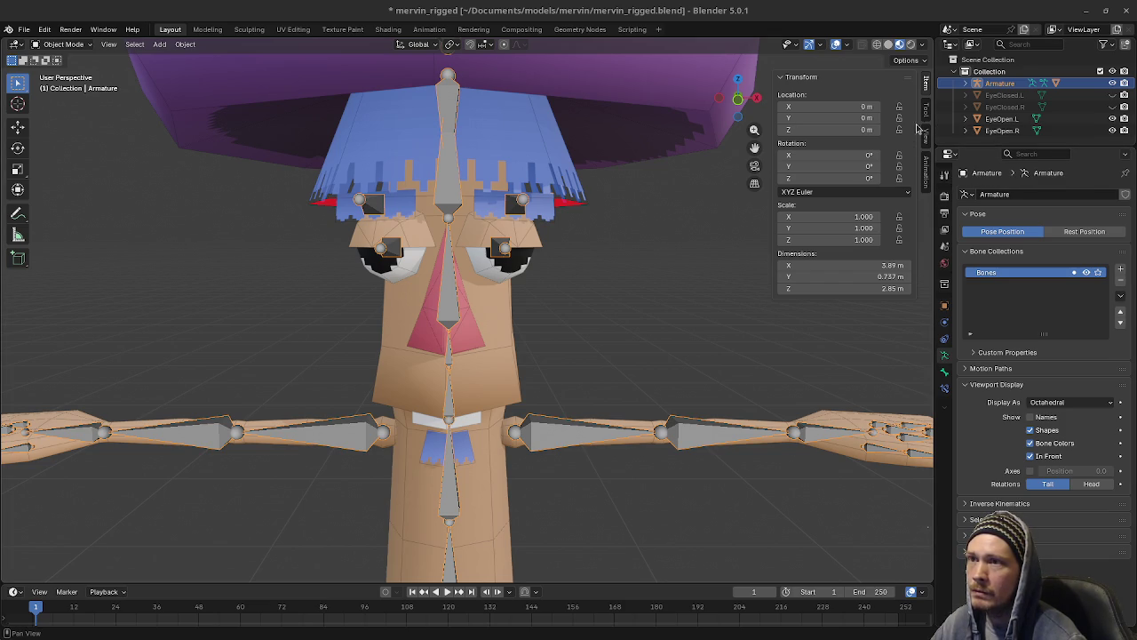
Step: Hide the sidebar and select the Body mesh to list its vertex groups
{"action": "key", "text": "n"}
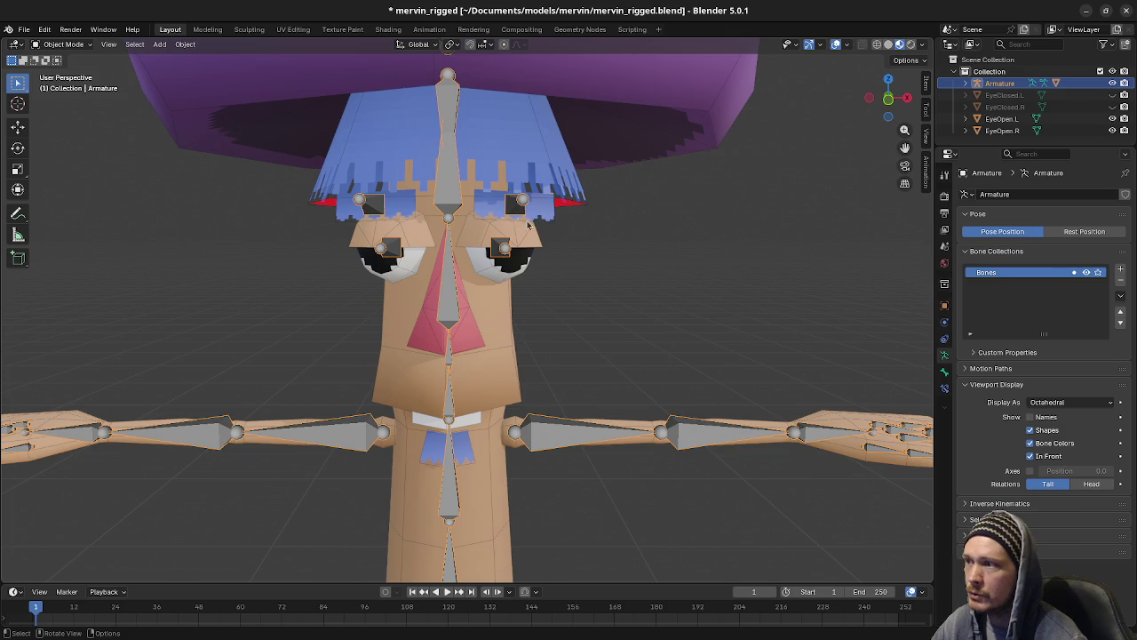
{"action": "left_click", "coordinate": [546, 220]}
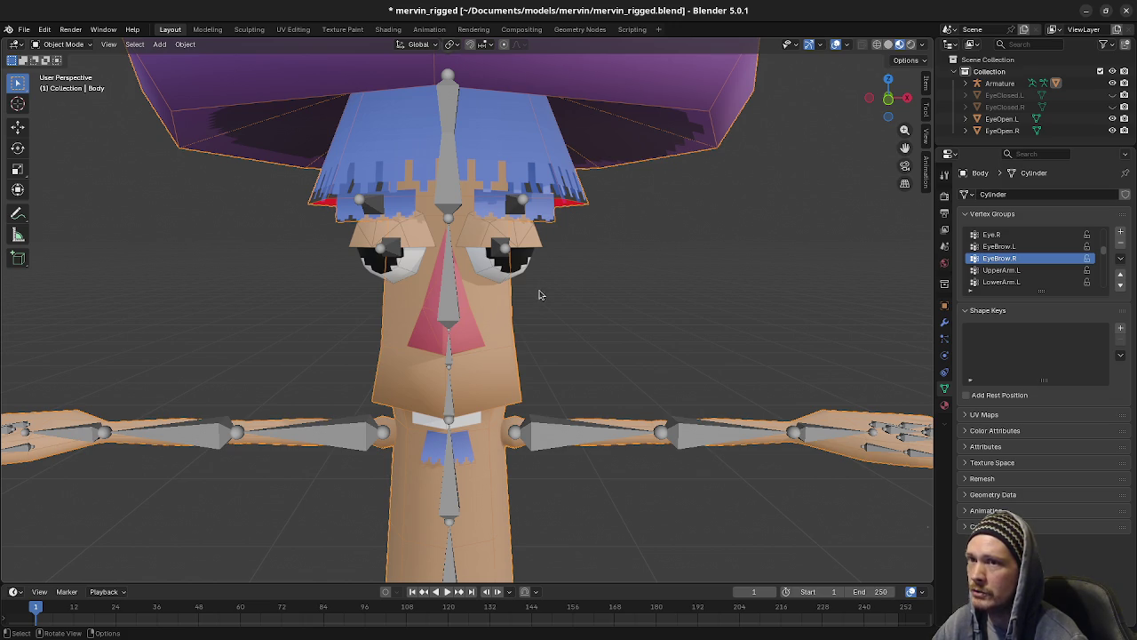
Step: Put the armature in Pose Mode and test-move both eyebrow bones, cancelling each move
{"action": "mouse_move", "coordinate": [574, 274]}
{"action": "middle_mouse_down"}
{"action": "mouse_move", "coordinate": [560, 308]}
{"action": "mouse_move", "coordinate": [598, 313]}
{"action": "middle_mouse_up"}
{"action": "left_click", "coordinate": [577, 260]}
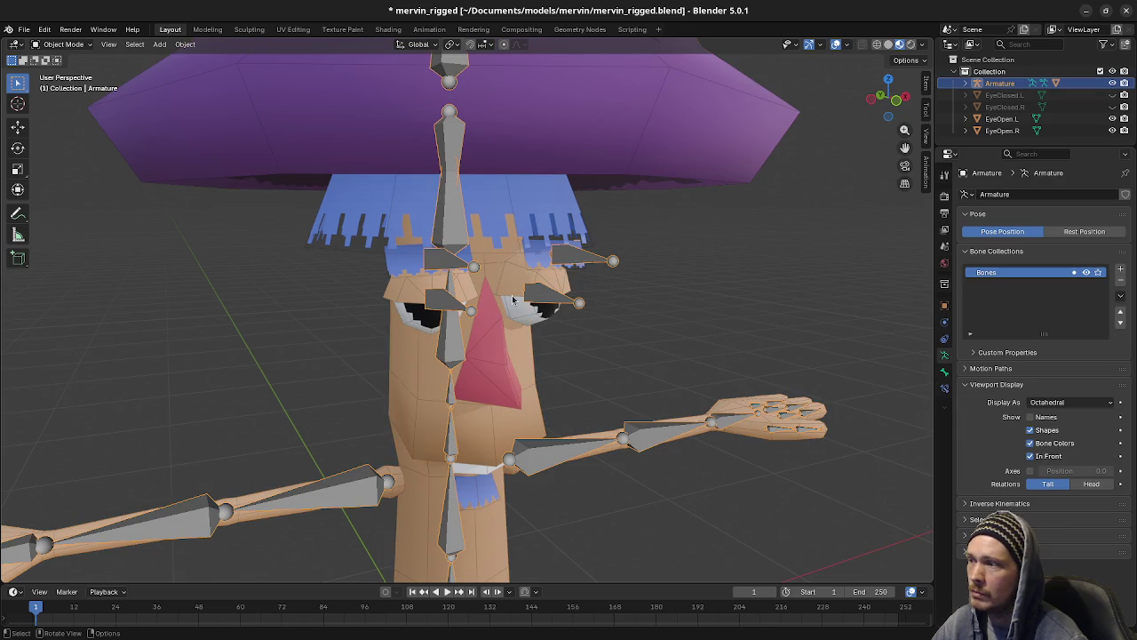
{"action": "key", "text": "Tab"}
{"action": "left_click", "coordinate": [553, 250]}
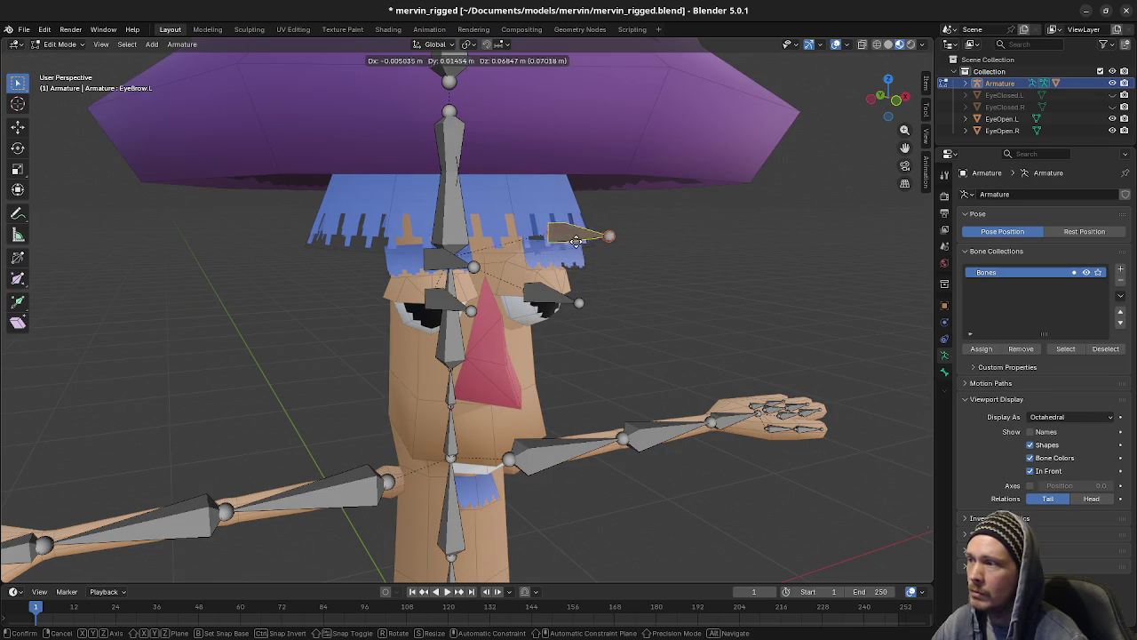
{"action": "left_click", "coordinate": [60, 45]}
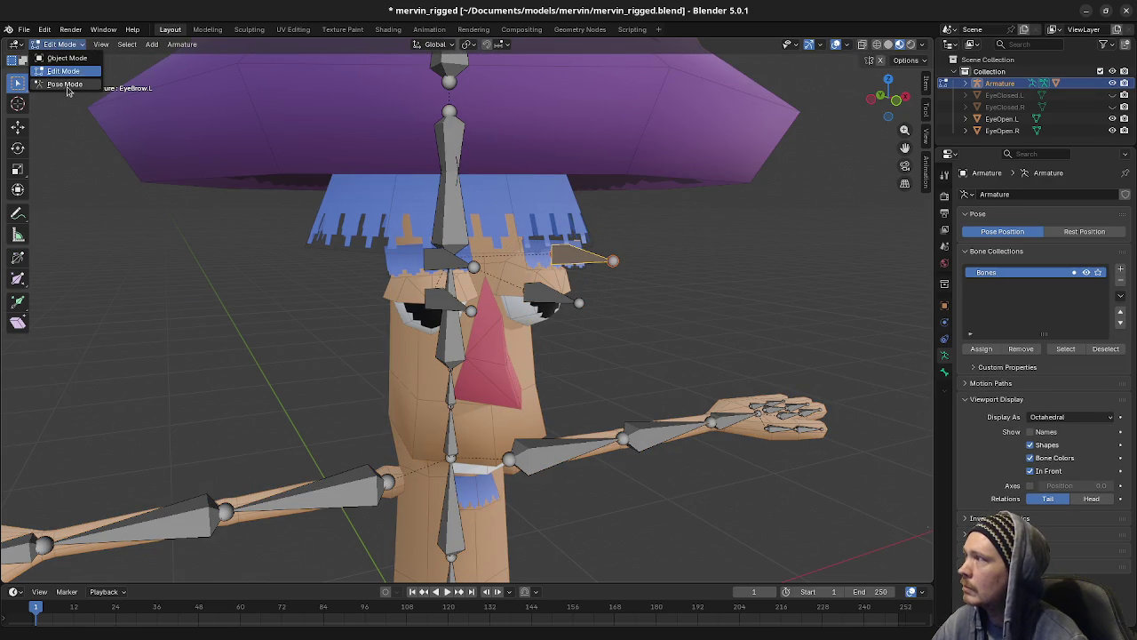
{"action": "left_click", "coordinate": [55, 88]}
{"action": "key", "text": "g"}
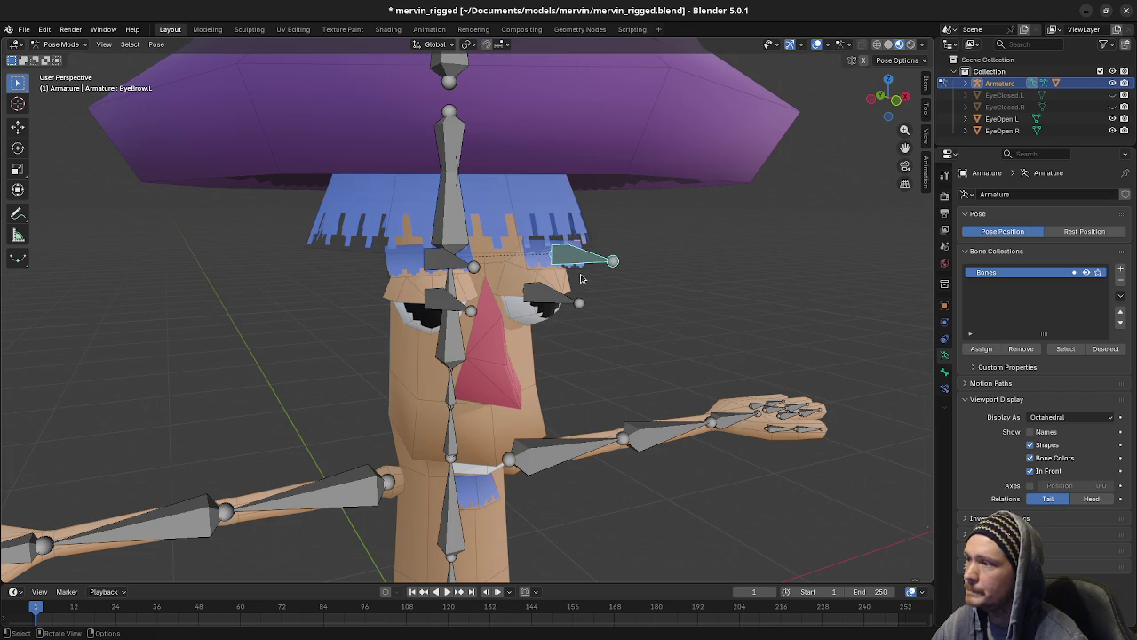
{"action": "key", "text": "Escape"}
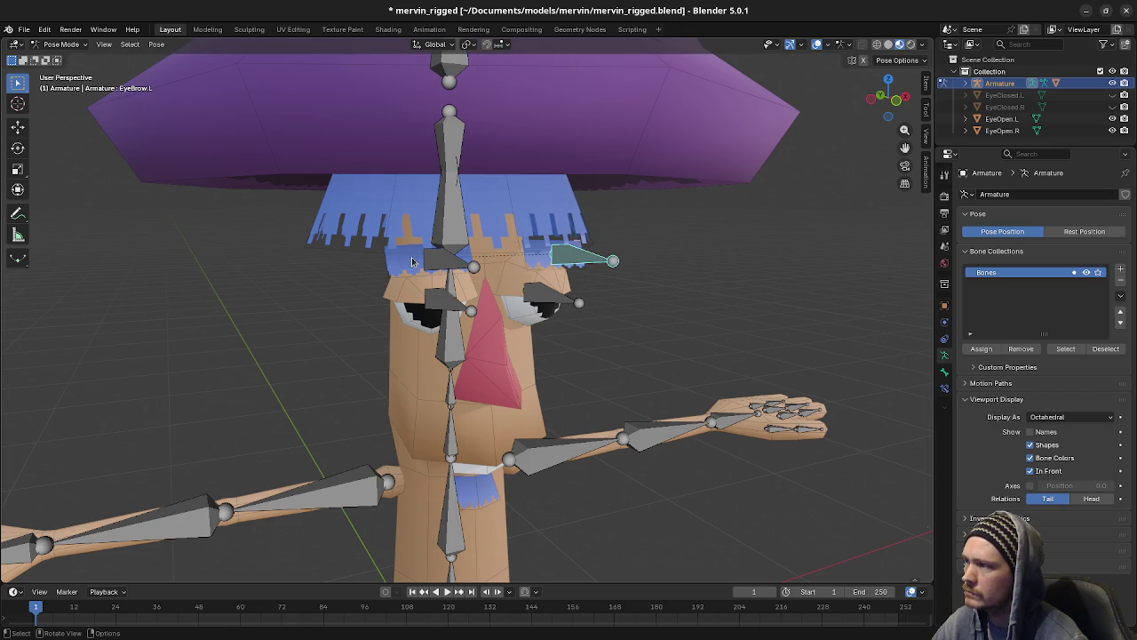
{"action": "left_click", "coordinate": [427, 268]}
{"action": "key", "text": "g"}
{"action": "key", "text": "Escape"}
Step: Return to Object Mode and toggle the Body mesh into Edit Mode and back
{"action": "left_click", "coordinate": [62, 44]}
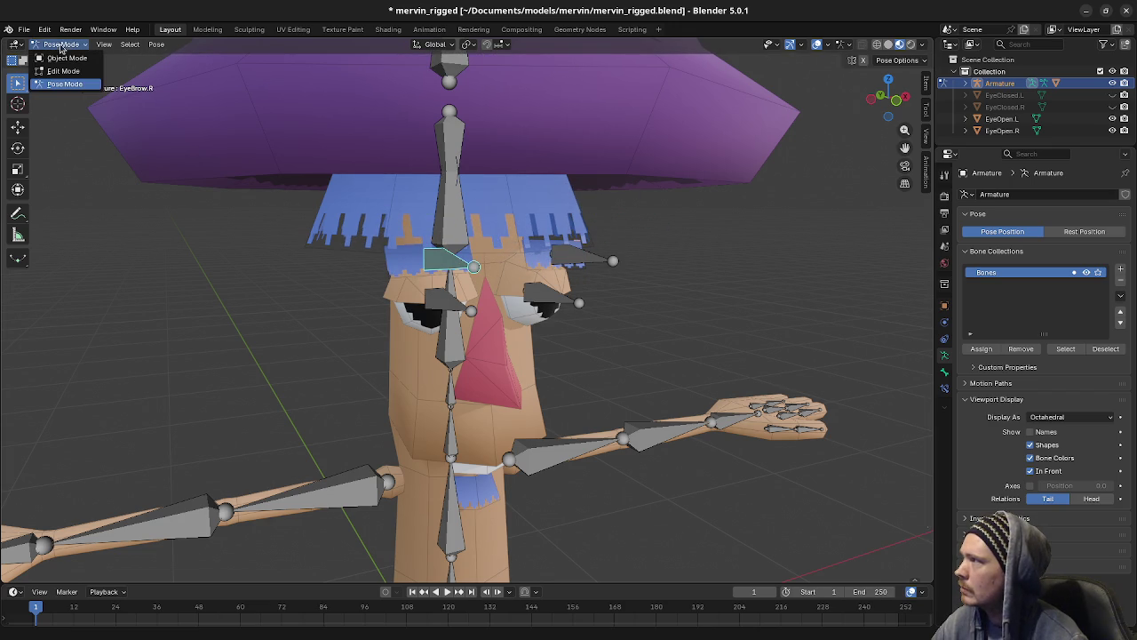
{"action": "left_click", "coordinate": [67, 58]}
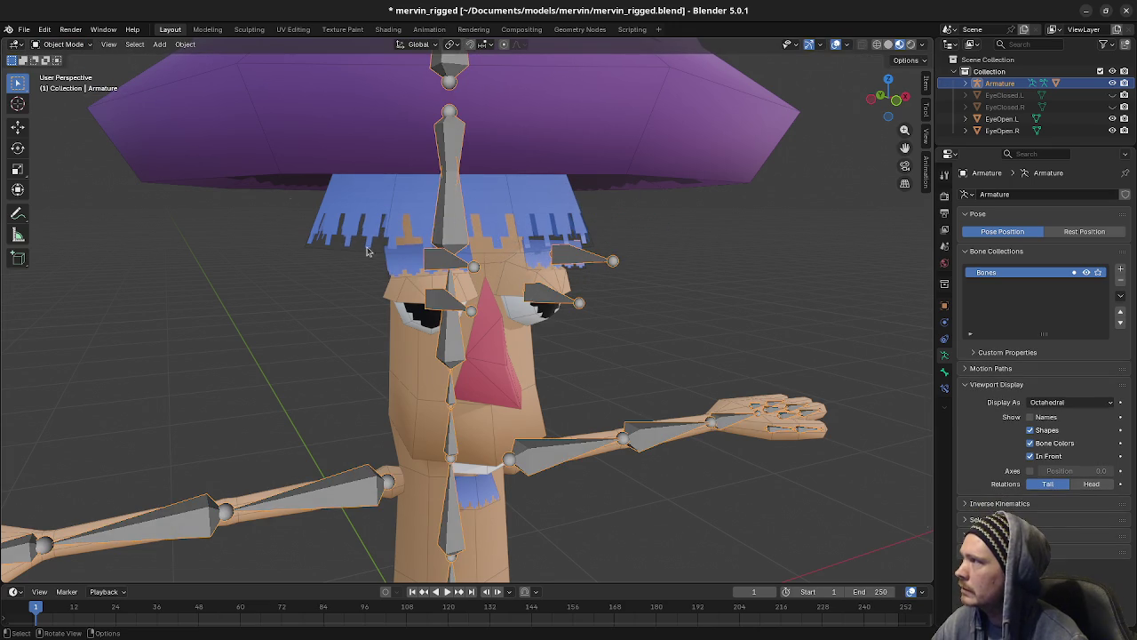
{"action": "left_click", "coordinate": [508, 281]}
{"action": "left_click", "coordinate": [409, 267]}
{"action": "key", "text": "Tab"}
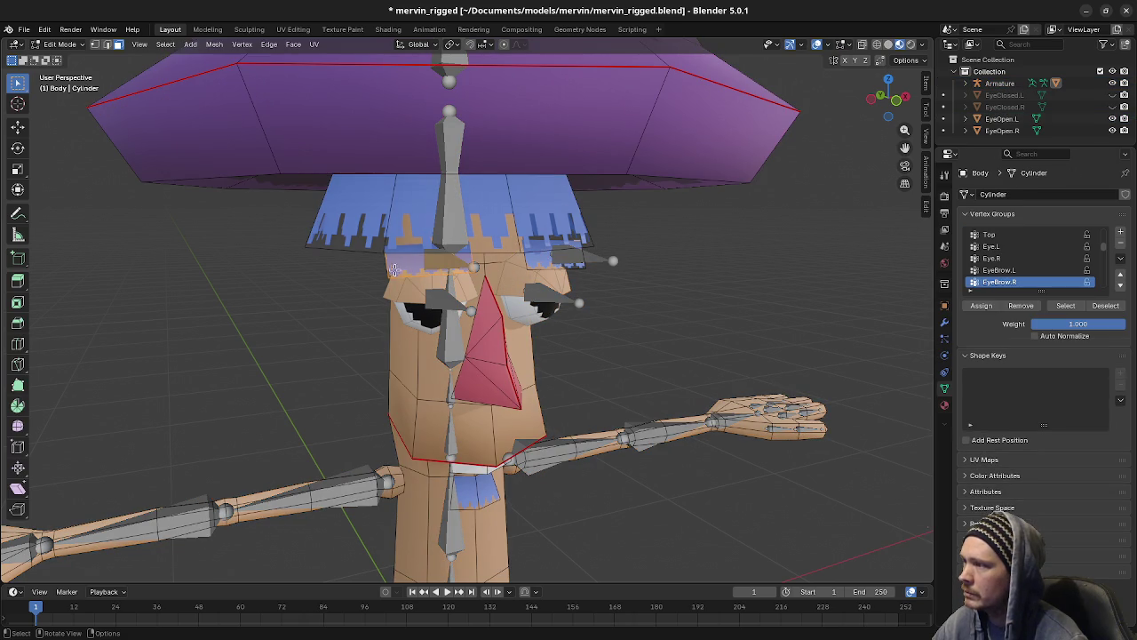
{"action": "left_click", "coordinate": [68, 47]}
{"action": "left_click", "coordinate": [69, 47]}
{"action": "left_click", "coordinate": [69, 46]}
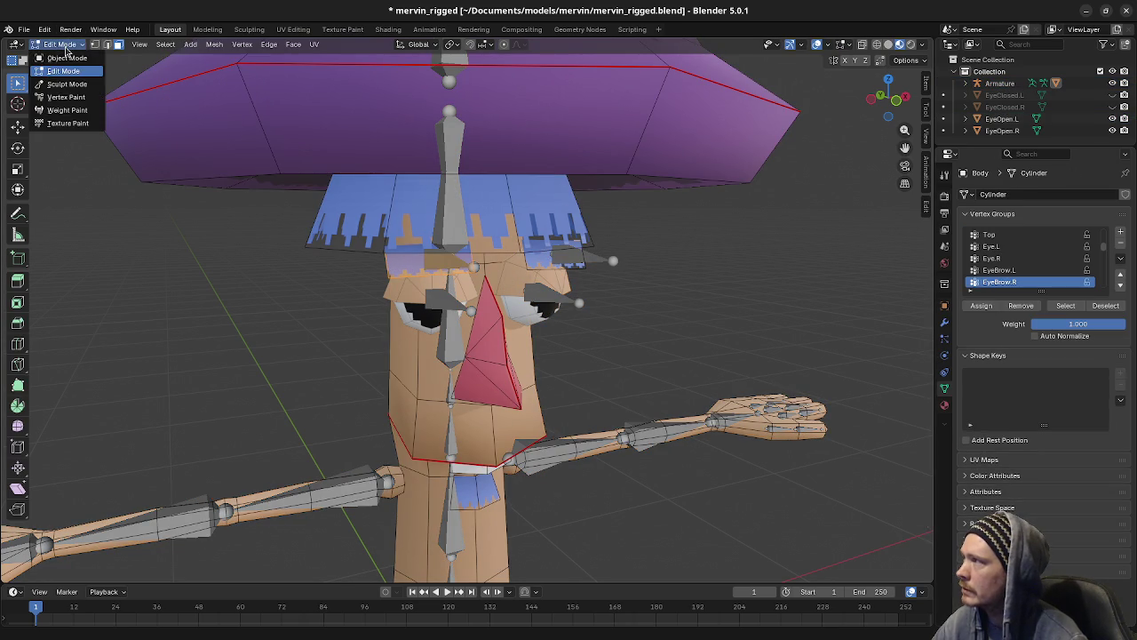
{"action": "left_click", "coordinate": [65, 57]}
Step: Select the armature and cycle it through Edit Mode into Pose Mode
{"action": "left_click", "coordinate": [450, 256]}
{"action": "key", "text": "Tab"}
{"action": "key", "text": "Tab"}
{"action": "left_click", "coordinate": [75, 46]}
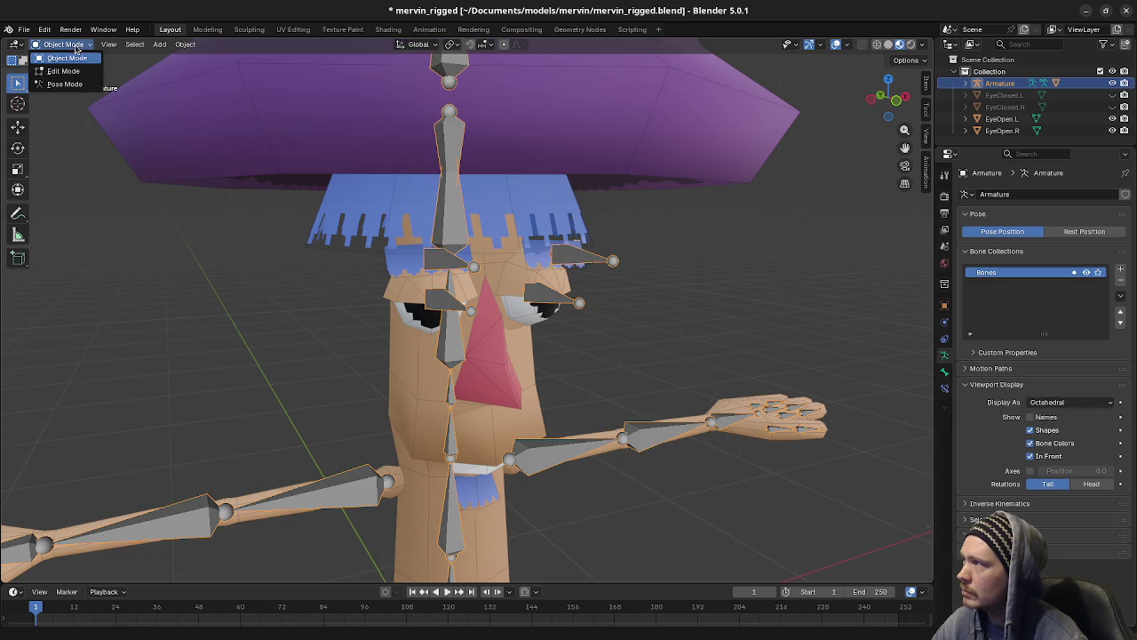
{"action": "left_click", "coordinate": [64, 71]}
{"action": "left_click", "coordinate": [60, 44]}
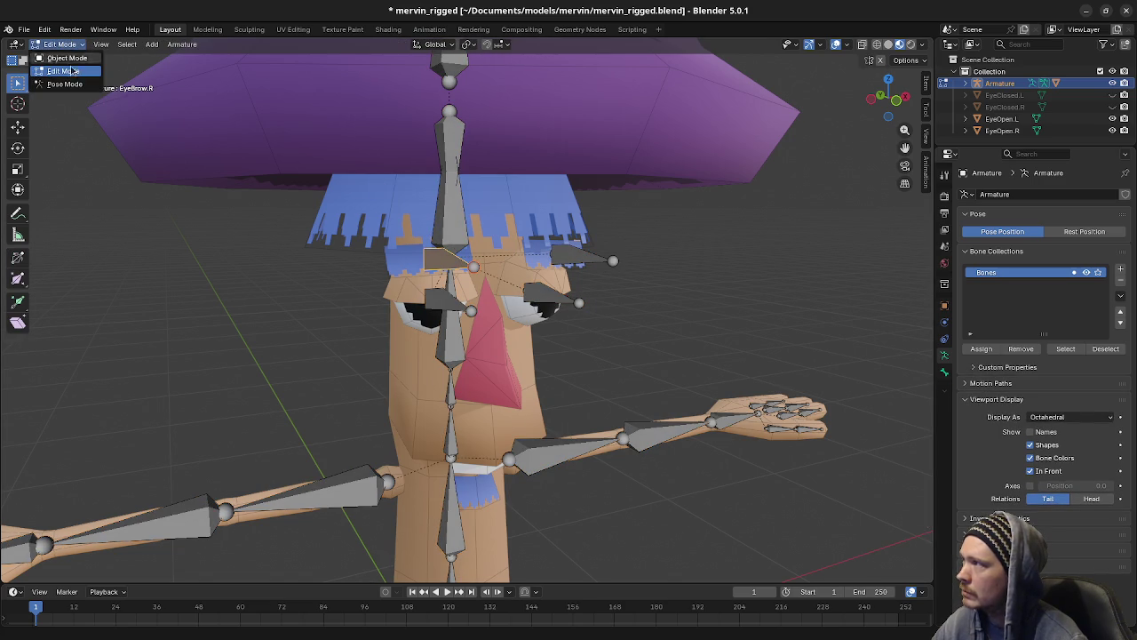
{"action": "left_click", "coordinate": [64, 83]}
Step: Test-rotate the Spine05 bone to see the head bend, then cancel back upright
{"action": "left_click", "coordinate": [572, 262]}
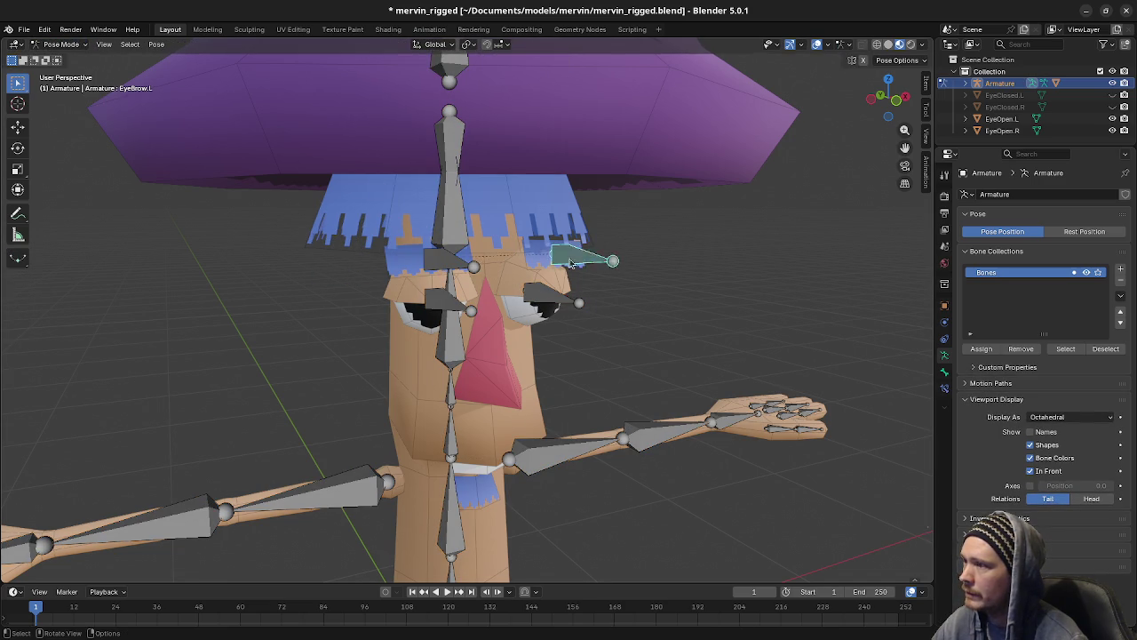
{"action": "left_click", "coordinate": [569, 302]}
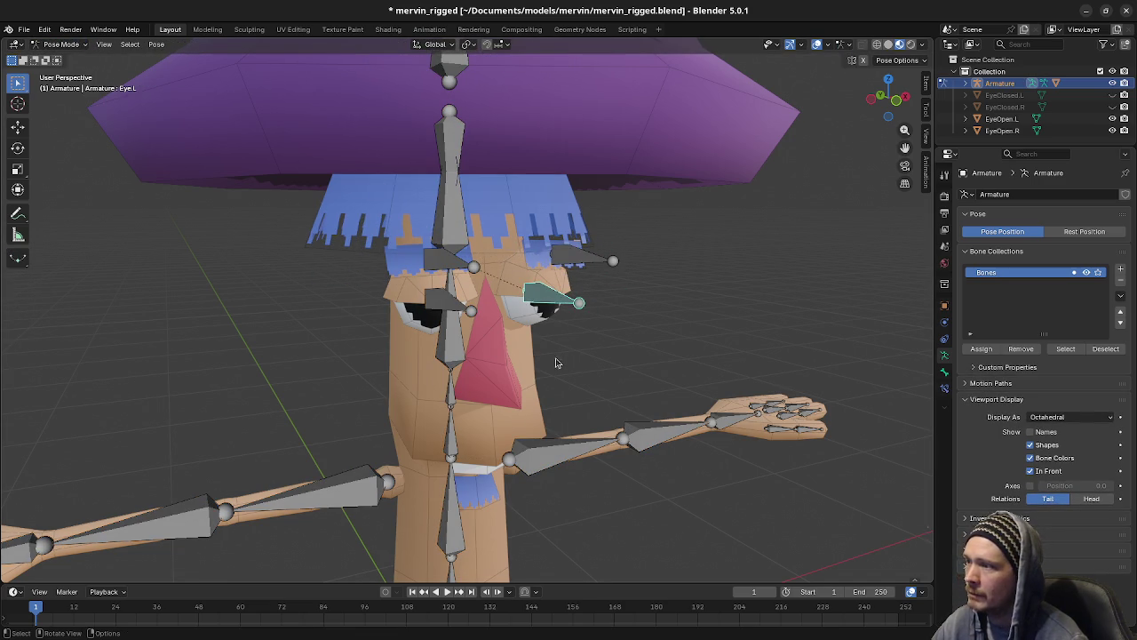
{"action": "left_click", "coordinate": [462, 353]}
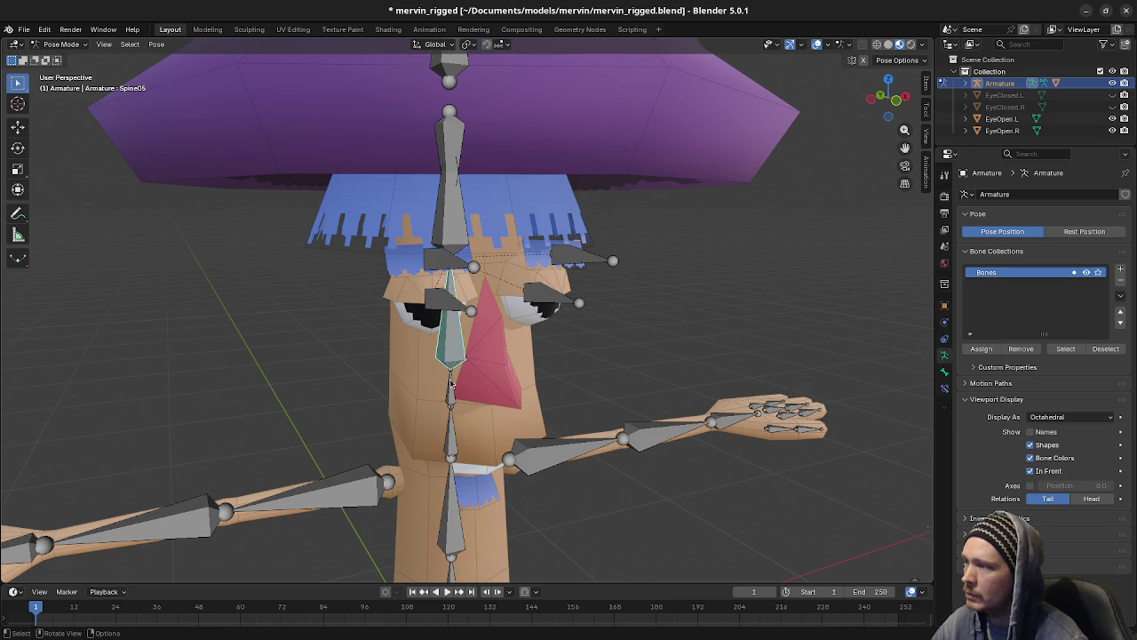
{"action": "key", "text": "r"}
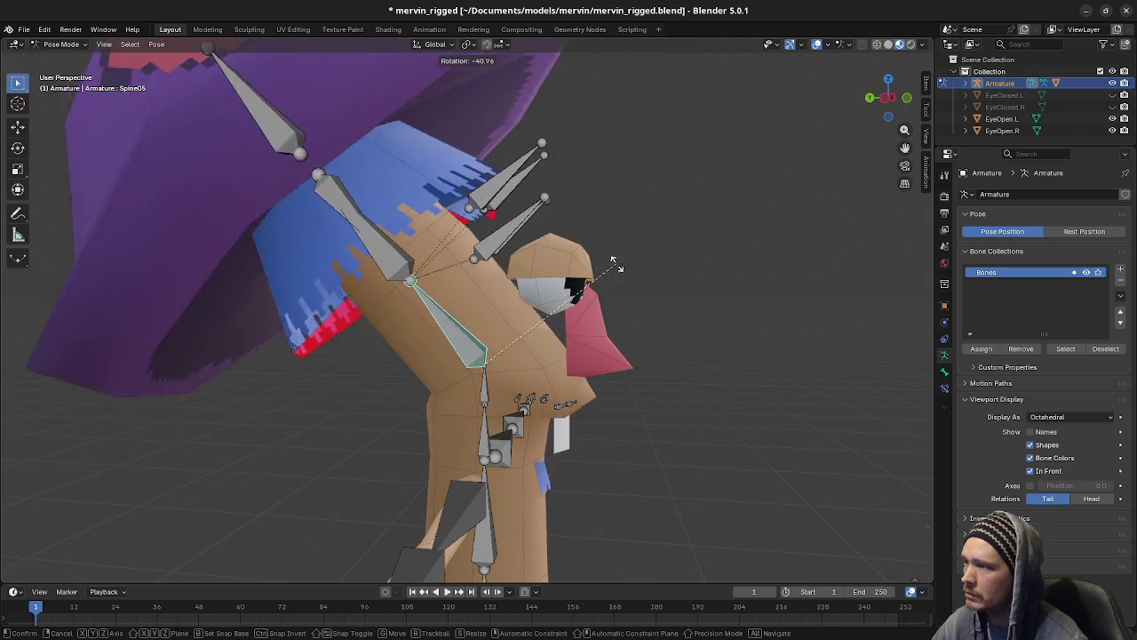
{"action": "key", "text": "Escape"}
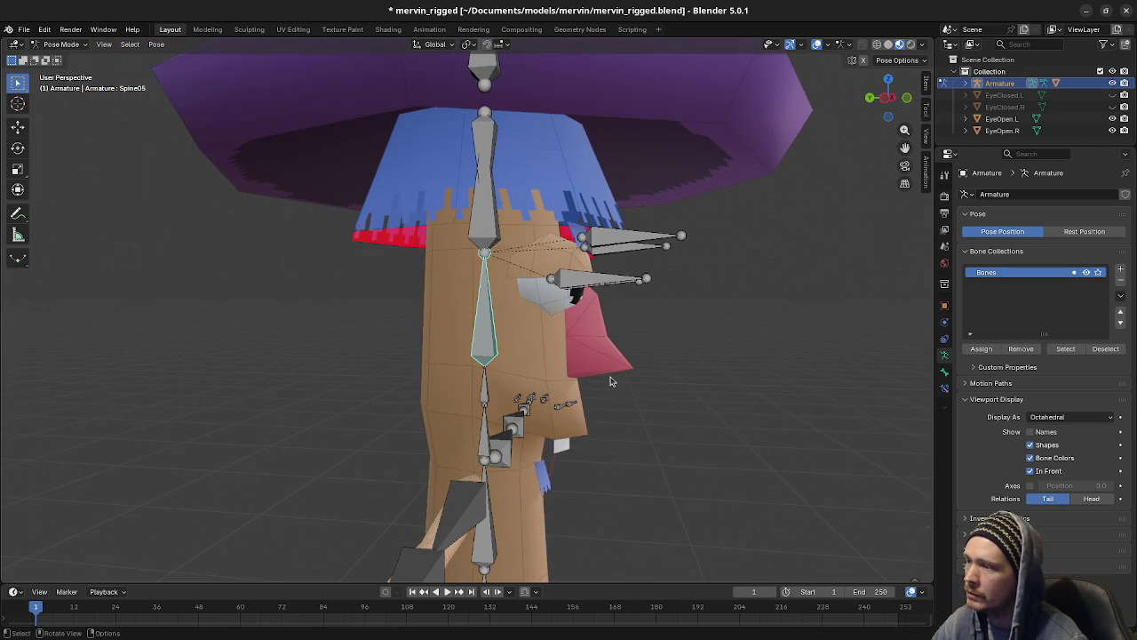
{"action": "key", "text": "Tab"}
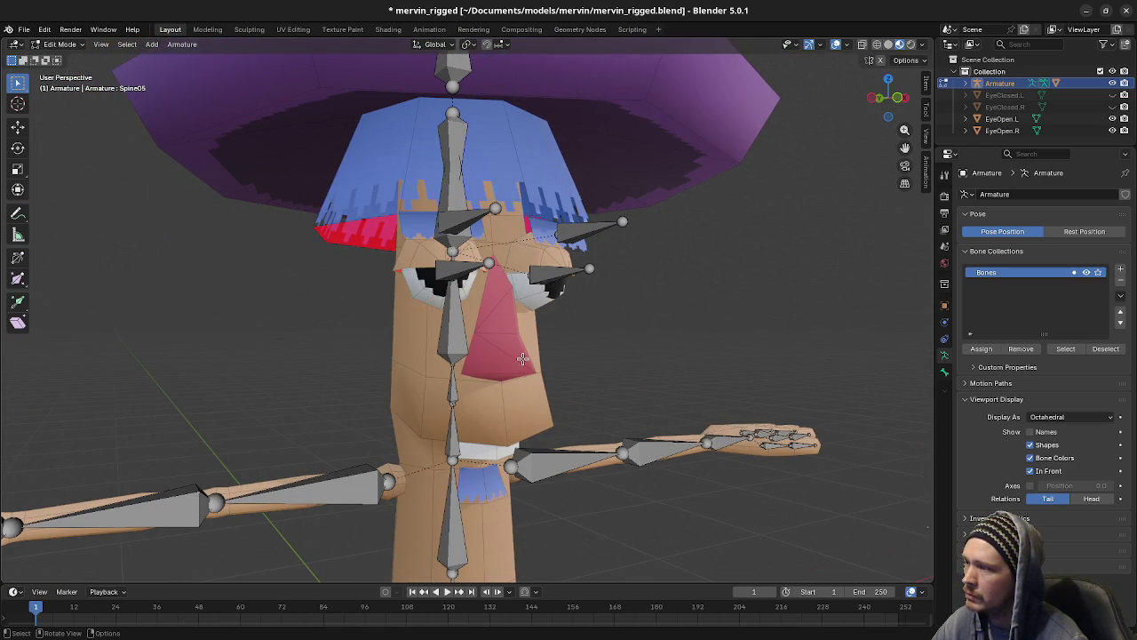
{"action": "key", "text": "Tab"}
Step: From Object Mode, enter Edit Mode on Body and select the linked nose piece
{"action": "left_click", "coordinate": [60, 44]}
{"action": "left_click", "coordinate": [69, 53]}
{"action": "left_click", "coordinate": [549, 384]}
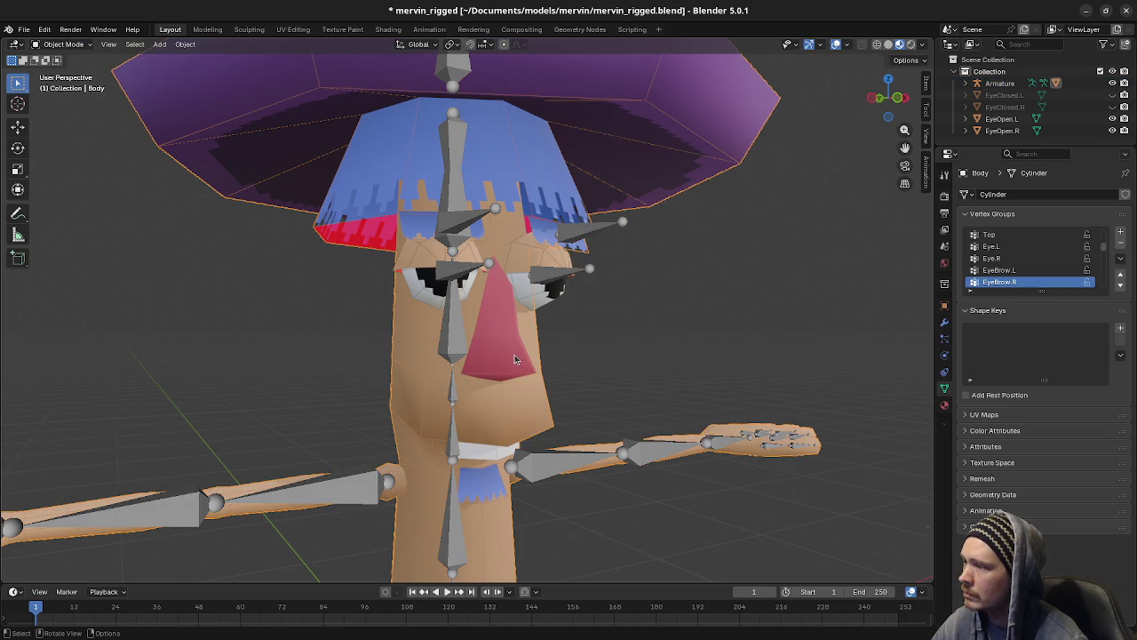
{"action": "key", "text": "Tab"}
{"action": "key", "text": "l"}
Step: Switch to see-through wireframe, inspect the nose from several angles, and leave Edit Mode
{"action": "mouse_move", "coordinate": [515, 358]}
{"action": "middle_mouse_down"}
{"action": "mouse_move", "coordinate": [475, 357]}
{"action": "mouse_move", "coordinate": [527, 371]}
{"action": "middle_mouse_up"}
{"action": "key", "text": "shift+z"}
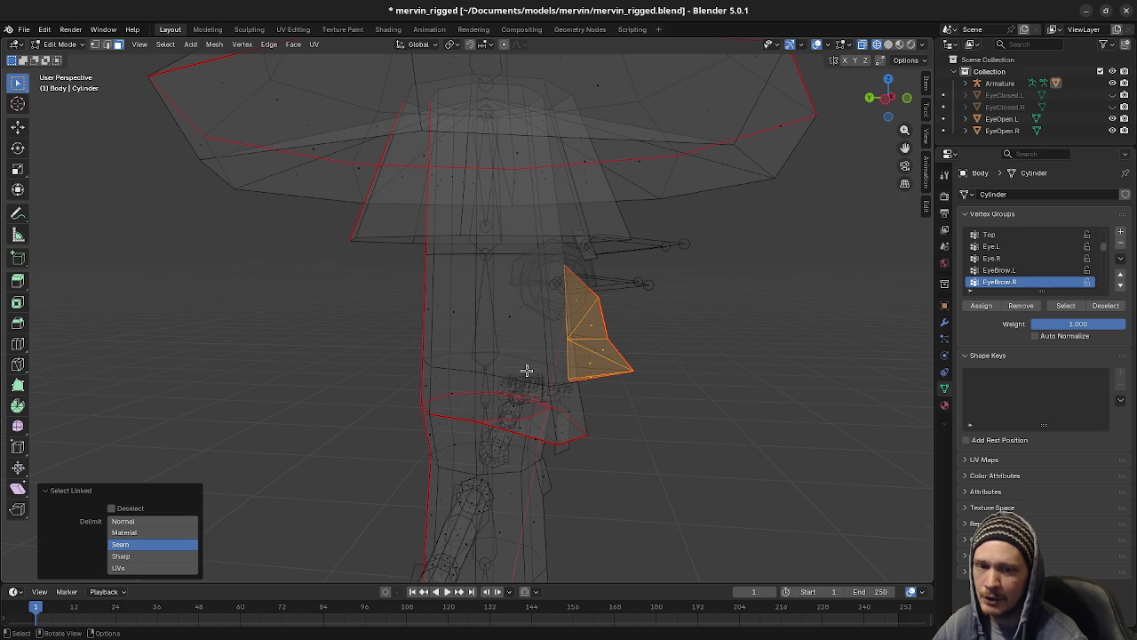
{"action": "mouse_move", "coordinate": [676, 381]}
{"action": "middle_mouse_down"}
{"action": "mouse_move", "coordinate": [605, 385]}
{"action": "mouse_move", "coordinate": [680, 376]}
{"action": "mouse_move", "coordinate": [645, 379]}
{"action": "mouse_move", "coordinate": [803, 317]}
{"action": "middle_mouse_up"}
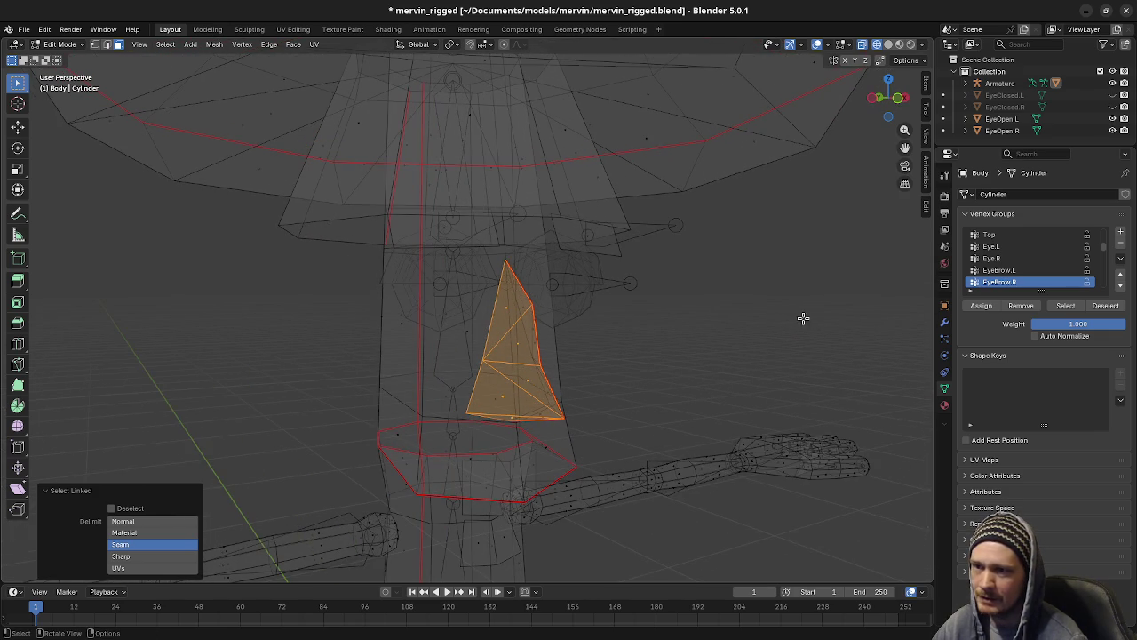
{"action": "mouse_move", "coordinate": [472, 329]}
{"action": "middle_mouse_down"}
{"action": "mouse_move", "coordinate": [518, 363]}
{"action": "mouse_move", "coordinate": [493, 358]}
{"action": "mouse_move", "coordinate": [503, 358]}
{"action": "middle_mouse_up"}
{"action": "key", "text": "Tab"}
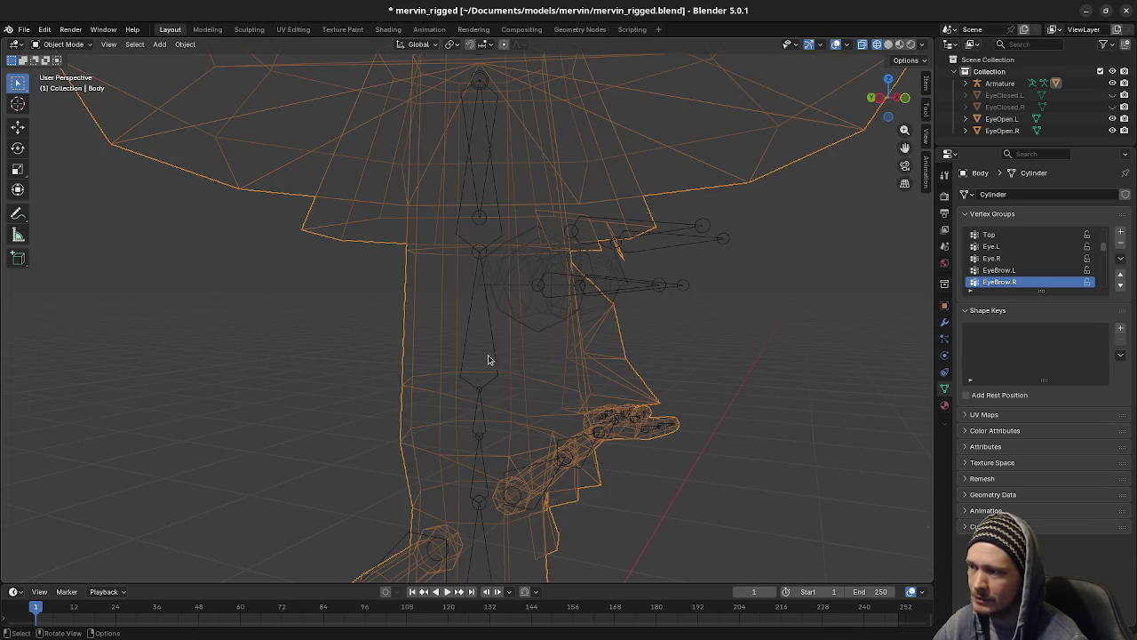
Step: Select the armature rig and switch it to Pose Mode
{"action": "left_click", "coordinate": [583, 356]}
{"action": "left_click", "coordinate": [596, 356]}
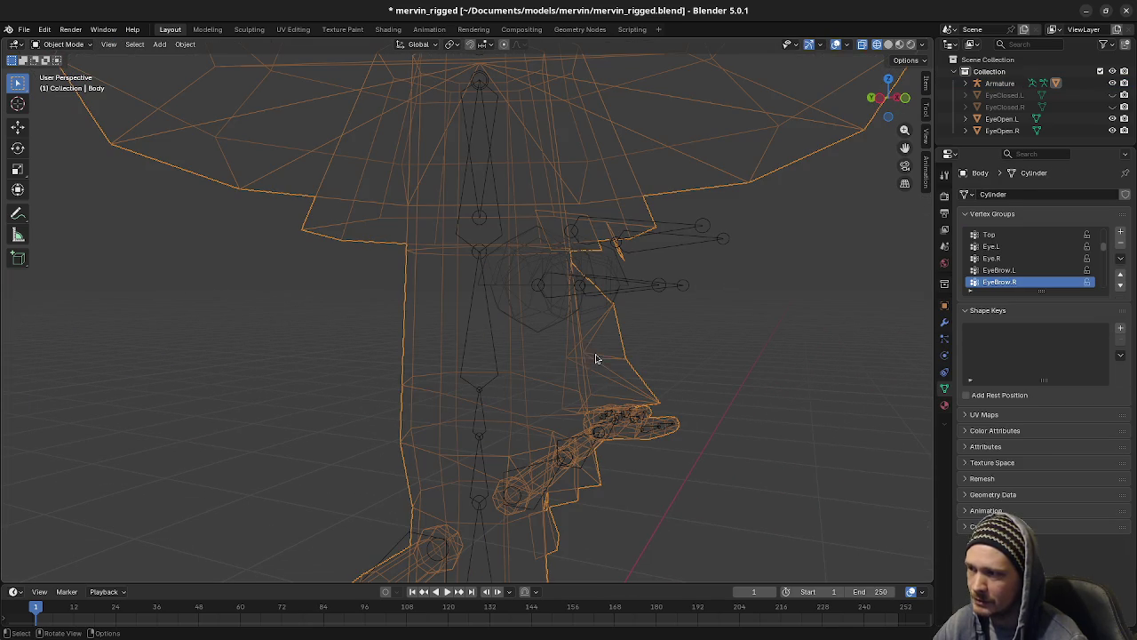
{"action": "left_click", "coordinate": [499, 355]}
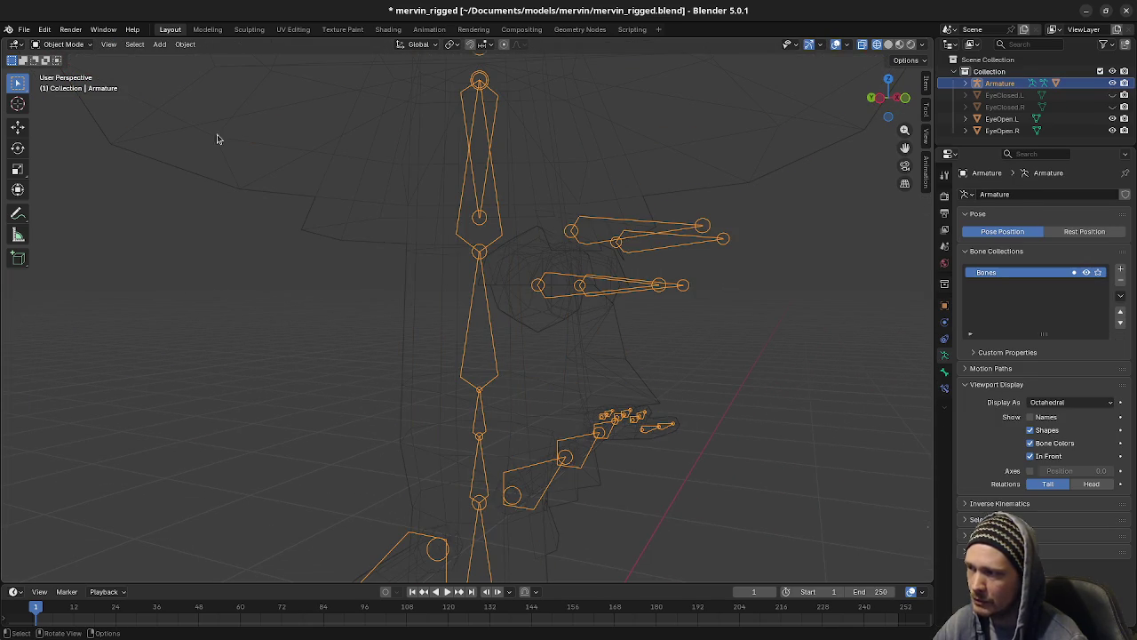
{"action": "left_click", "coordinate": [64, 43]}
{"action": "left_click", "coordinate": [64, 84]}
Step: Test-rotate Spine05, Spine04, Spine06 and Spine03, cancelling each rotation
{"action": "left_click", "coordinate": [479, 320]}
{"action": "key", "text": "r"}
{"action": "key", "text": "Escape"}
{"action": "left_click", "coordinate": [472, 418]}
{"action": "key", "text": "r"}
{"action": "key", "text": "Escape"}
{"action": "left_click", "coordinate": [474, 233]}
{"action": "key", "text": "r"}
{"action": "key", "text": "Escape"}
{"action": "left_click", "coordinate": [486, 464]}
{"action": "key", "text": "r"}
{"action": "key", "text": "Escape"}
{"action": "middle_click_drag", "start_coordinate": [629, 417], "coordinate": [632, 393]}
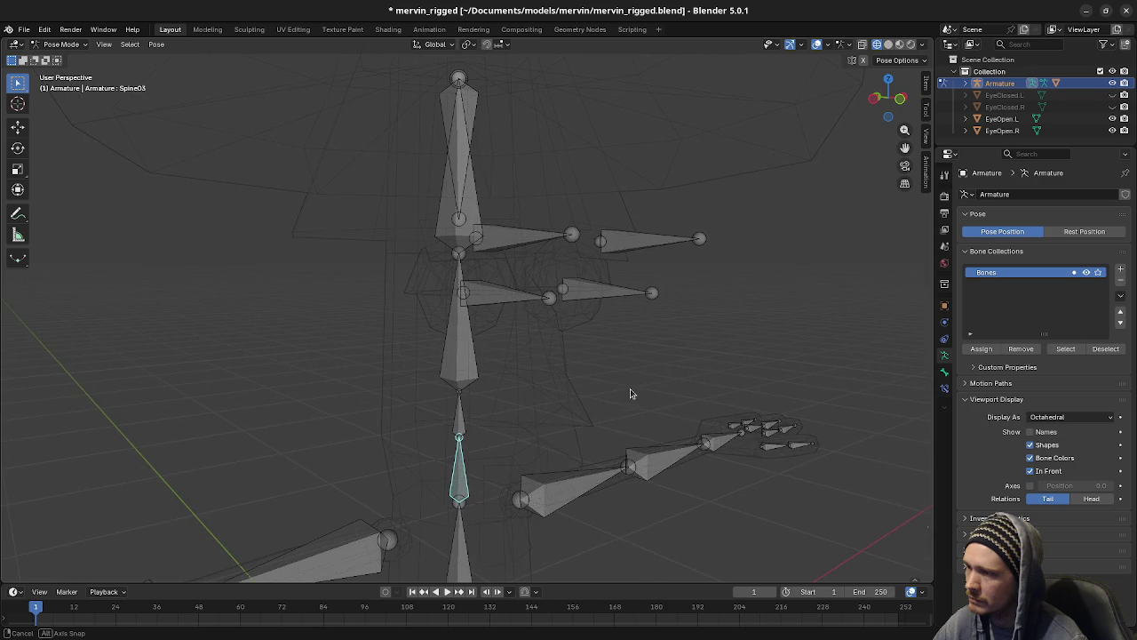
Step: Return to Object Mode, enter Edit Mode on Body, deselect all and select the eyebrow piece
{"action": "left_click", "coordinate": [67, 45]}
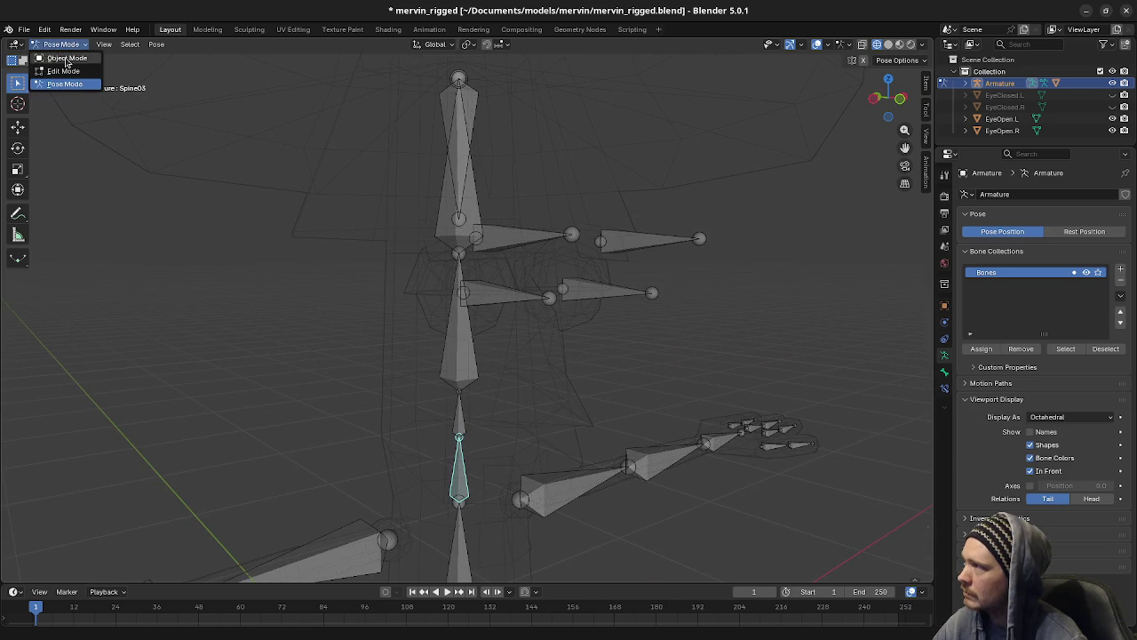
{"action": "left_click", "coordinate": [69, 58]}
{"action": "left_click", "coordinate": [549, 377]}
{"action": "key", "text": "Tab"}
{"action": "key", "text": "alt+a"}
{"action": "key", "text": "l"}
Step: Clear the eyebrow selection and show the character with its materials again
{"action": "mouse_move", "coordinate": [545, 396]}
{"action": "middle_mouse_down"}
{"action": "mouse_move", "coordinate": [652, 386]}
{"action": "mouse_move", "coordinate": [645, 403]}
{"action": "middle_mouse_up"}
{"action": "left_click", "coordinate": [649, 388]}
{"action": "key", "text": "l"}
{"action": "left_click", "coordinate": [678, 391]}
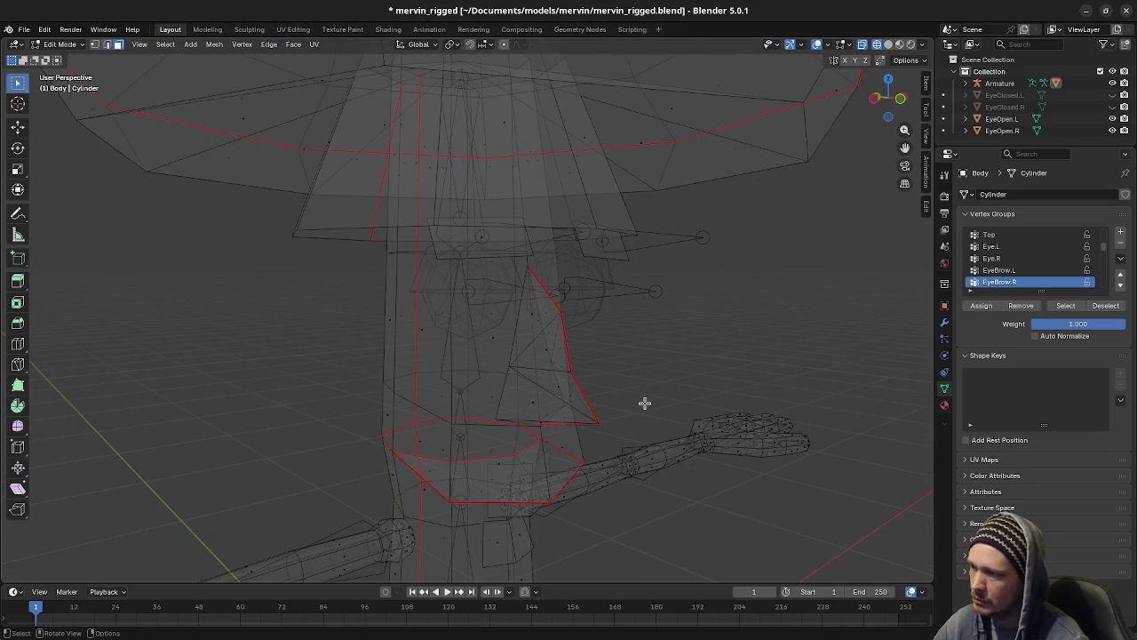
{"action": "key", "text": "shift+z"}
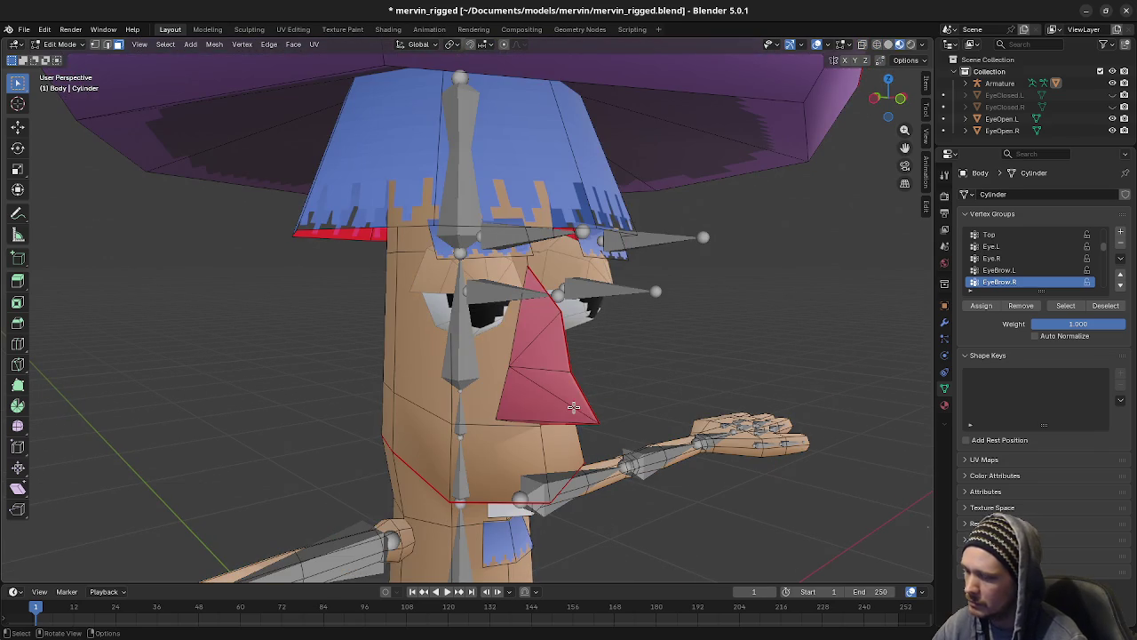
Step: Select the linked nose faces and assign them to the Spine05 vertex group
{"action": "key", "text": "l"}
{"action": "mouse_move", "coordinate": [574, 406]}
{"action": "middle_mouse_down"}
{"action": "mouse_move", "coordinate": [462, 403]}
{"action": "mouse_move", "coordinate": [513, 407]}
{"action": "middle_mouse_up"}
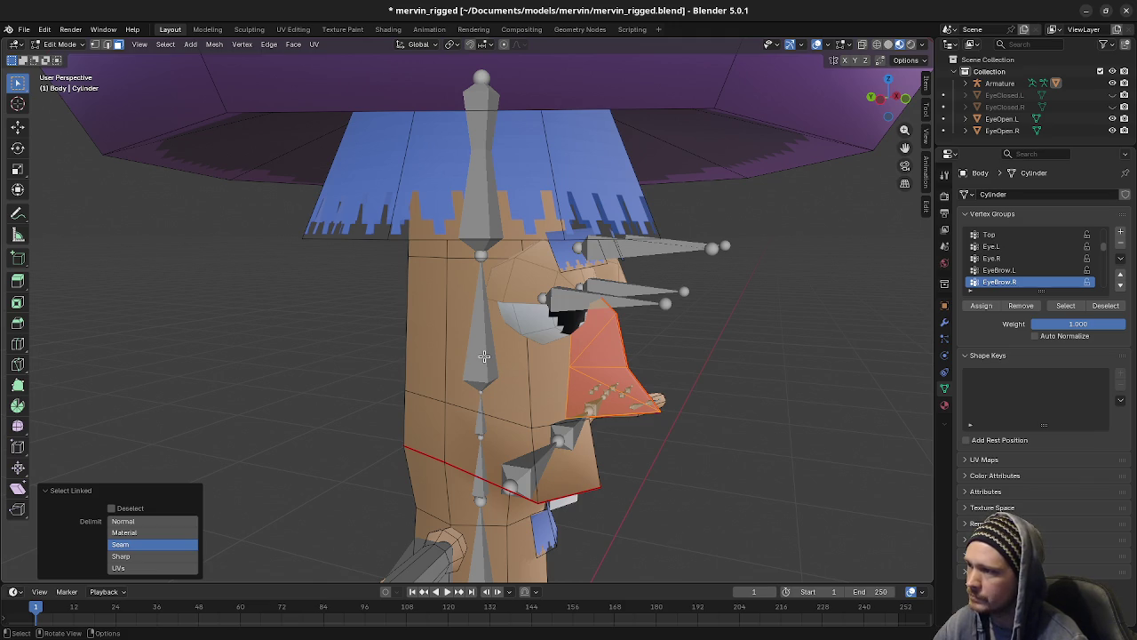
{"action": "scroll", "coordinate": [484, 528], "scroll_direction": "down", "scroll_amount": 2}
{"action": "scroll", "coordinate": [484, 528], "scroll_direction": "down", "scroll_amount": 2}
{"action": "scroll", "coordinate": [480, 520], "scroll_direction": "down", "scroll_amount": 2}
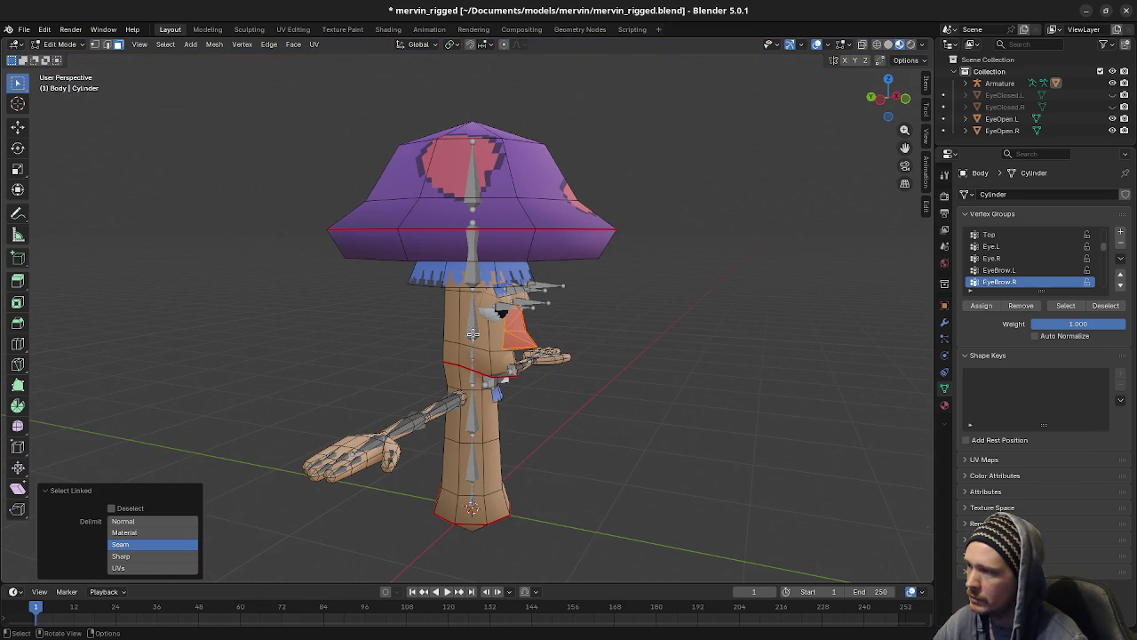
{"action": "scroll", "coordinate": [1024, 259], "scroll_direction": "up", "scroll_amount": 2}
{"action": "scroll", "coordinate": [1023, 259], "scroll_direction": "up", "scroll_amount": 3}
{"action": "scroll", "coordinate": [1023, 259], "scroll_direction": "up", "scroll_amount": 2}
{"action": "scroll", "coordinate": [1024, 259], "scroll_direction": "down", "scroll_amount": 1}
{"action": "left_click", "coordinate": [1022, 282]}
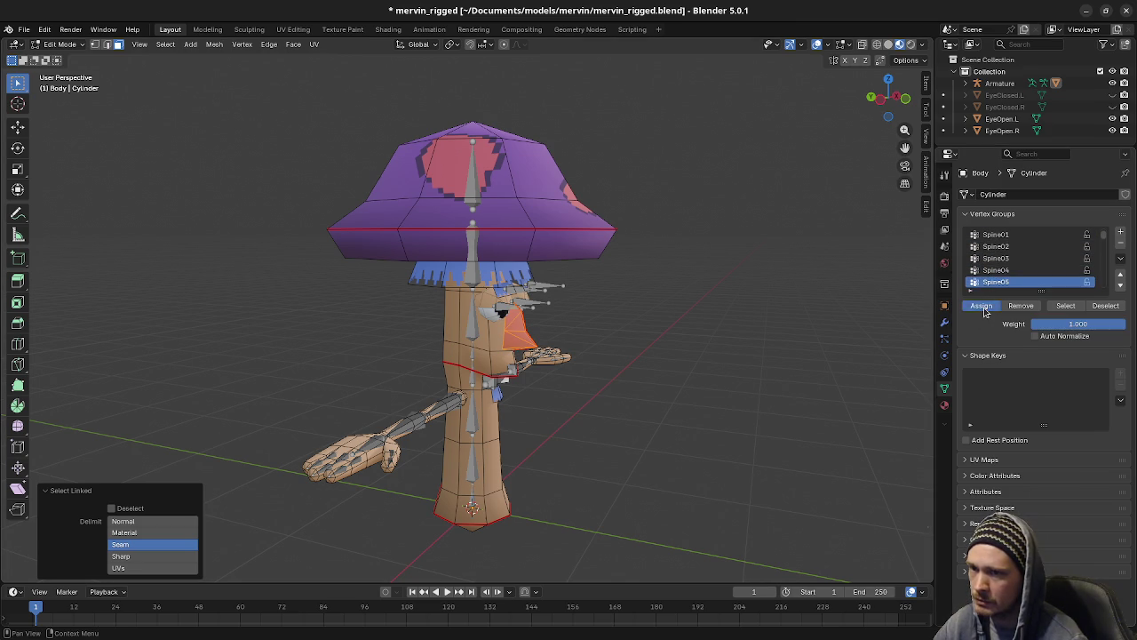
{"action": "left_click", "coordinate": [982, 306]}
Step: Enable Auto Normalize, assign the nose faces to Spine06, and leave Edit Mode
{"action": "scroll", "coordinate": [553, 346], "scroll_direction": "up", "scroll_amount": 2}
{"action": "scroll", "coordinate": [554, 347], "scroll_direction": "up", "scroll_amount": 2}
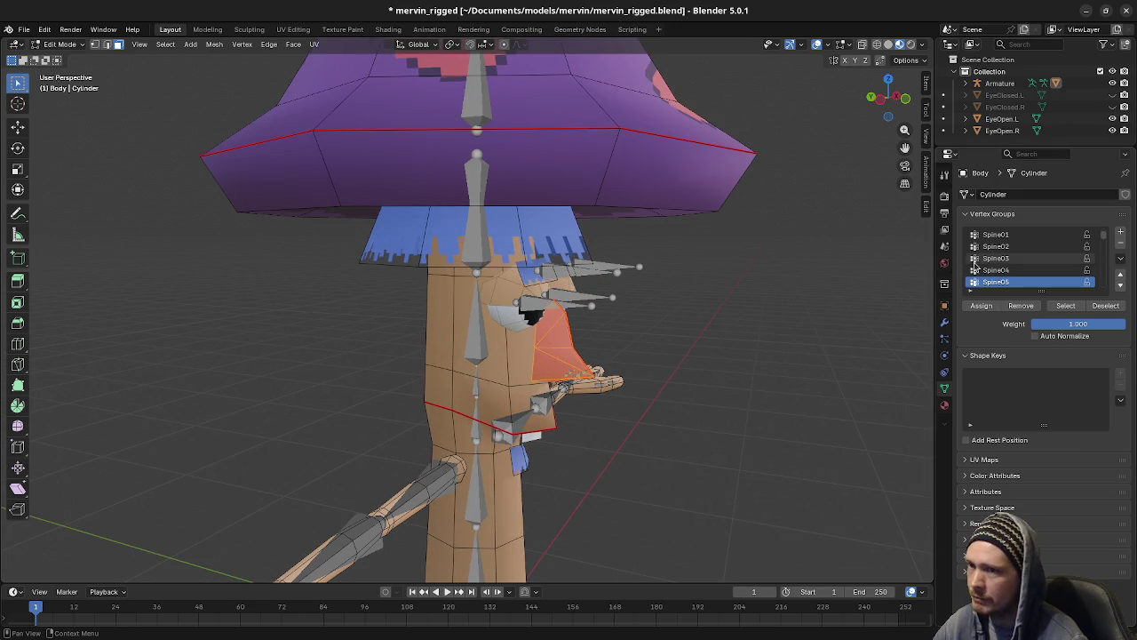
{"action": "left_click", "coordinate": [988, 271]}
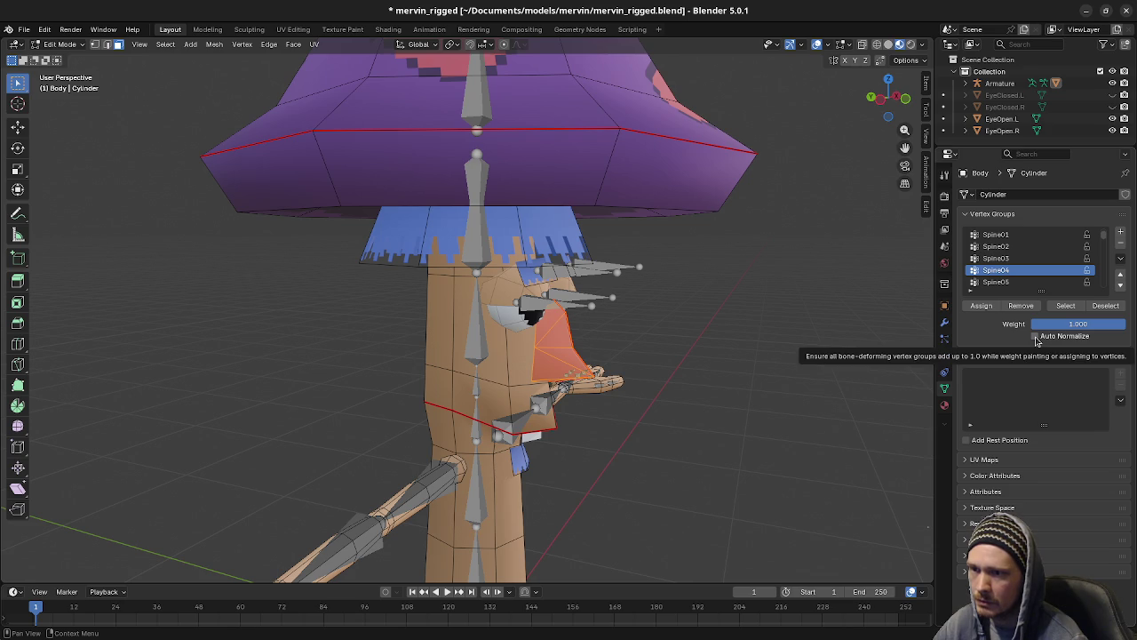
{"action": "left_click", "coordinate": [1035, 338]}
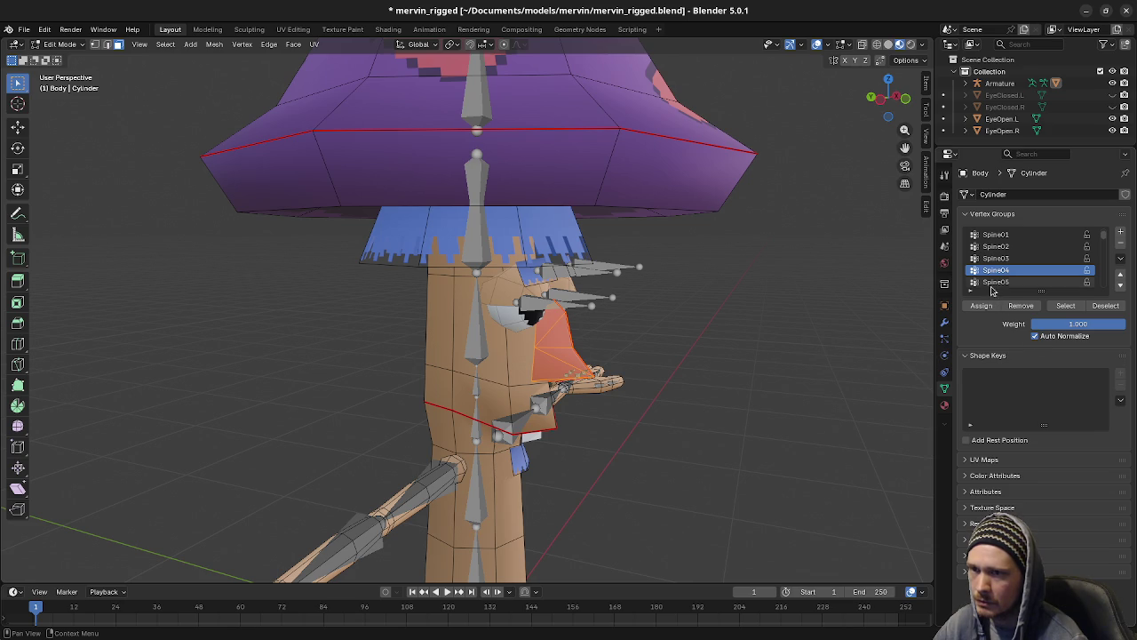
{"action": "left_click", "coordinate": [993, 283]}
{"action": "left_click", "coordinate": [994, 282]}
{"action": "left_click", "coordinate": [983, 306]}
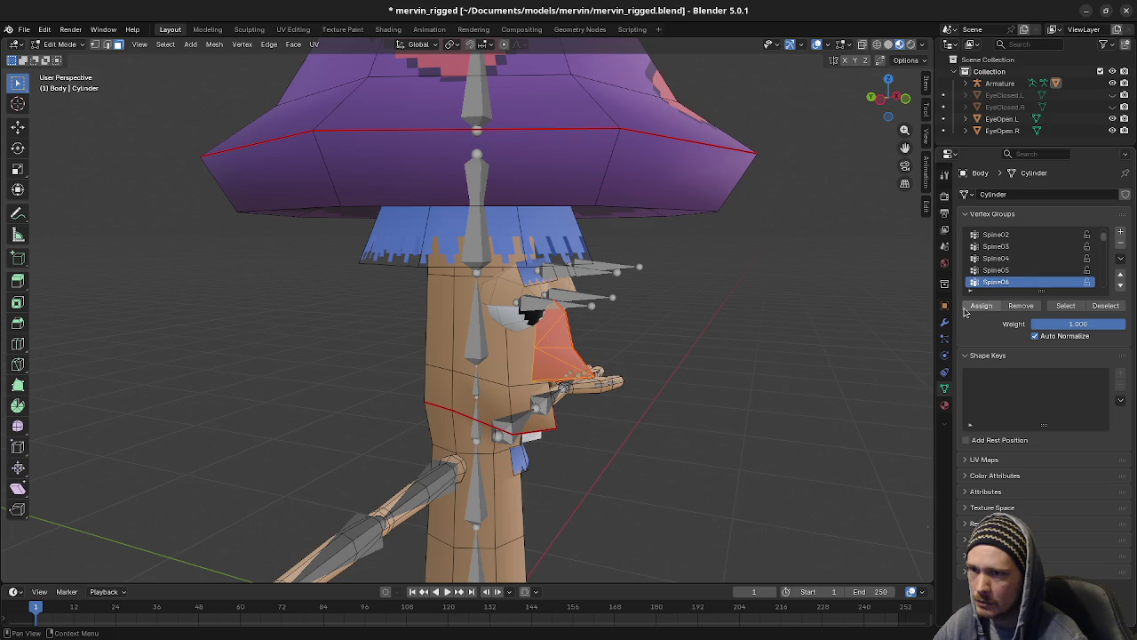
{"action": "key", "text": "Tab"}
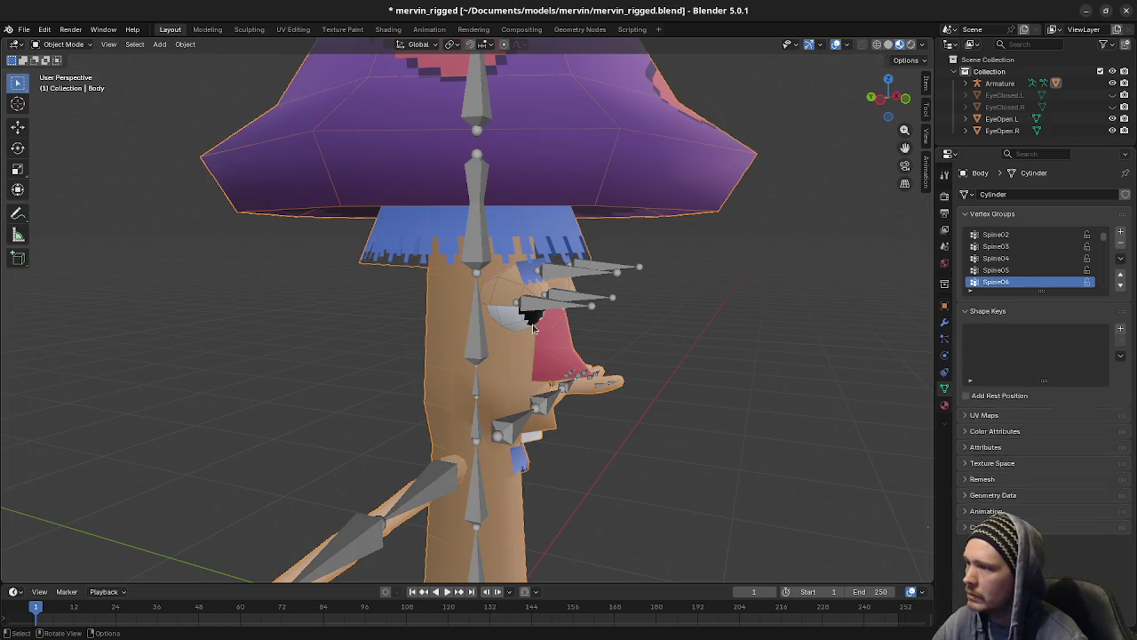
{"action": "left_click", "coordinate": [479, 327]}
Step: In Pose Mode, test-rotate Spine05 and Spine04 to check the nose follows, cancelling each
{"action": "left_click", "coordinate": [66, 44]}
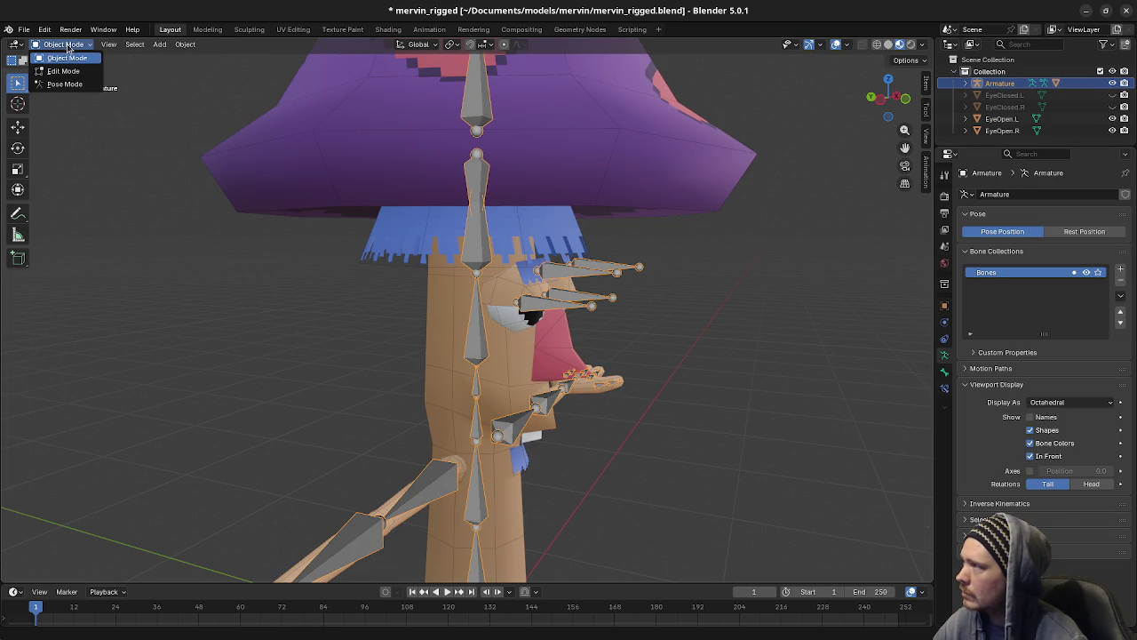
{"action": "left_click", "coordinate": [64, 84]}
{"action": "left_click", "coordinate": [479, 327]}
{"action": "key", "text": "r"}
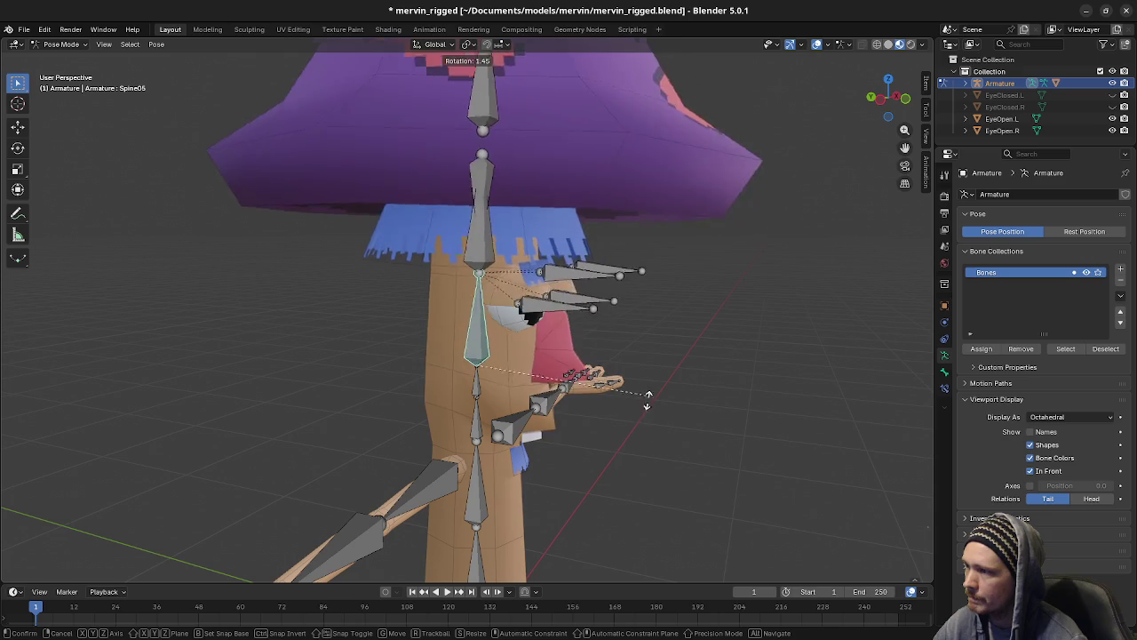
{"action": "key", "text": "Escape"}
{"action": "left_click", "coordinate": [478, 384]}
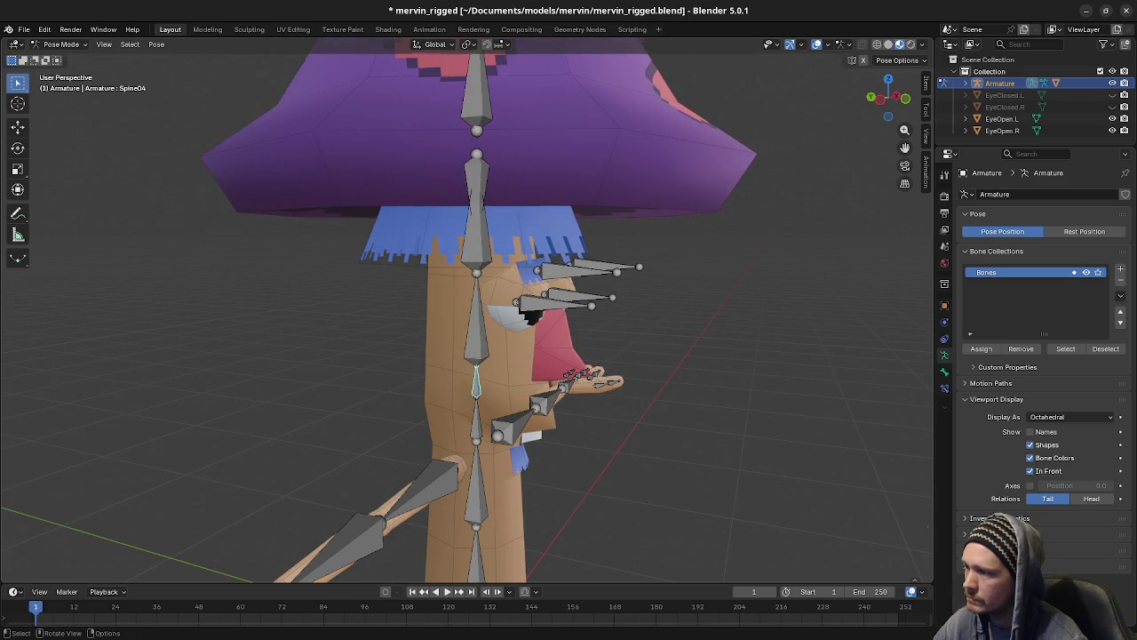
{"action": "key", "text": "r"}
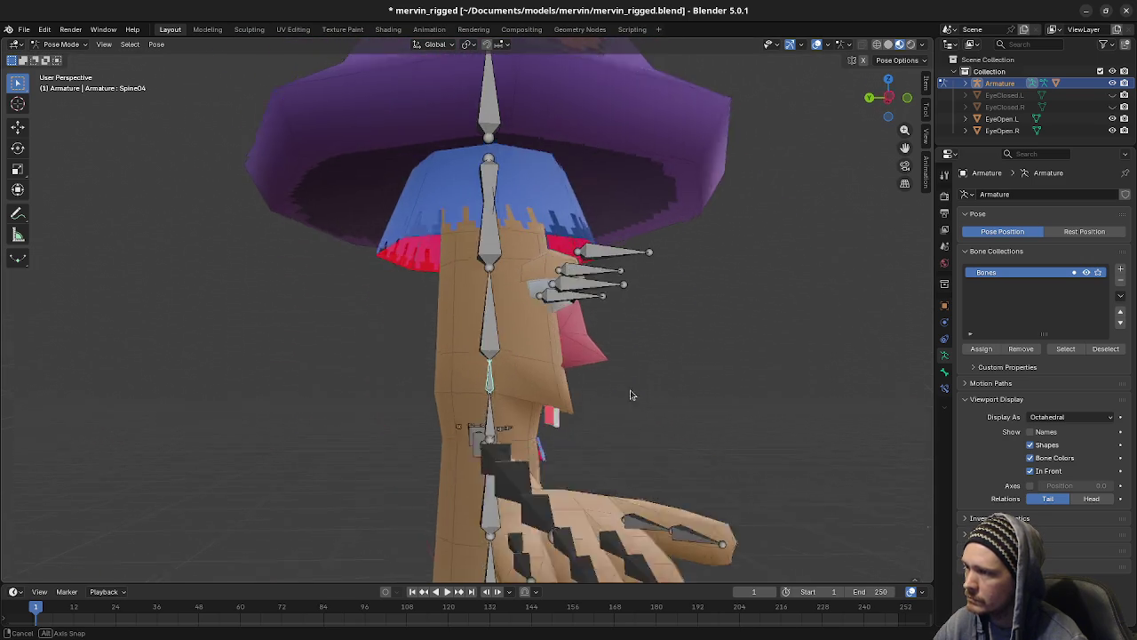
{"action": "middle_click_drag", "start_coordinate": [631, 394], "coordinate": [621, 393]}
{"action": "key", "text": "r"}
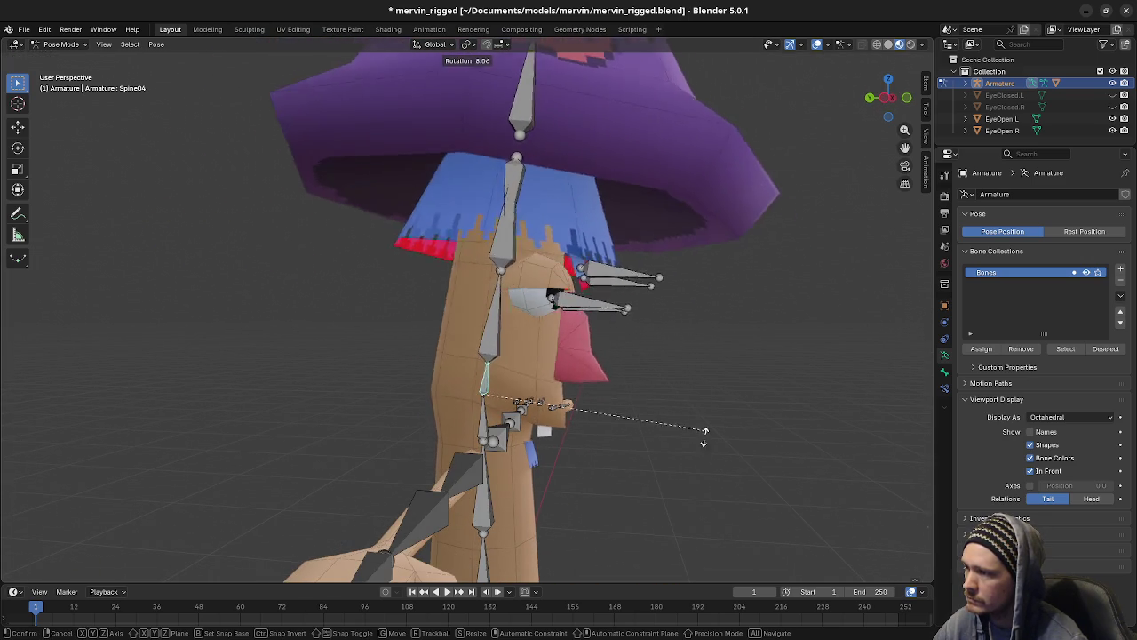
{"action": "key", "text": "Escape"}
Step: Test-rotate Spine06 to see hat and nose follow, then deselect and return to Object Mode
{"action": "left_click", "coordinate": [483, 257]}
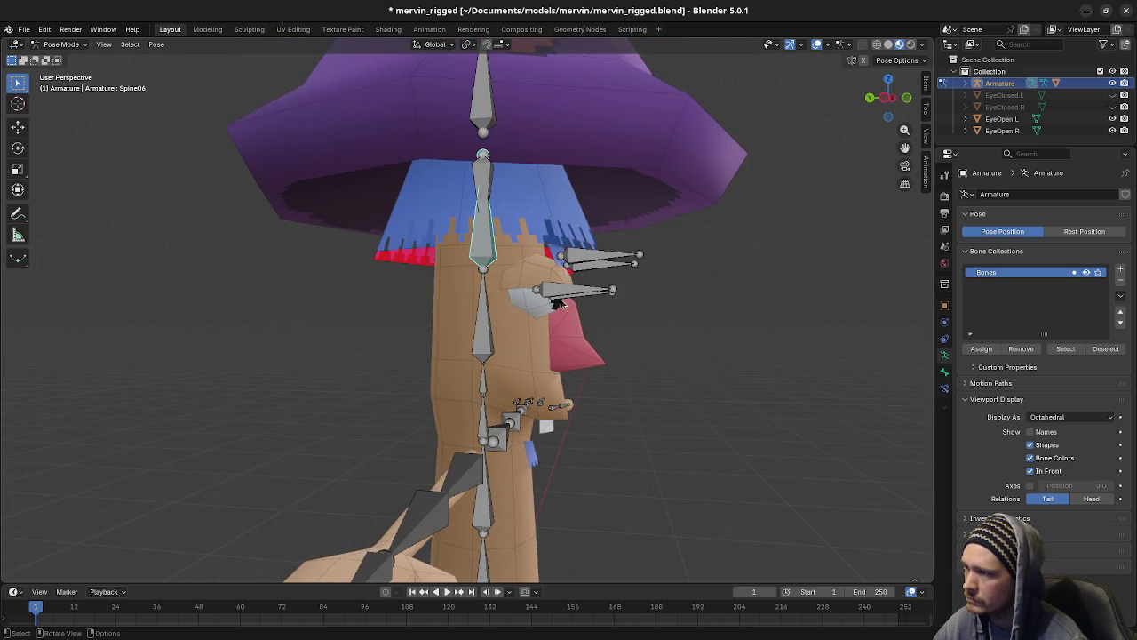
{"action": "key", "text": "r"}
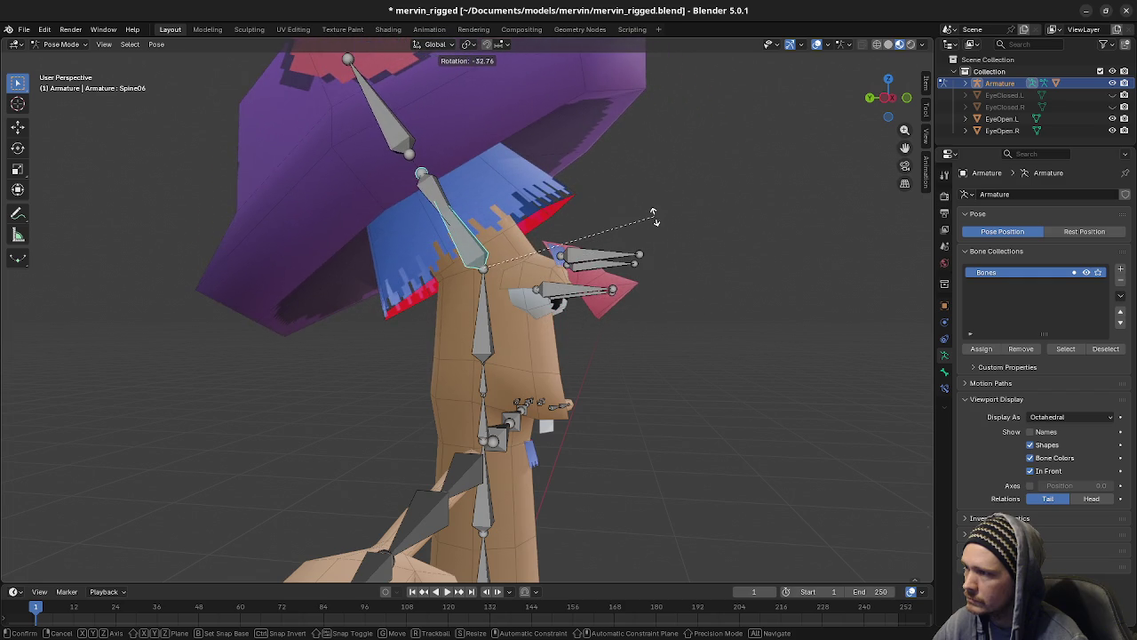
{"action": "key", "text": "Escape"}
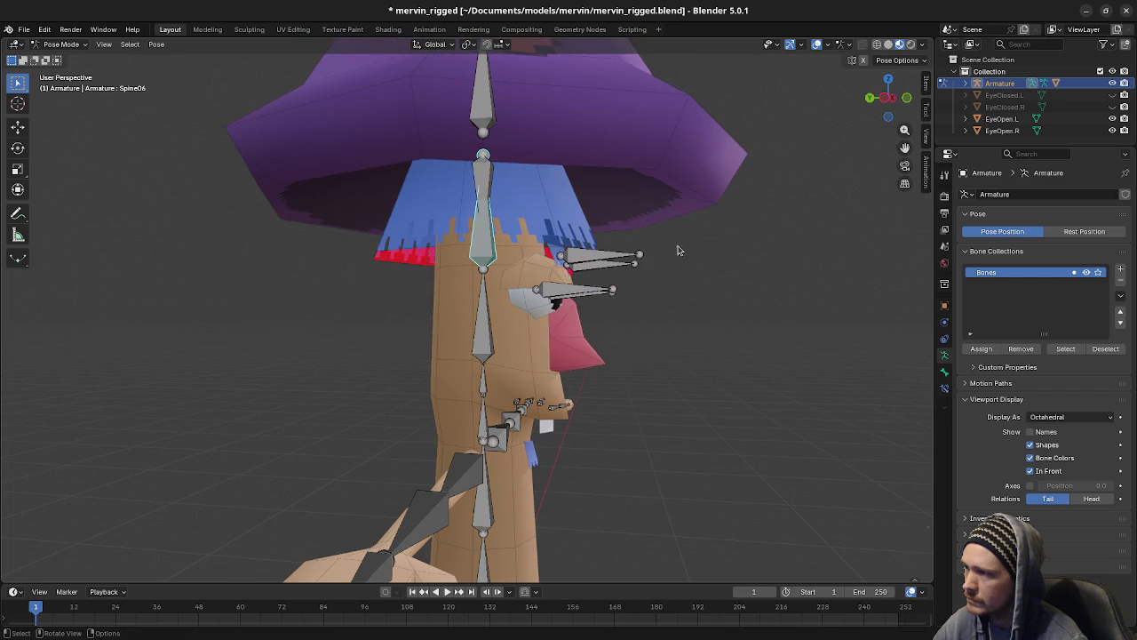
{"action": "key", "text": "alt+a"}
{"action": "left_click", "coordinate": [61, 43]}
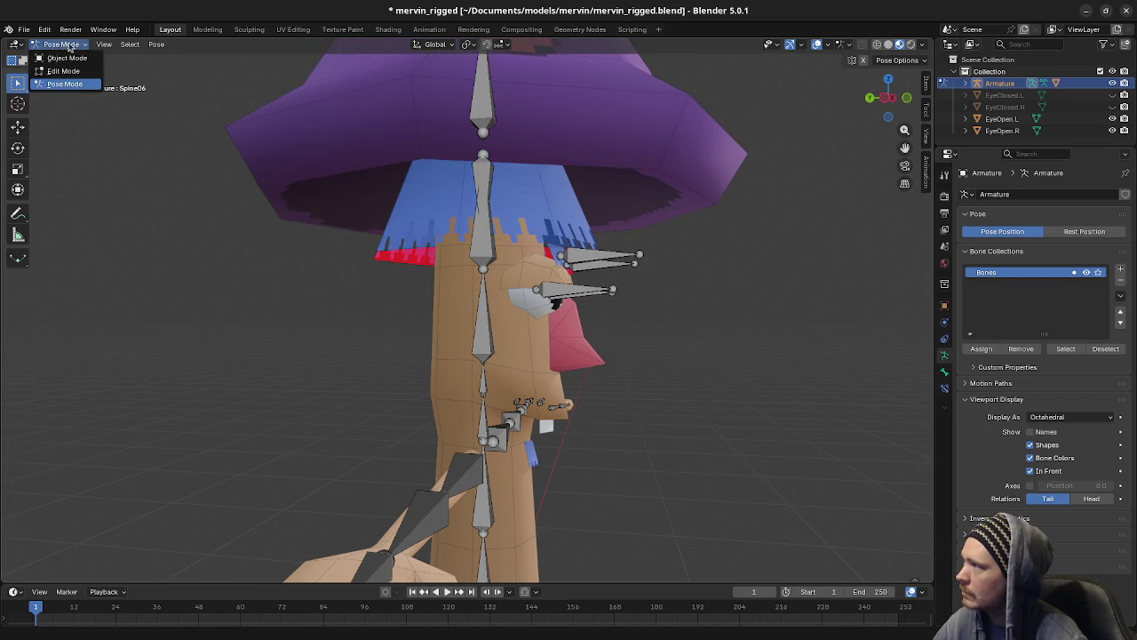
{"action": "left_click", "coordinate": [64, 58]}
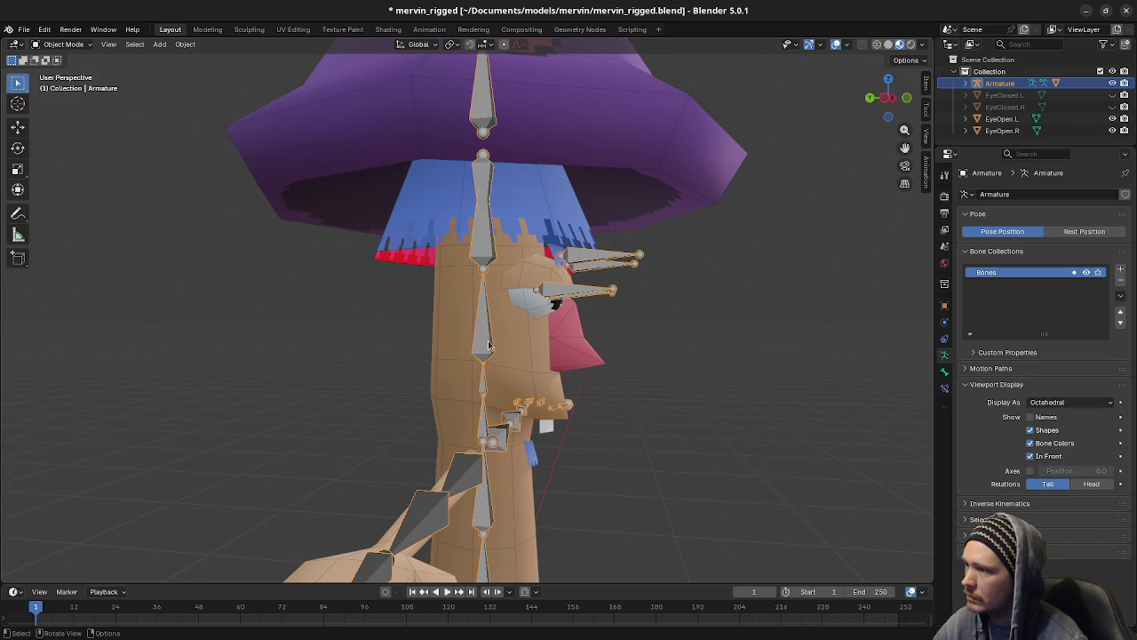
Step: Inspect the Spine04 and Spine05 bone settings in Edit Mode, then return to Object Mode with Body picked
{"action": "key", "text": "Tab"}
{"action": "left_click", "coordinate": [481, 383]}
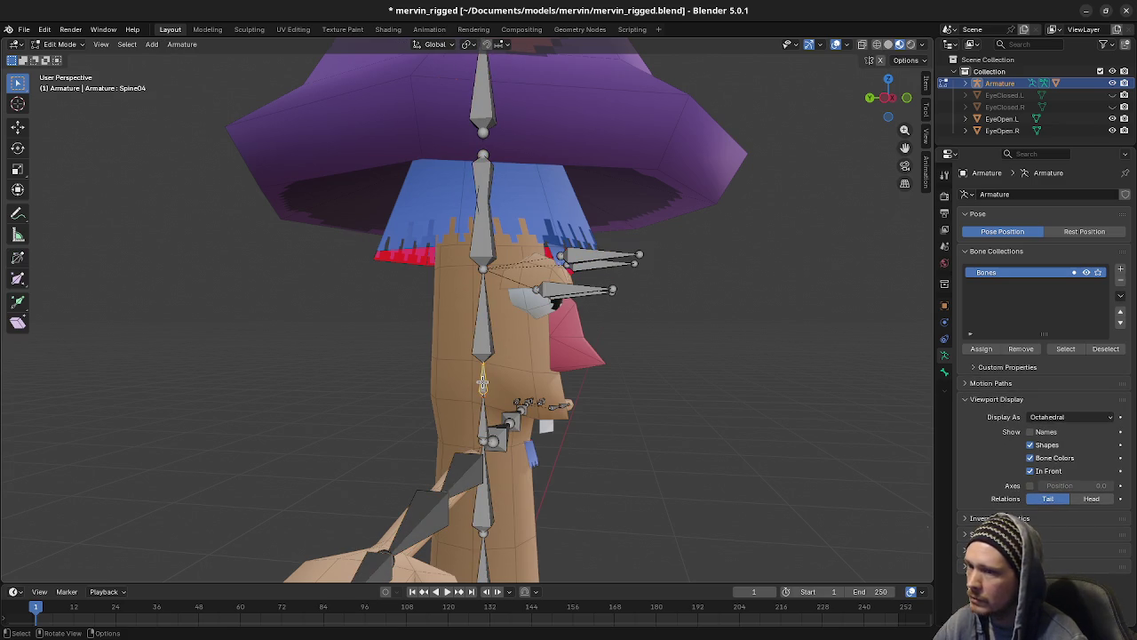
{"action": "left_click", "coordinate": [944, 371]}
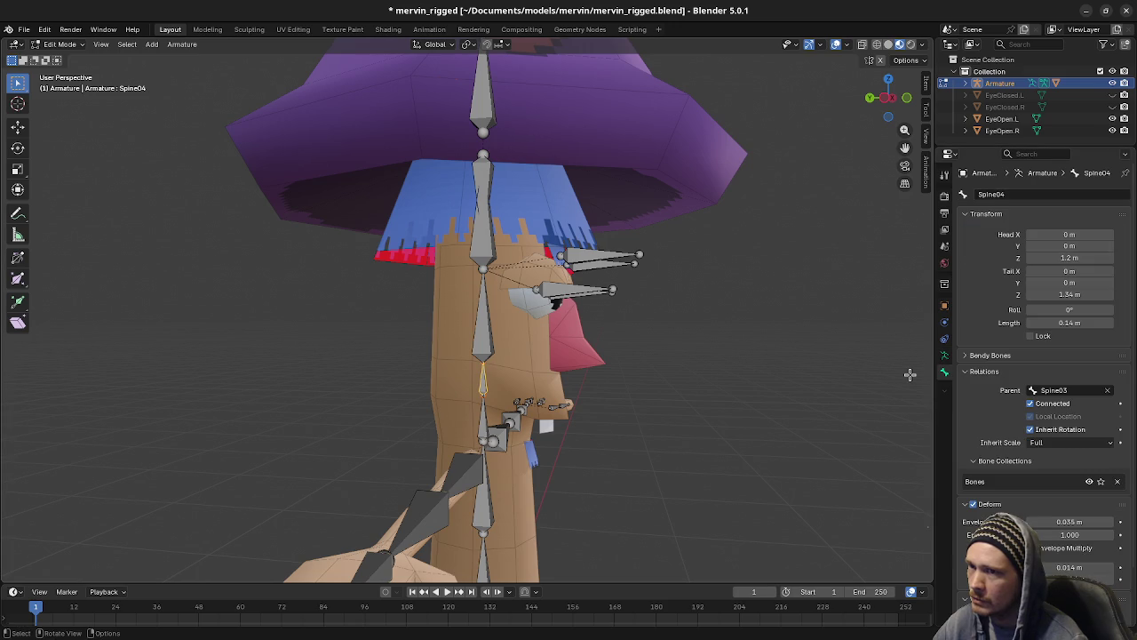
{"action": "left_click", "coordinate": [490, 323]}
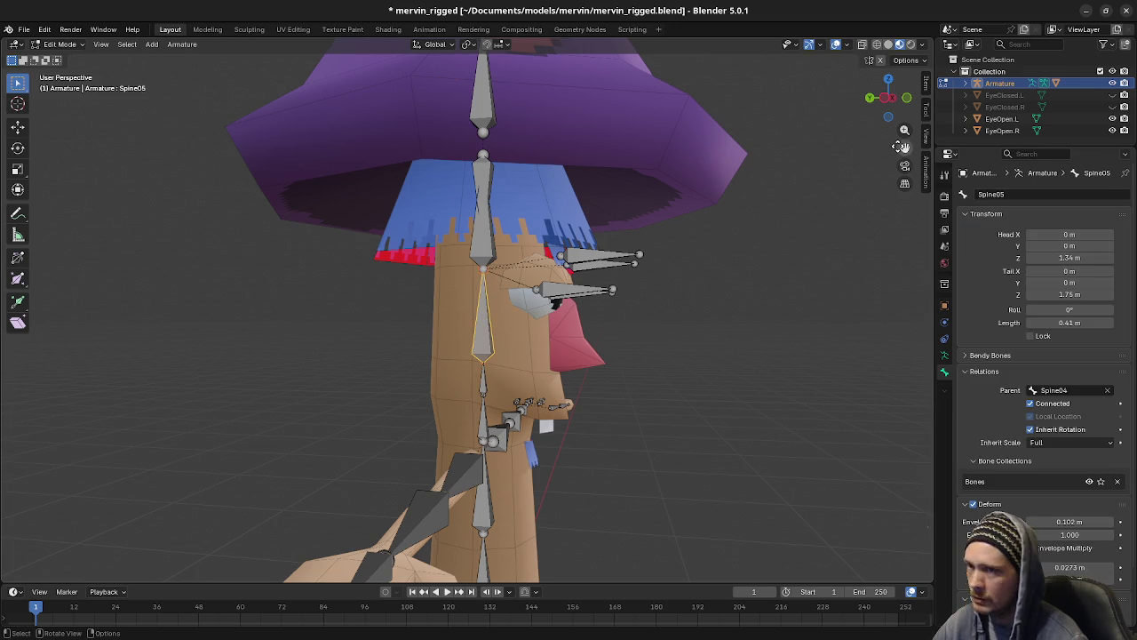
{"action": "left_click", "coordinate": [60, 44]}
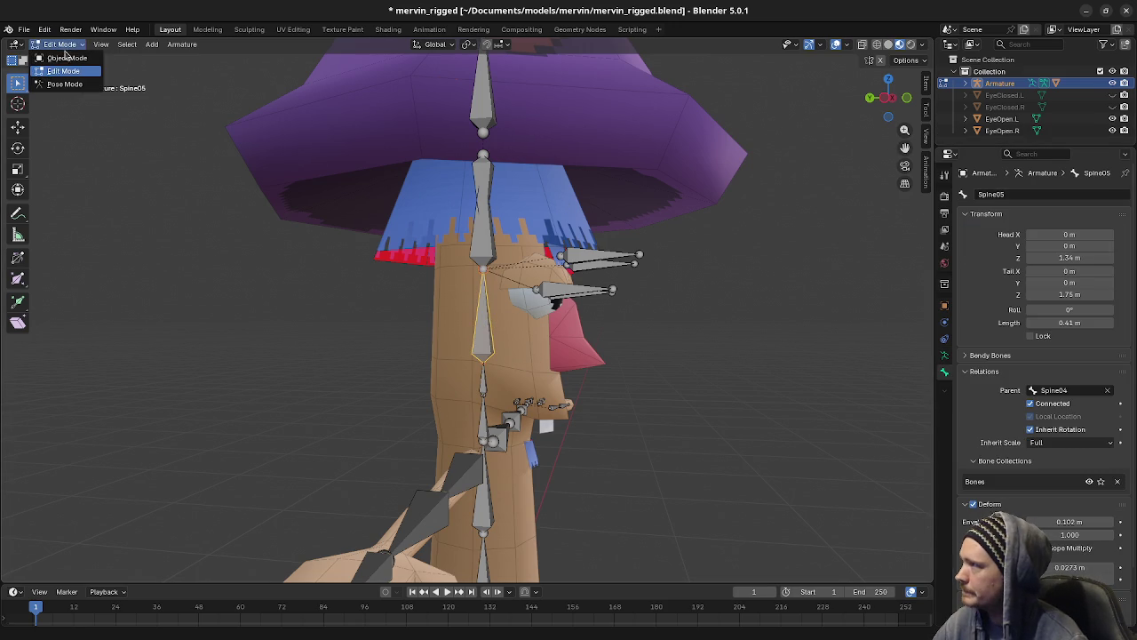
{"action": "left_click", "coordinate": [64, 58]}
{"action": "left_click", "coordinate": [562, 327]}
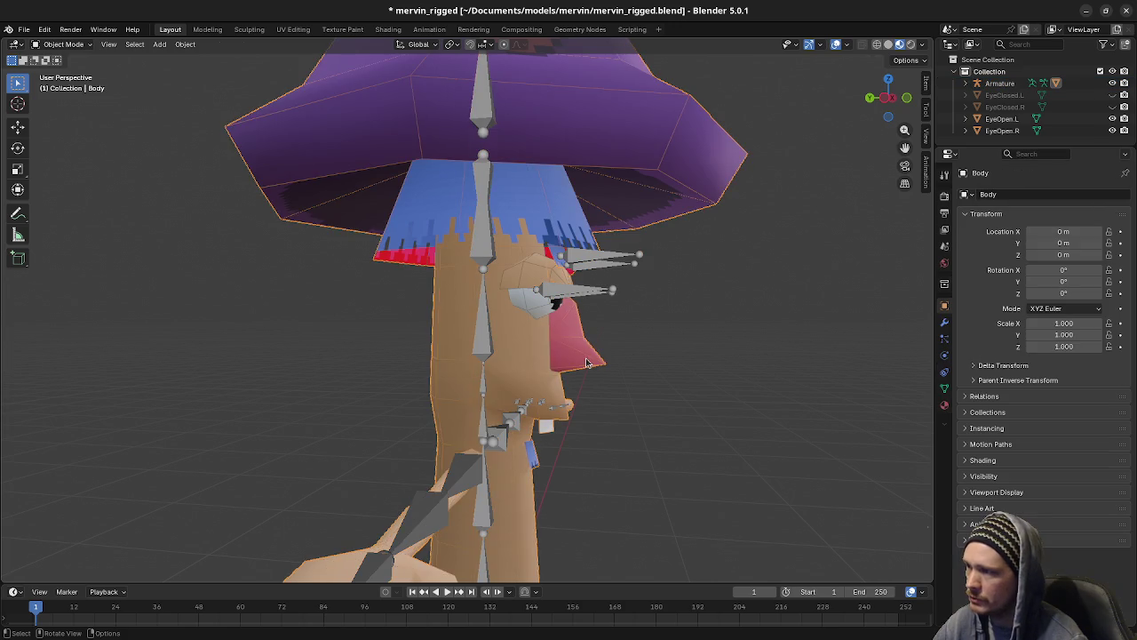
Step: Enter Edit Mode on Body and select all the linked nose faces
{"action": "key", "text": "Tab"}
{"action": "key", "text": "l"}
{"action": "middle_click_drag", "start_coordinate": [585, 358], "coordinate": [430, 362]}
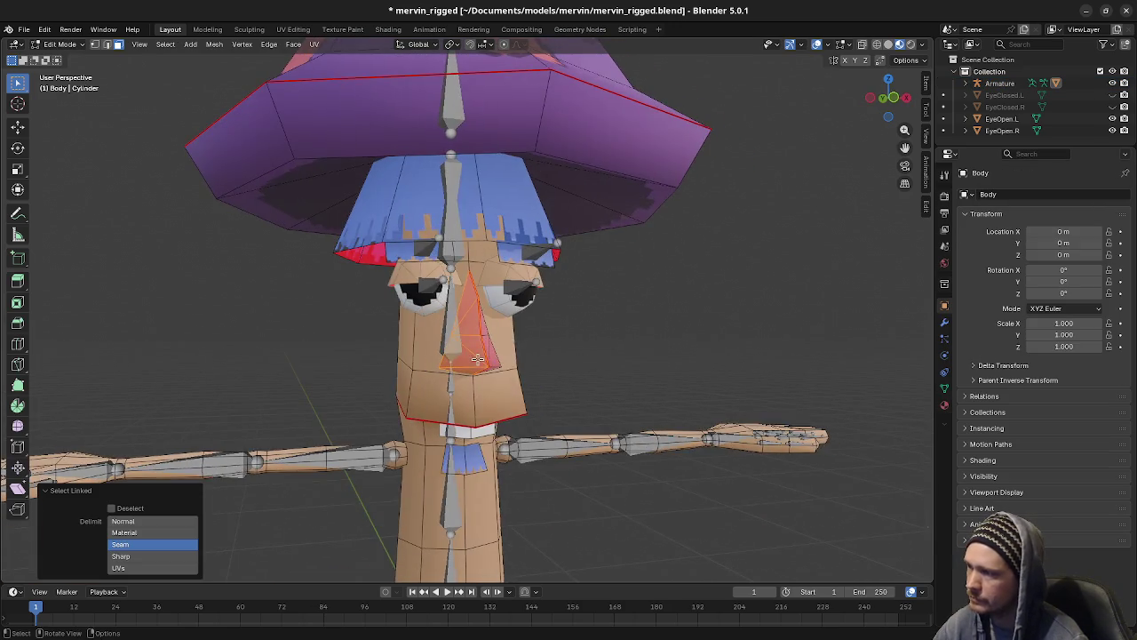
{"action": "key", "text": "l"}
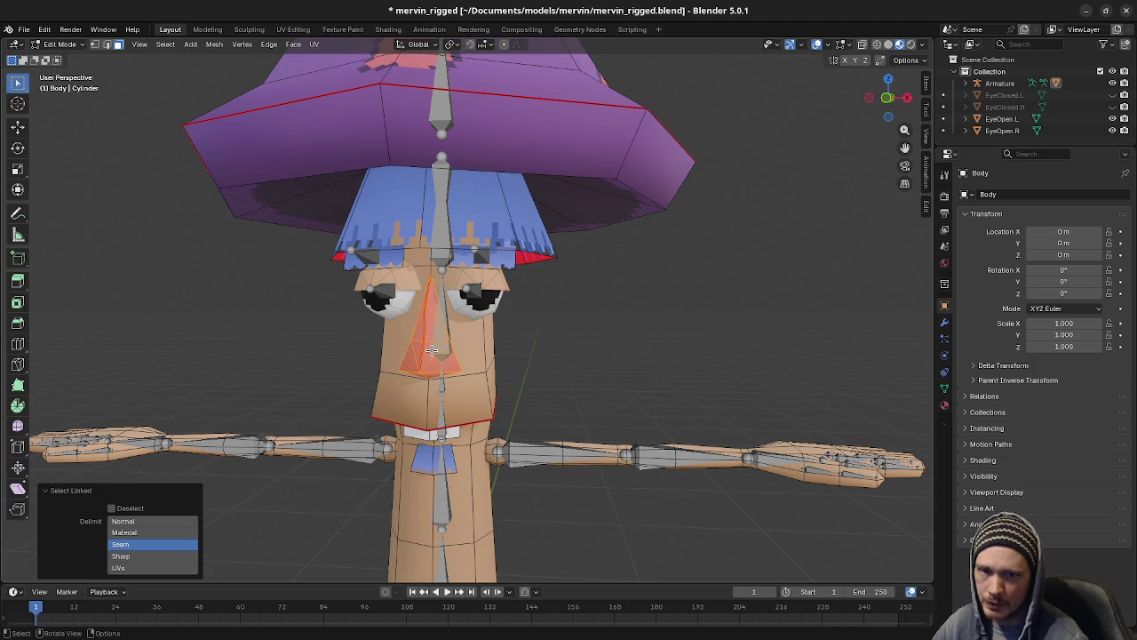
{"action": "mouse_move", "coordinate": [672, 358]}
{"action": "middle_mouse_down"}
{"action": "mouse_move", "coordinate": [610, 363]}
{"action": "mouse_move", "coordinate": [634, 355]}
{"action": "middle_mouse_up"}
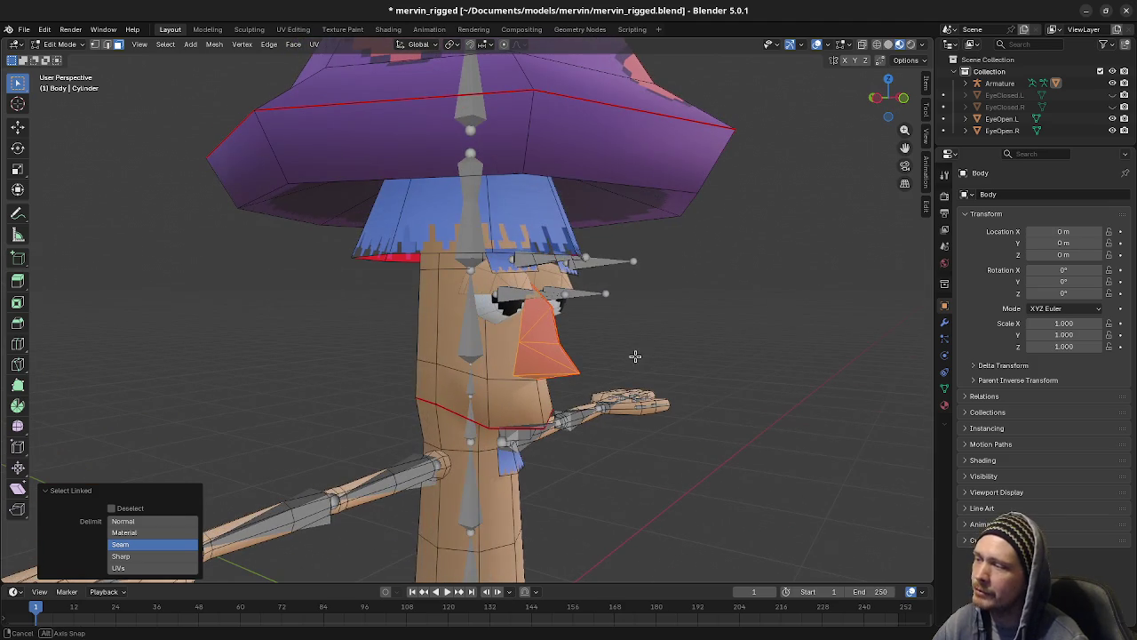
Step: Orbit and zoom around the character to check the nose selection from several angles
{"action": "scroll", "coordinate": [673, 371], "scroll_direction": "up", "scroll_amount": 2}
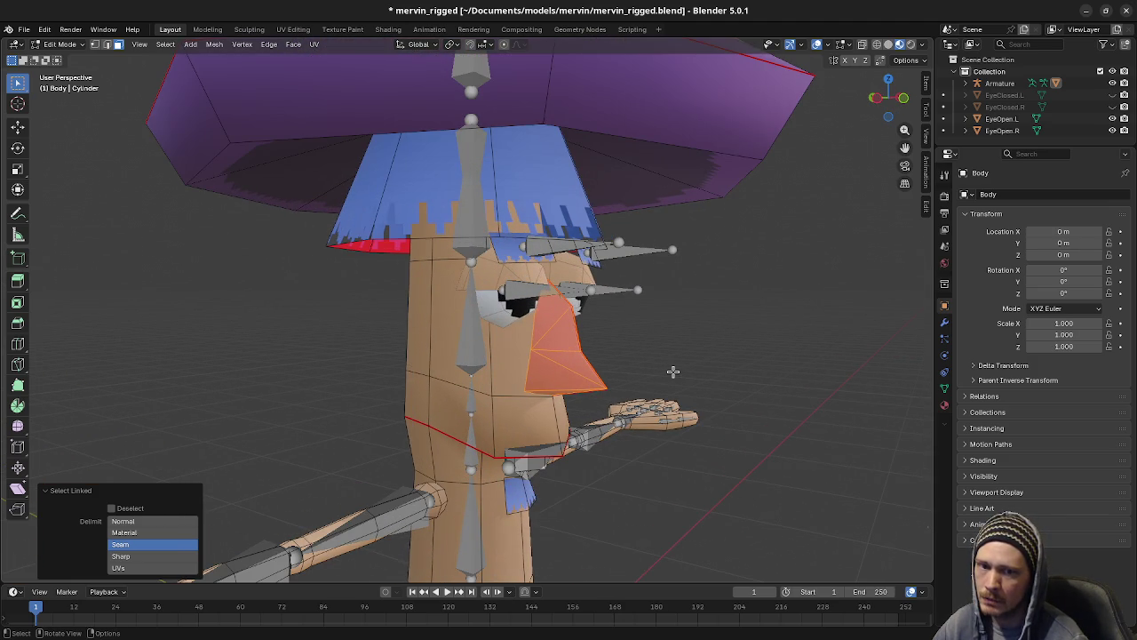
{"action": "scroll", "coordinate": [672, 372], "scroll_direction": "down", "scroll_amount": 2}
{"action": "scroll", "coordinate": [673, 373], "scroll_direction": "down", "scroll_amount": 2}
{"action": "scroll", "coordinate": [672, 373], "scroll_direction": "down", "scroll_amount": 2}
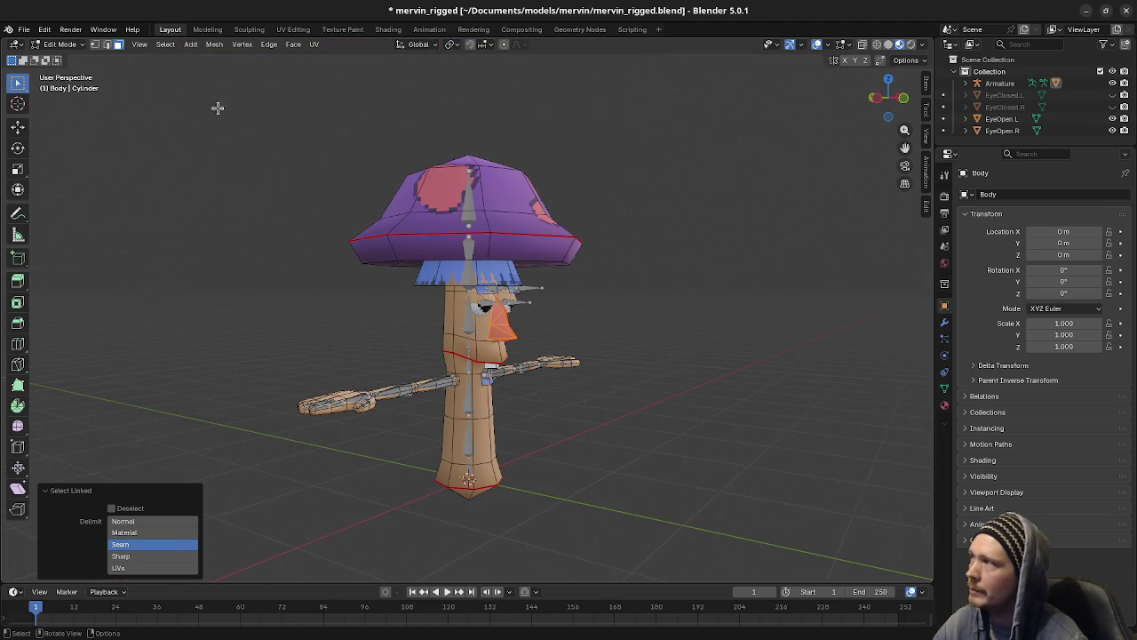
{"action": "mouse_move", "coordinate": [569, 347]}
{"action": "middle_mouse_down"}
{"action": "mouse_move", "coordinate": [465, 418]}
{"action": "mouse_move", "coordinate": [350, 470]}
{"action": "mouse_move", "coordinate": [364, 474]}
{"action": "mouse_move", "coordinate": [383, 518]}
{"action": "mouse_move", "coordinate": [356, 513]}
{"action": "mouse_move", "coordinate": [346, 453]}
{"action": "mouse_move", "coordinate": [335, 483]}
{"action": "mouse_move", "coordinate": [338, 451]}
{"action": "mouse_move", "coordinate": [360, 471]}
{"action": "middle_mouse_up"}
{"action": "scroll", "coordinate": [365, 473], "scroll_direction": "down", "scroll_amount": 3}
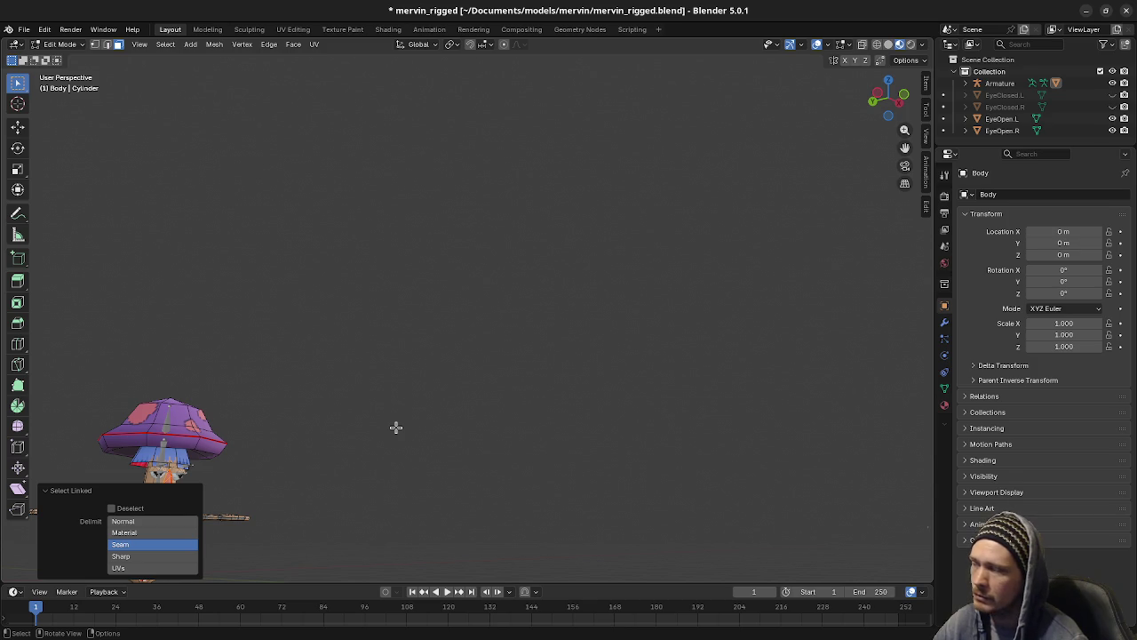
{"action": "middle_click_drag", "start_coordinate": [396, 427], "coordinate": [386, 444]}
{"action": "mouse_move", "coordinate": [406, 257]}
{"action": "middle_mouse_down"}
{"action": "mouse_move", "coordinate": [548, 270]}
{"action": "mouse_move", "coordinate": [620, 261]}
{"action": "middle_mouse_up"}
{"action": "scroll", "coordinate": [551, 293], "scroll_direction": "up", "scroll_amount": 3}
{"action": "scroll", "coordinate": [445, 342], "scroll_direction": "up", "scroll_amount": 3}
{"action": "scroll", "coordinate": [480, 328], "scroll_direction": "up", "scroll_amount": 2}
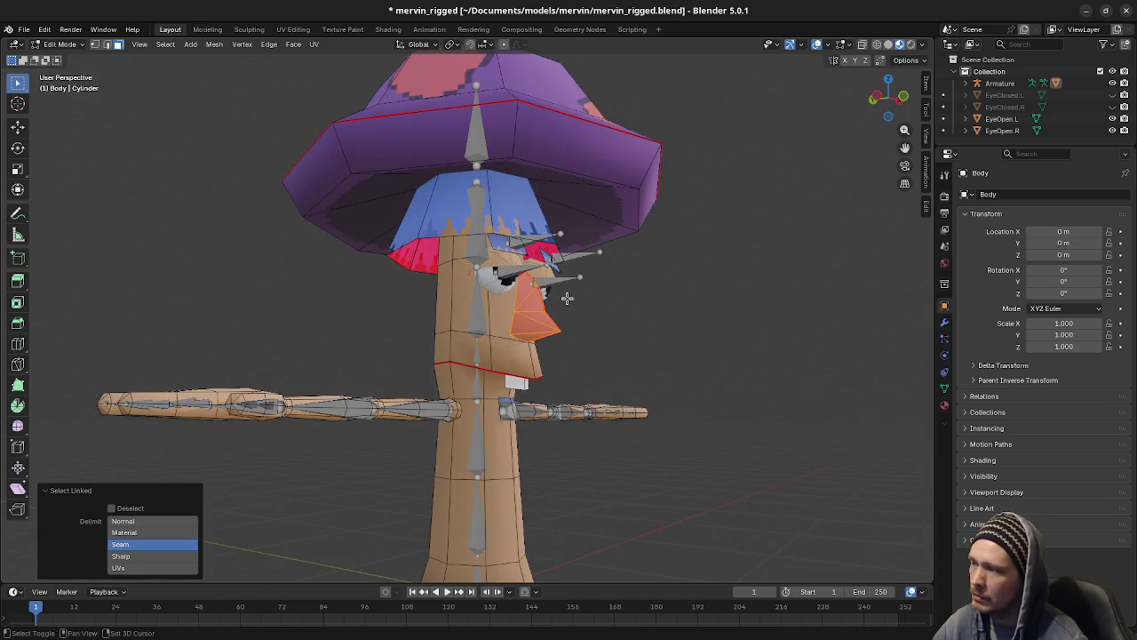
{"action": "middle_click_drag", "start_coordinate": [567, 298], "coordinate": [559, 309]}
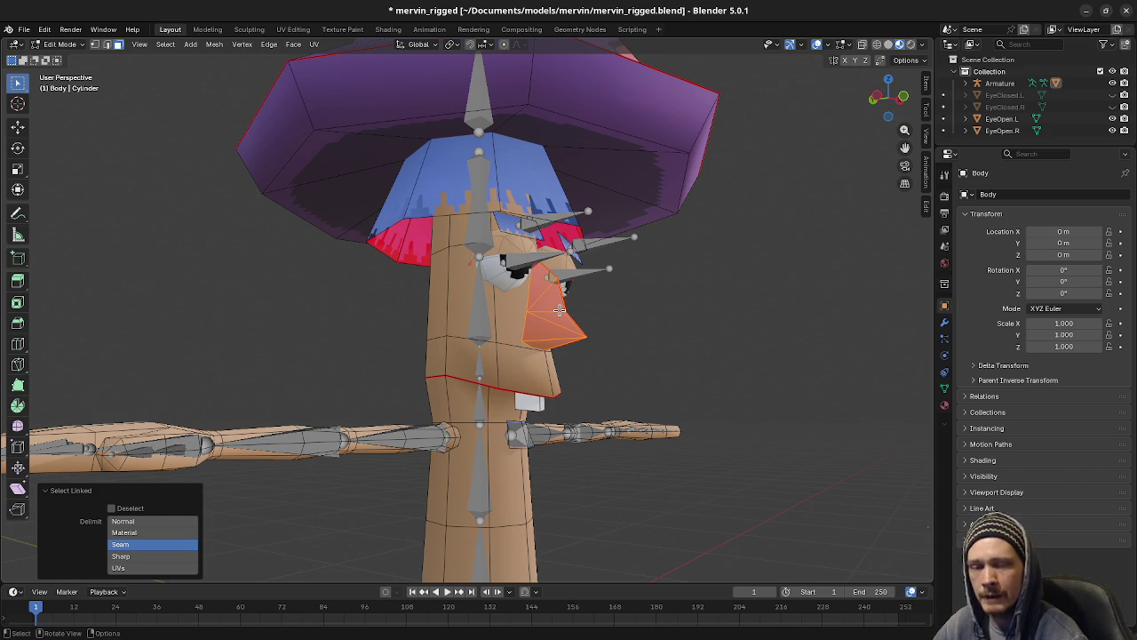
{"action": "scroll", "coordinate": [595, 335], "scroll_direction": "up", "scroll_amount": 3}
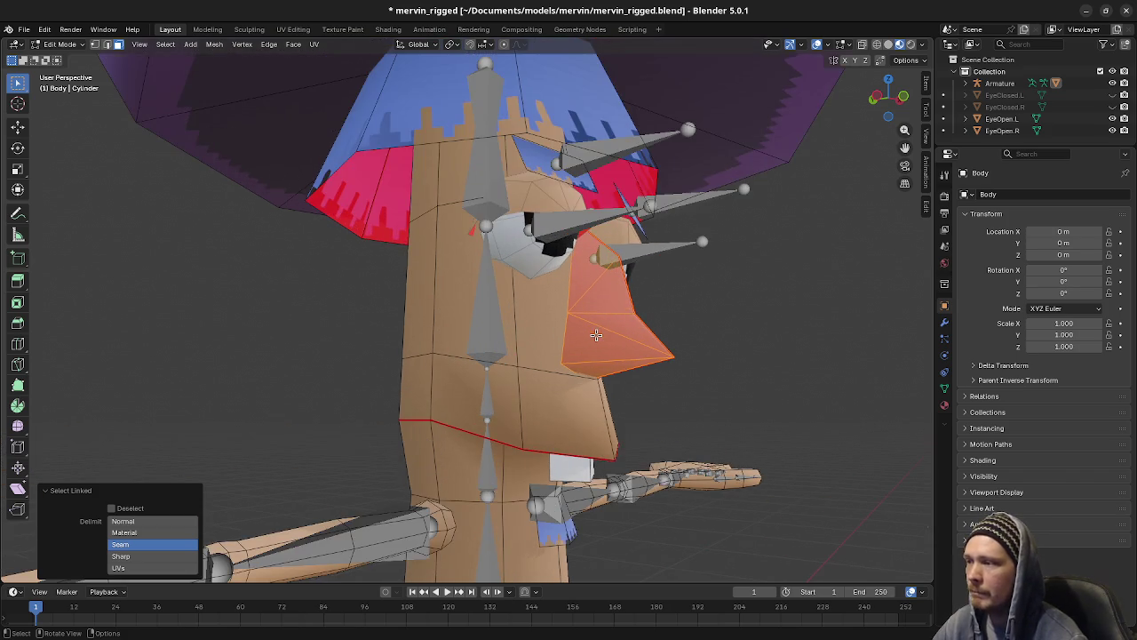
{"action": "middle_click_drag", "start_coordinate": [594, 336], "coordinate": [636, 377]}
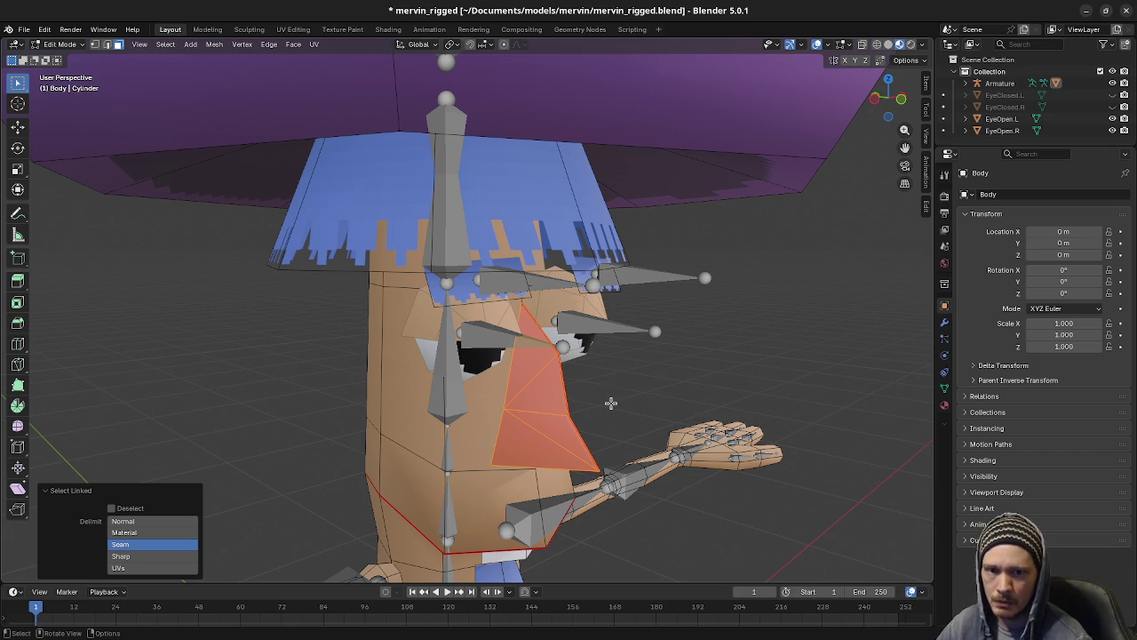
{"action": "middle_click_drag", "start_coordinate": [623, 394], "coordinate": [891, 304]}
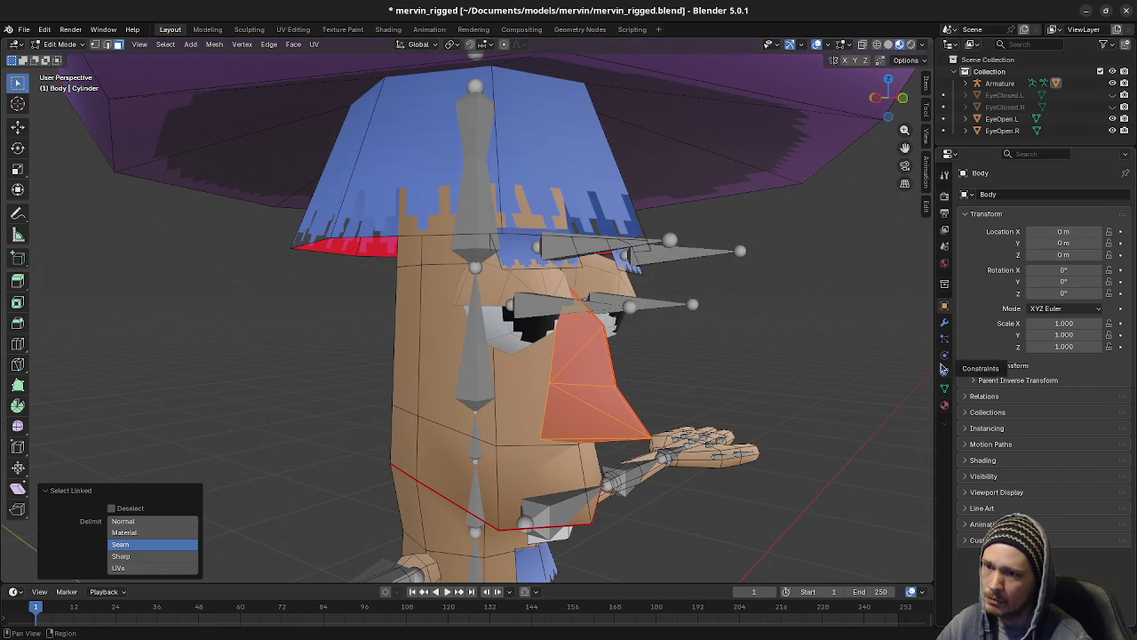
Step: Check the Body's Armature modifier, then list its vertex groups and pick Spine06
{"action": "left_click", "coordinate": [944, 322]}
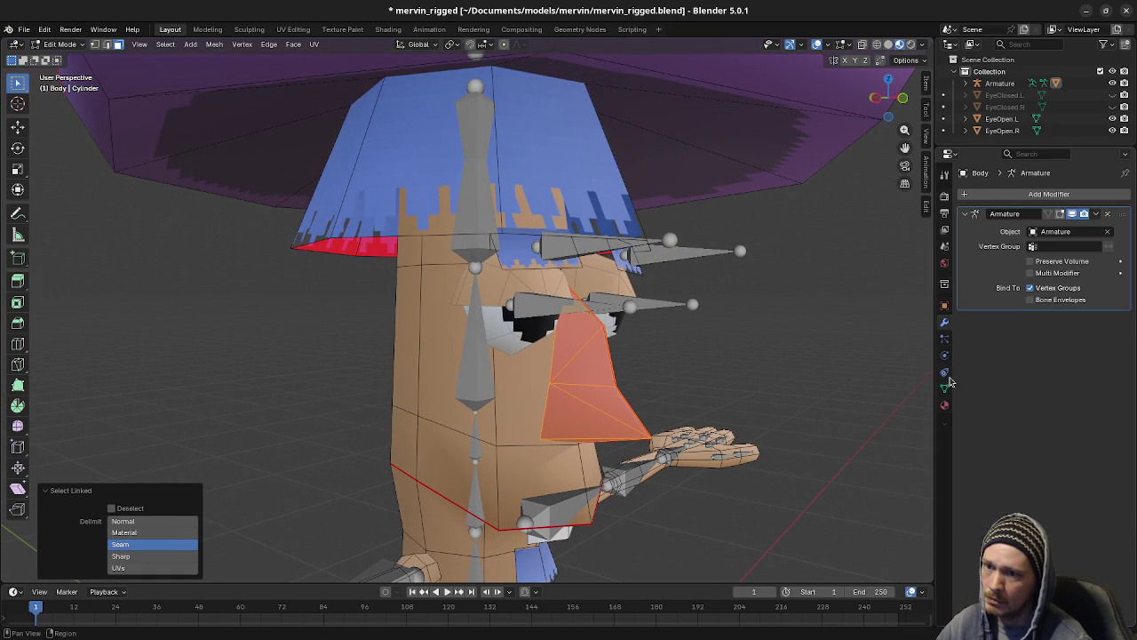
{"action": "left_click", "coordinate": [944, 405]}
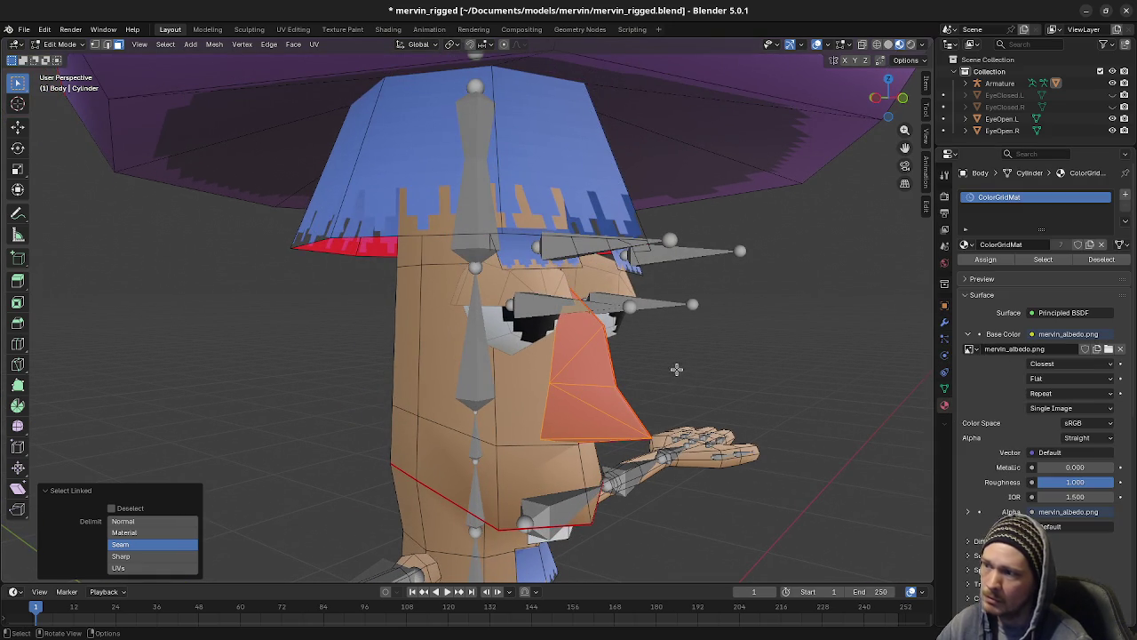
{"action": "left_click", "coordinate": [945, 325]}
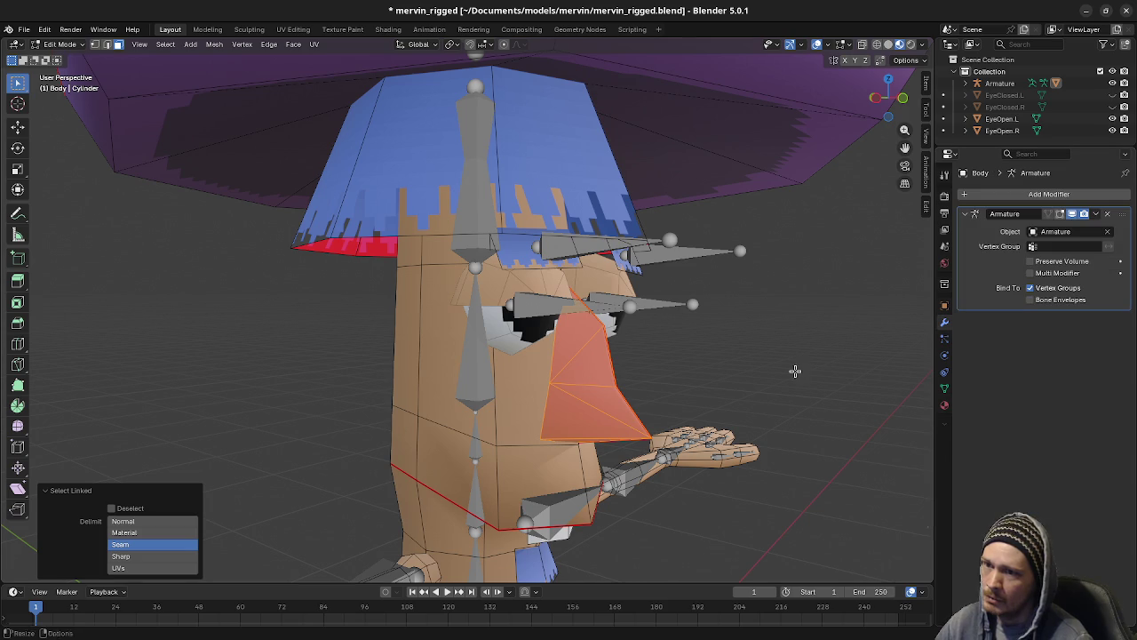
{"action": "left_click", "coordinate": [944, 388]}
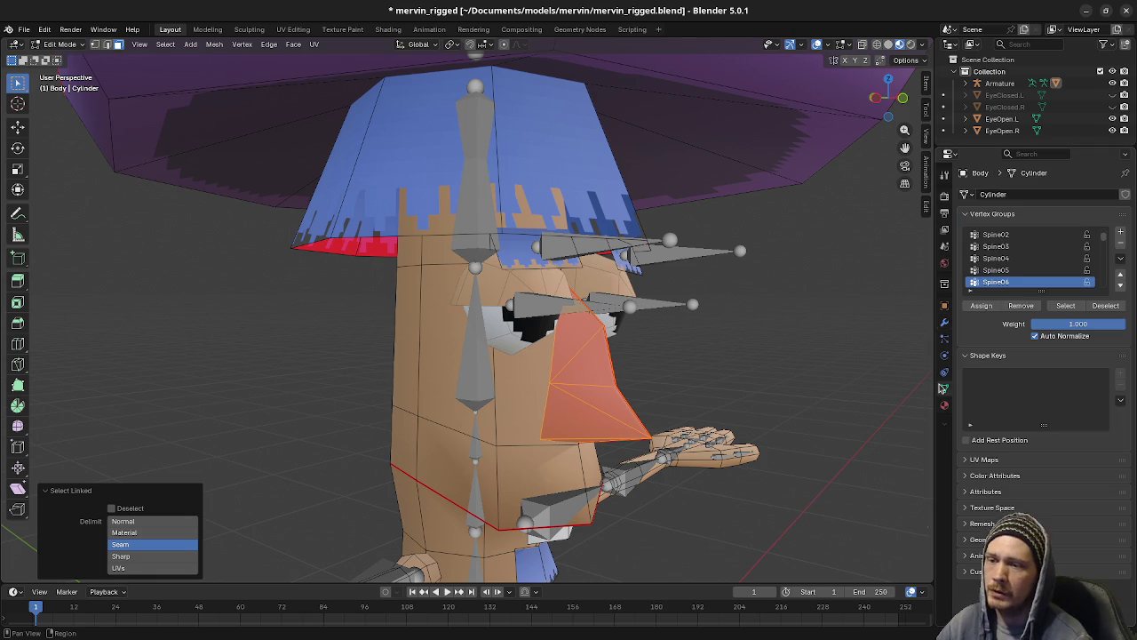
{"action": "left_click", "coordinate": [1022, 283]}
{"action": "scroll", "coordinate": [1022, 282], "scroll_direction": "down", "scroll_amount": 1}
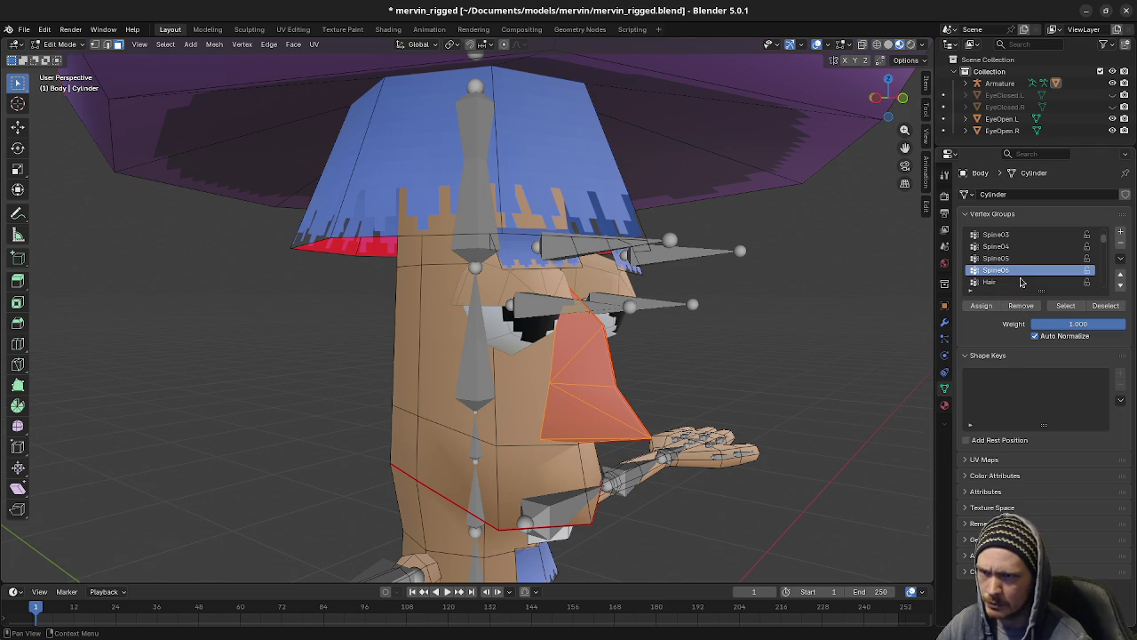